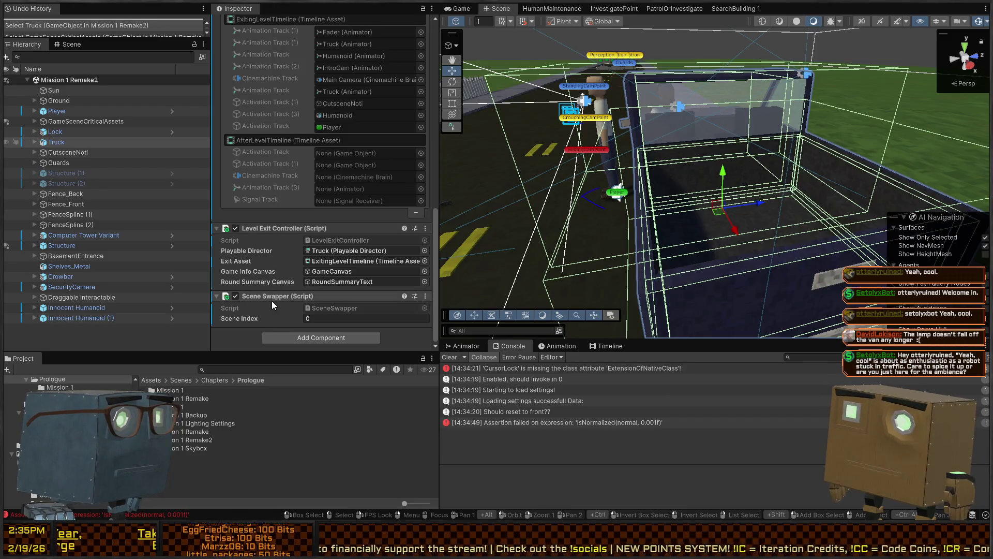
Step: Fly the Scene camera to the truck's side and select the truck mesh to expand Truck
{"action": "scroll", "coordinate": [271, 300], "scroll_direction": "up", "scroll_amount": 10}
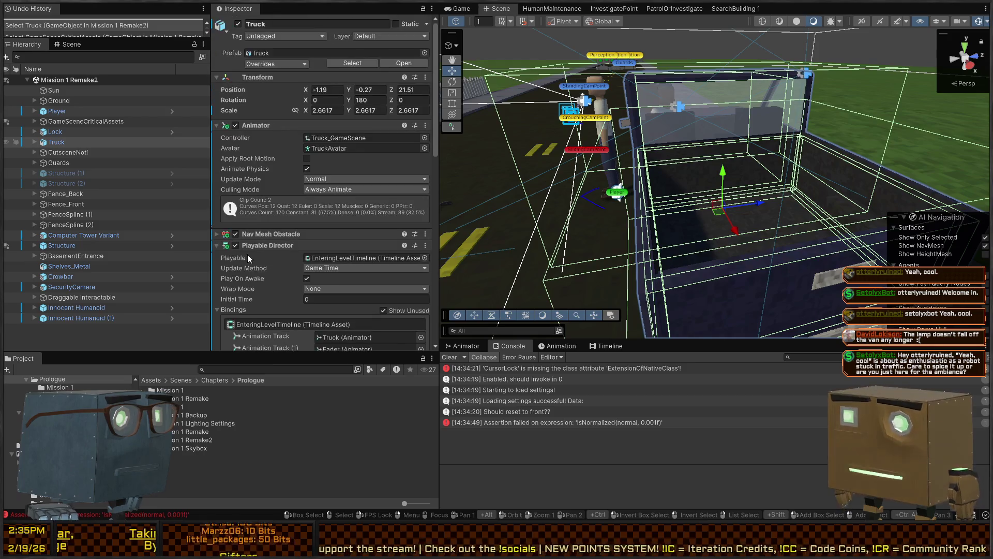
{"action": "right_click", "coordinate": [783, 150]}
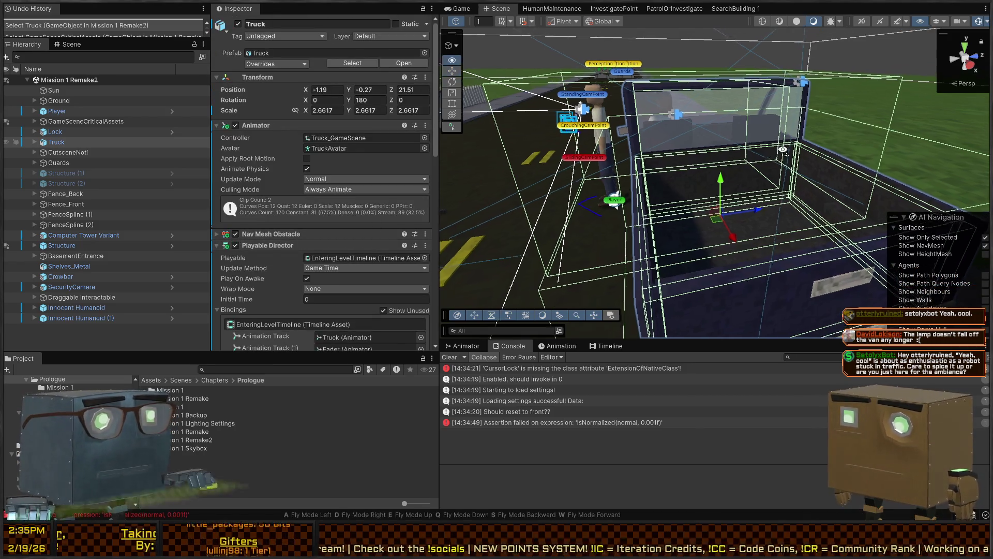
{"action": "key", "text": "w"}
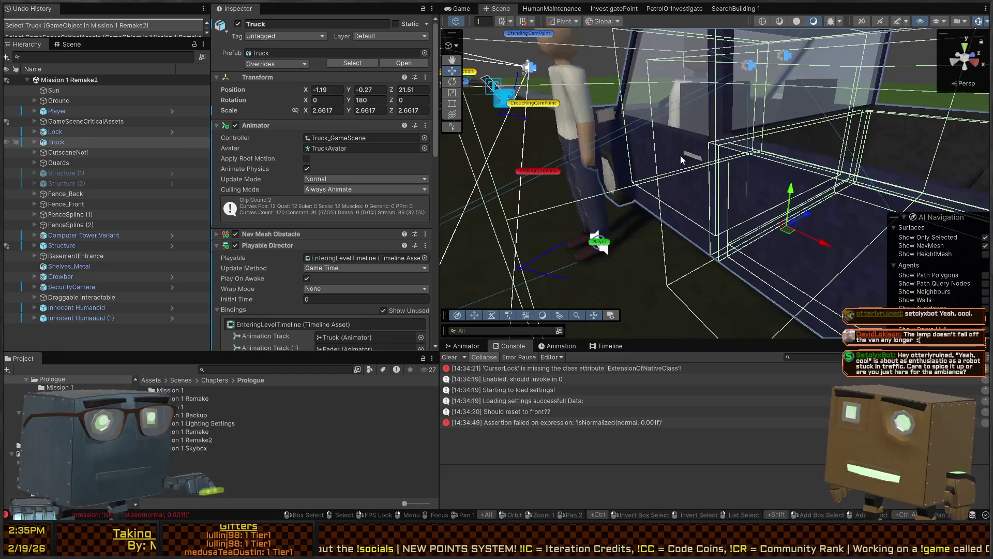
{"action": "left_click", "coordinate": [681, 160]}
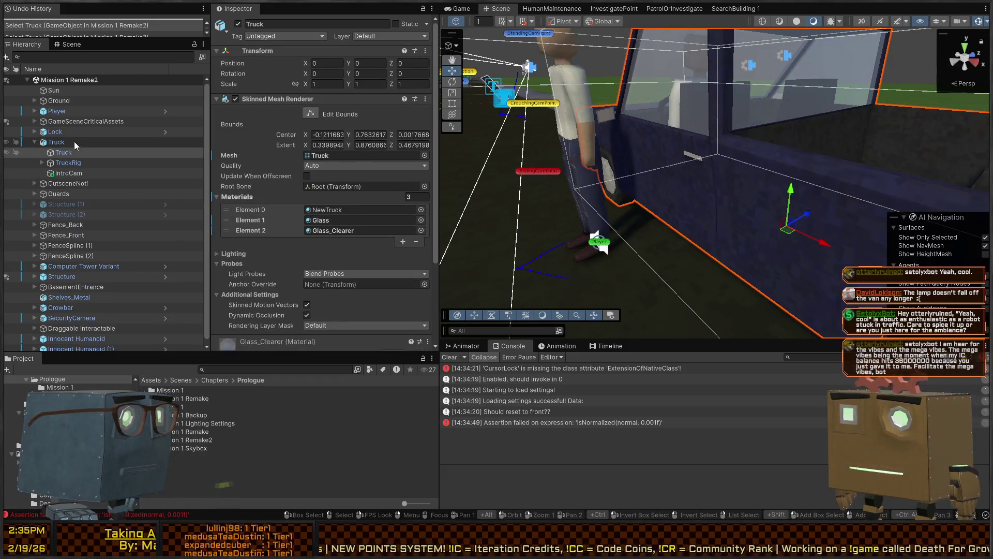
Step: Expand TruckRig, Root and Bone in the Hierarchy, then select the Humanoid driver object
{"action": "left_click", "coordinate": [74, 163]}
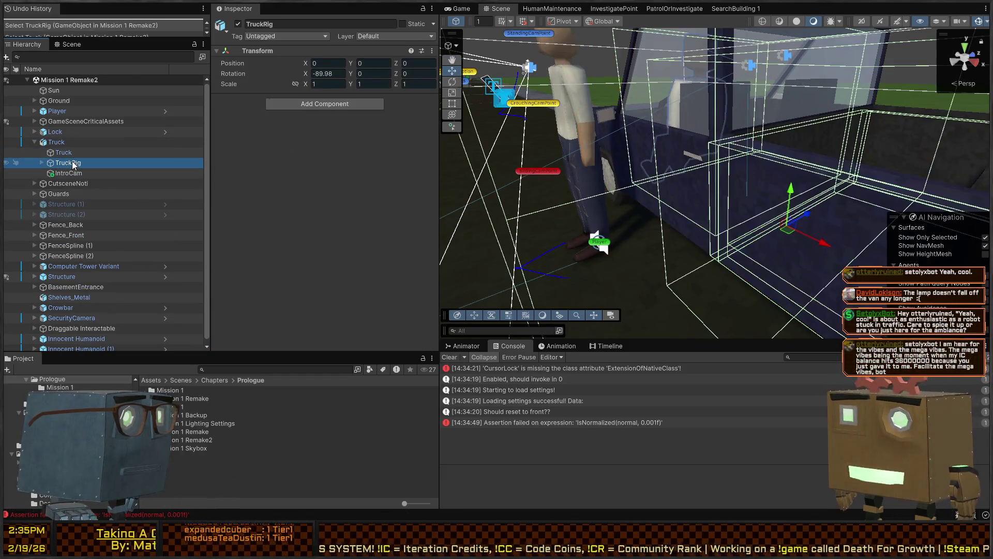
{"action": "left_click", "coordinate": [44, 163]}
{"action": "left_click", "coordinate": [43, 174]}
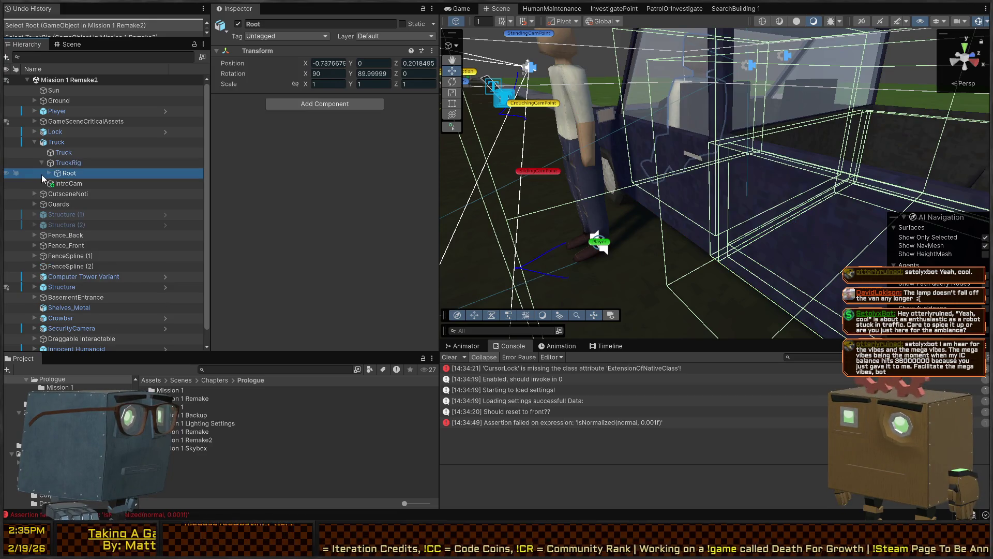
{"action": "left_click", "coordinate": [49, 173]}
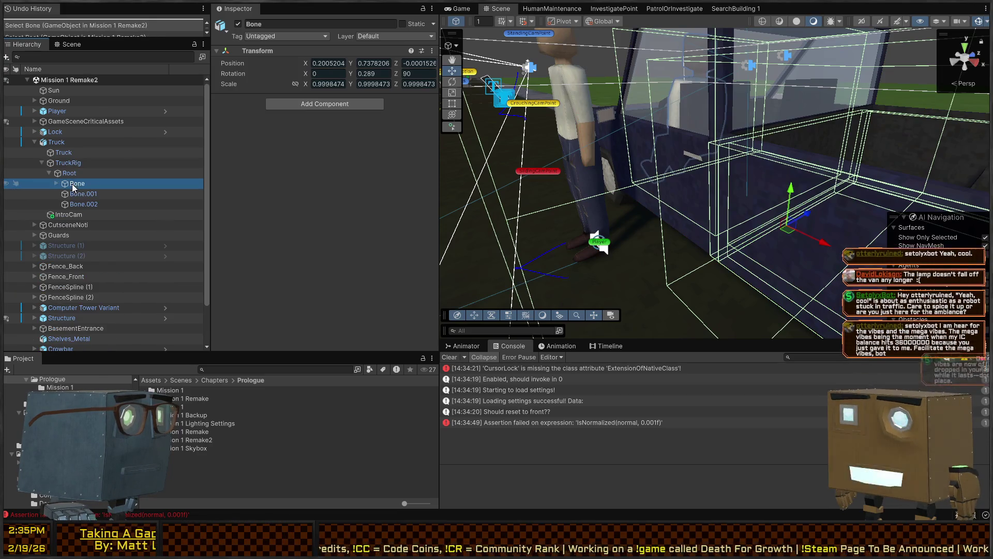
{"action": "left_click", "coordinate": [80, 194]}
{"action": "left_click", "coordinate": [82, 205]}
{"action": "left_click", "coordinate": [57, 183]}
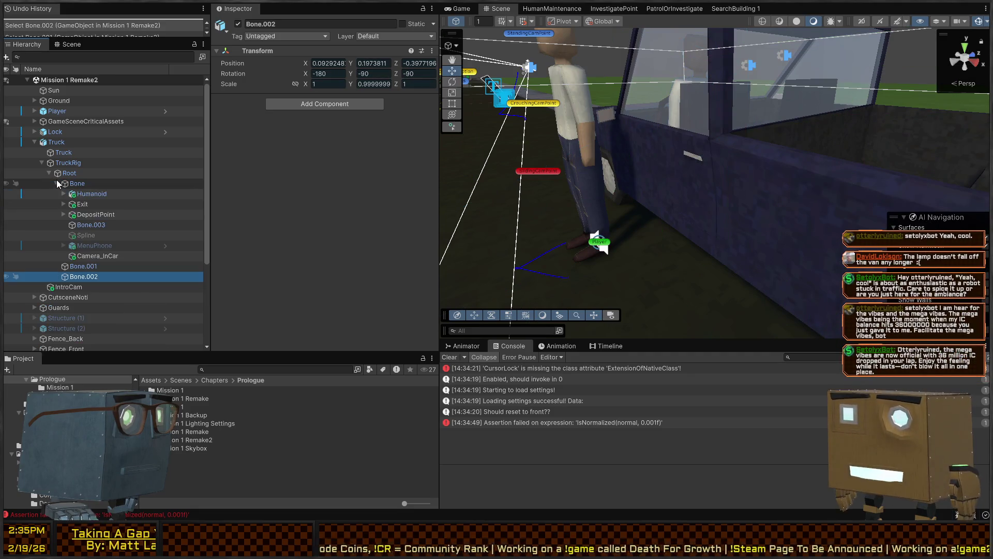
{"action": "left_click", "coordinate": [113, 194]}
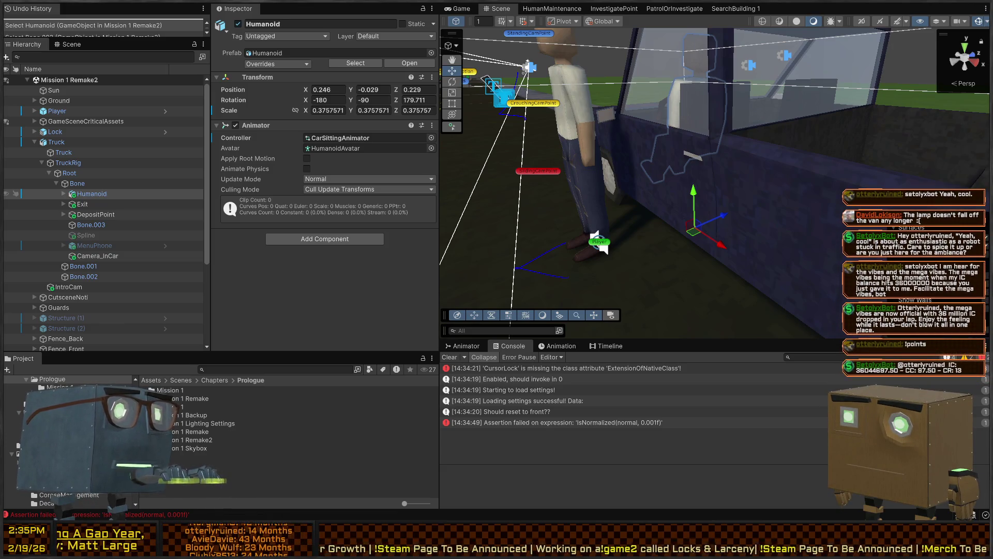
Step: Orbit the Scene view around the truck and driver, then select the whole Truck object
{"action": "left_click_drag", "start_coordinate": [781, 129], "coordinate": [669, 79]}
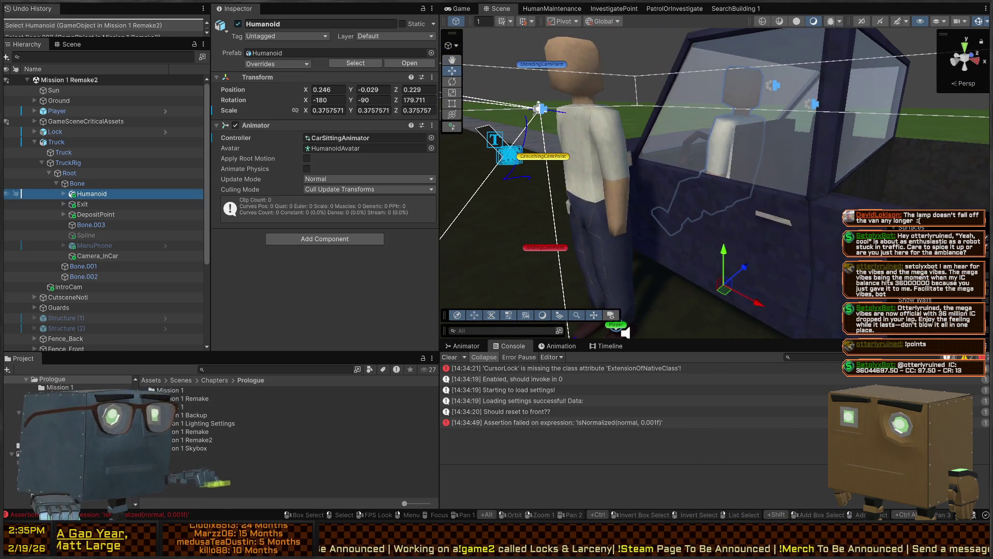
{"action": "mouse_move", "coordinate": [739, 176]}
{"action": "left_mouse_down"}
{"action": "mouse_move", "coordinate": [696, 175]}
{"action": "mouse_move", "coordinate": [737, 184]}
{"action": "left_mouse_up"}
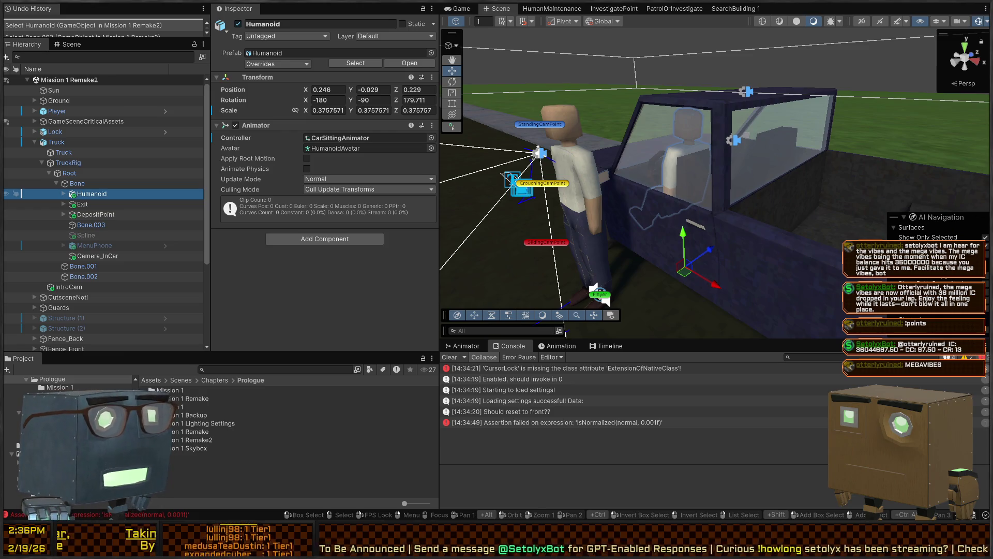
{"action": "left_click_drag", "start_coordinate": [589, 67], "coordinate": [593, 64]}
{"action": "left_click", "coordinate": [594, 64]}
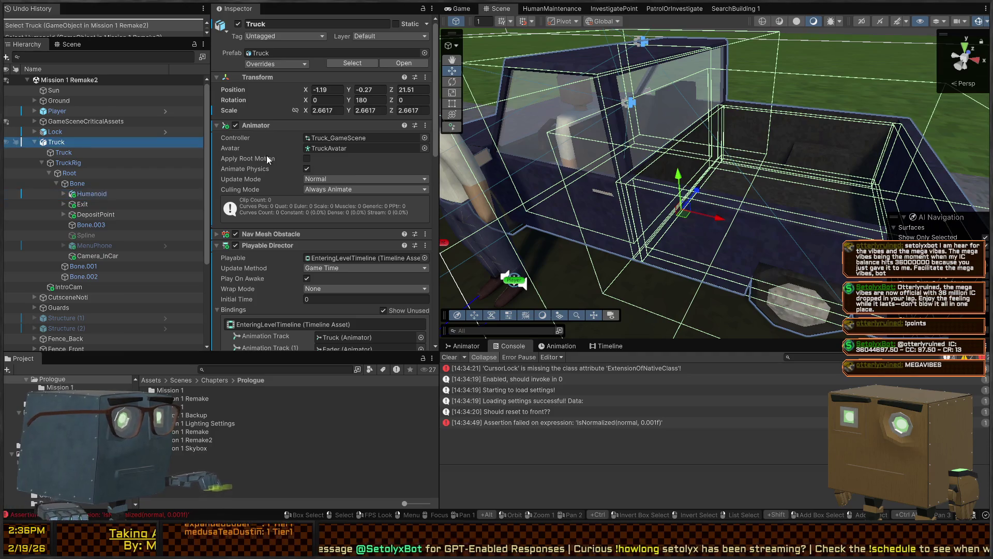
Step: Inspect Bone.001, Camera_InCar, Bone.002 and MenuPhone with its missing script
{"action": "scroll", "coordinate": [93, 183], "scroll_direction": "down", "scroll_amount": 4}
{"action": "scroll", "coordinate": [321, 207], "scroll_direction": "down", "scroll_amount": 3}
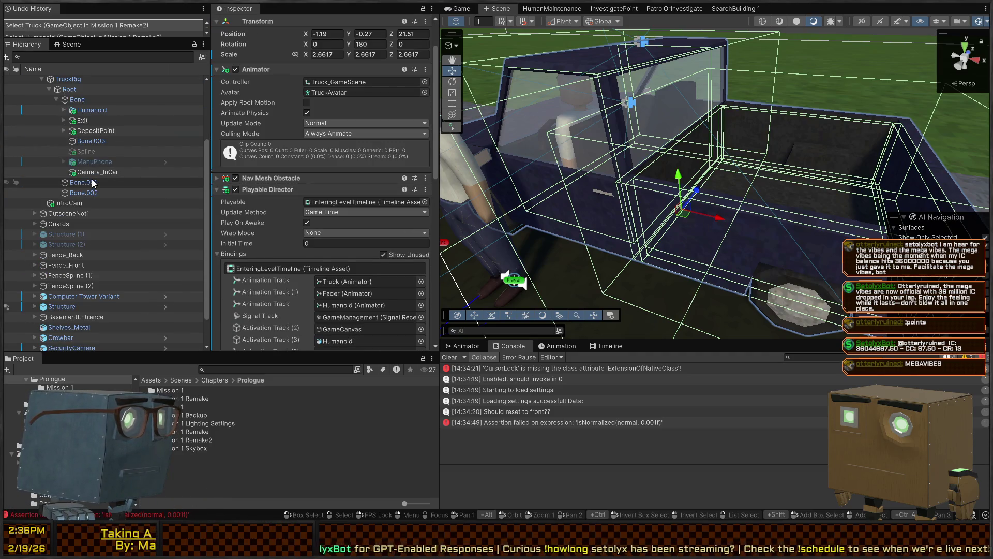
{"action": "left_click", "coordinate": [92, 182]}
{"action": "left_click", "coordinate": [94, 172]}
{"action": "left_click", "coordinate": [86, 194]}
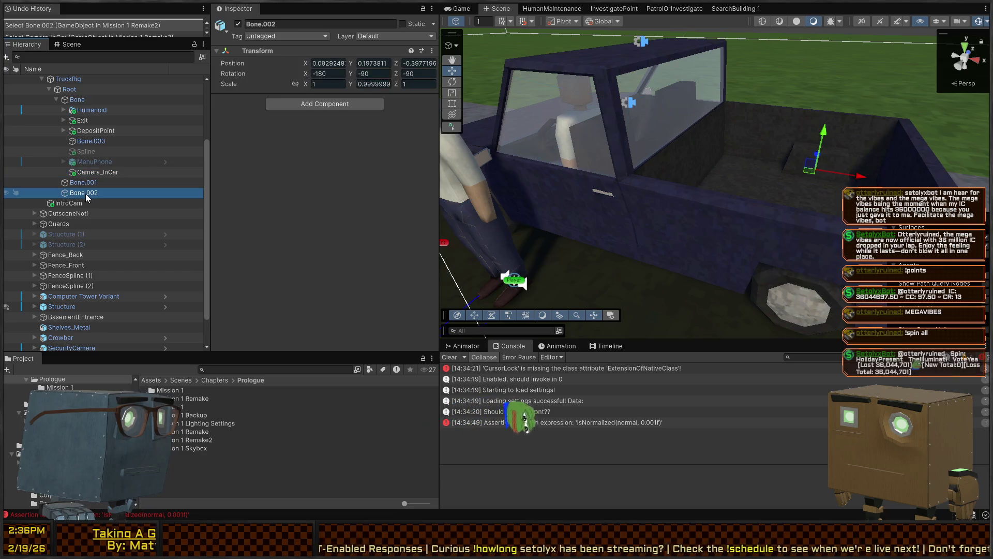
{"action": "left_click", "coordinate": [90, 182]}
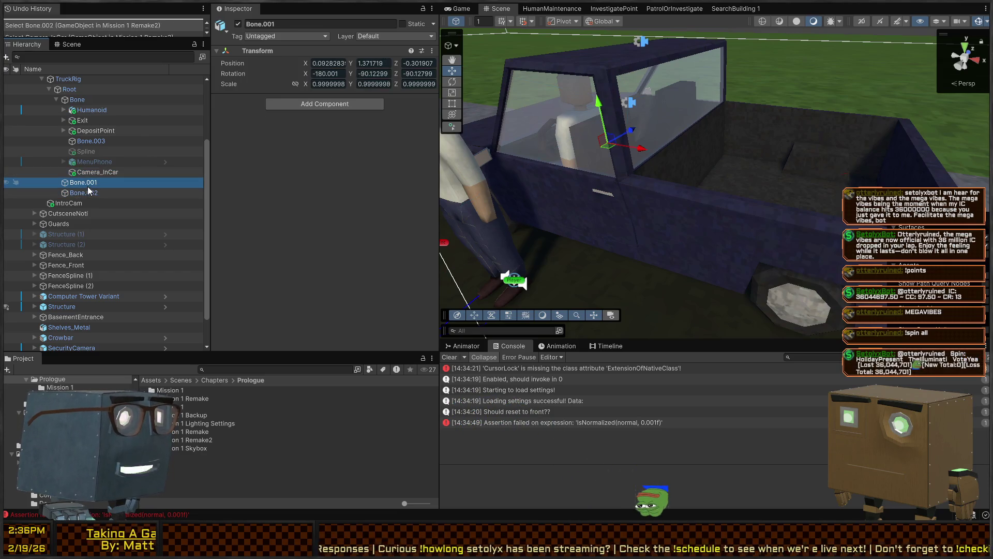
{"action": "left_click", "coordinate": [99, 163]}
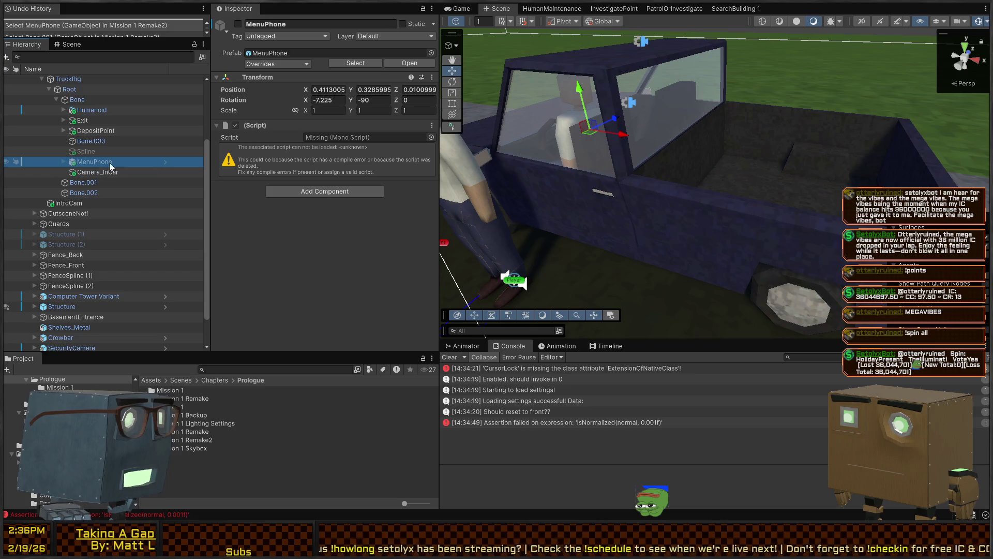
Step: Reselect MenuPhone and delete it from the truck's Bone hierarchy
{"action": "left_click_drag", "start_coordinate": [690, 168], "coordinate": [629, 169]}
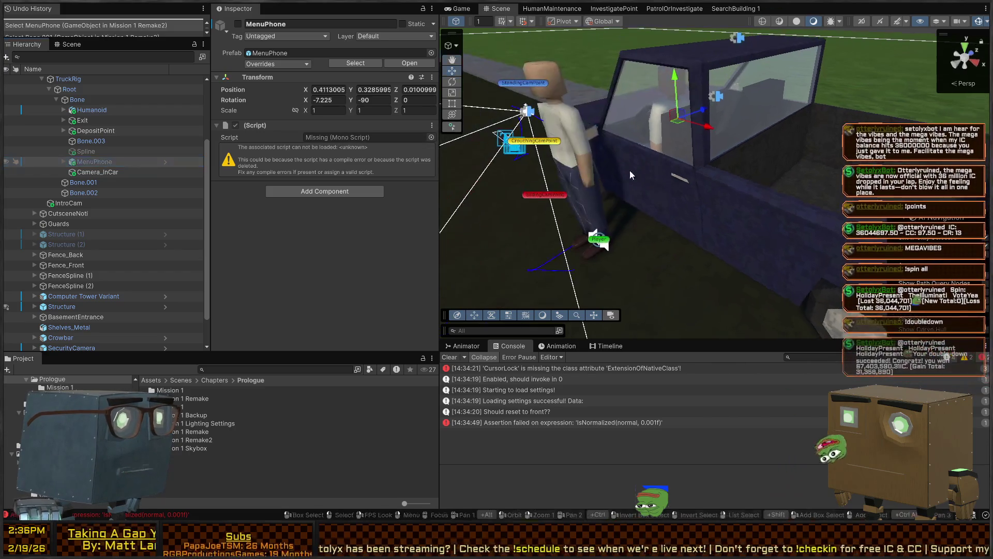
{"action": "left_click", "coordinate": [92, 141]}
{"action": "left_click", "coordinate": [91, 163]}
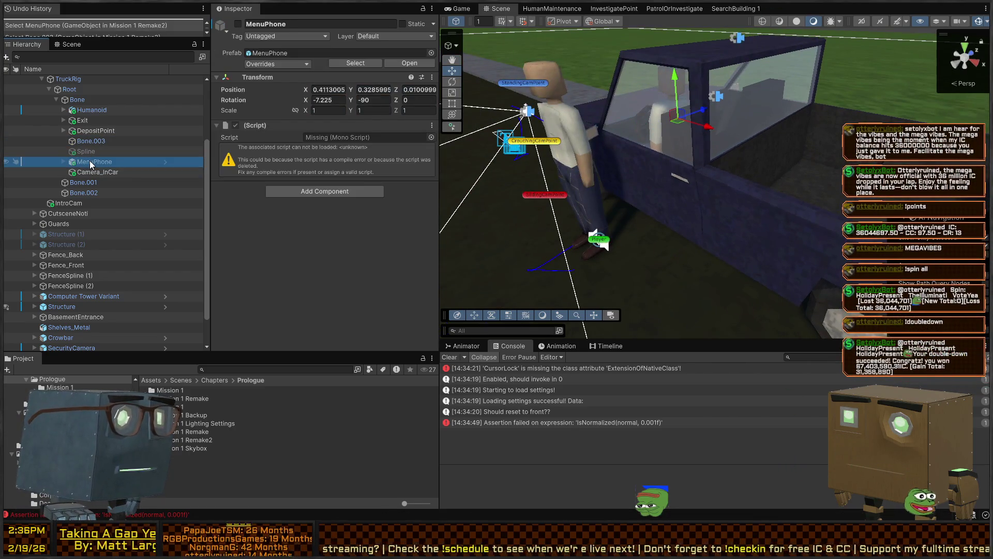
{"action": "key", "text": "Delete"}
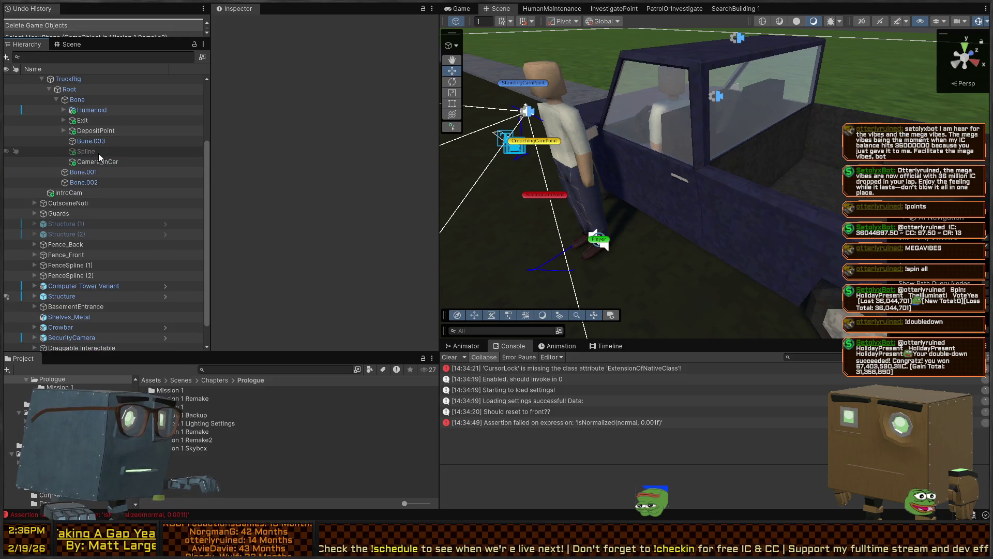
Step: Review DepositPoint's components over the truck bed, then open the Assets/Prefabs/Interactables folder
{"action": "left_click", "coordinate": [98, 153]}
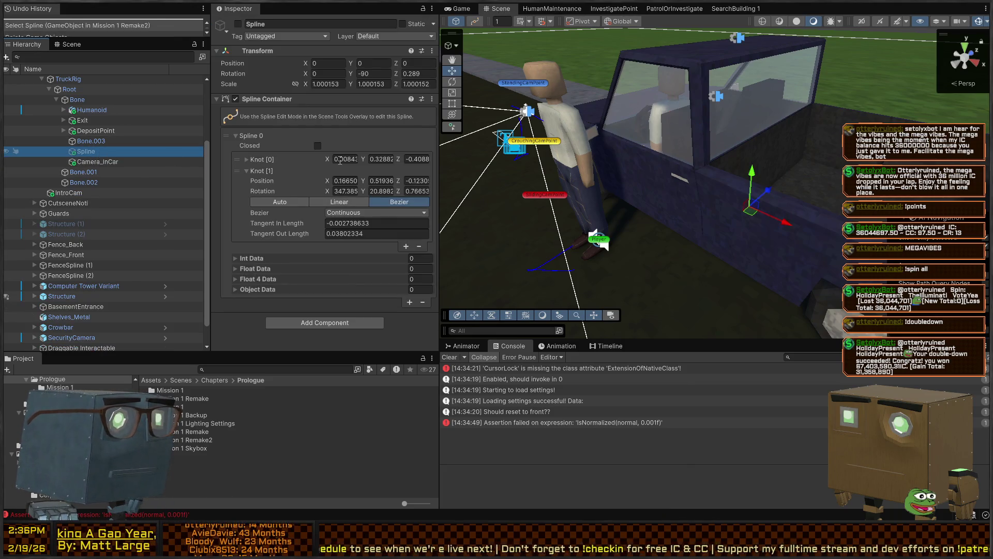
{"action": "left_click", "coordinate": [94, 142]}
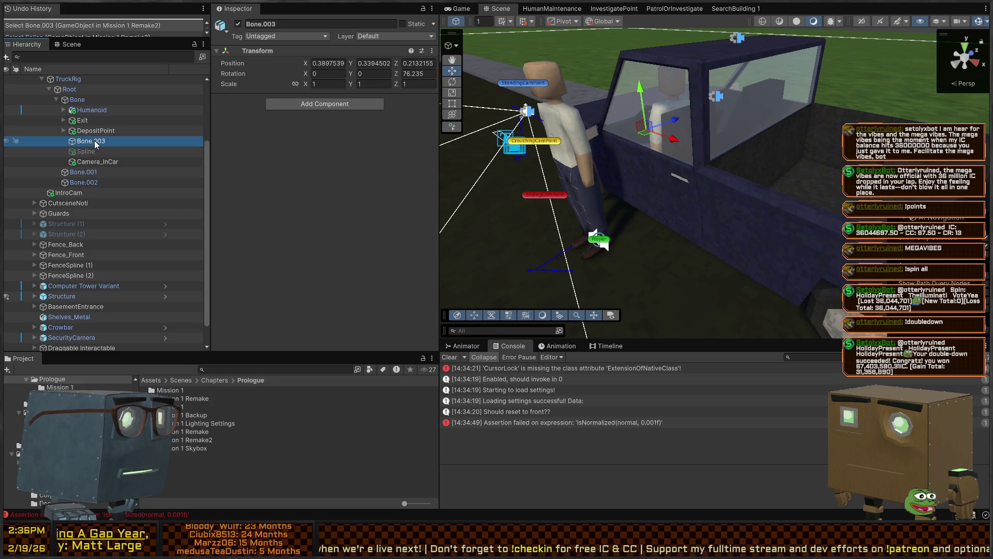
{"action": "left_click", "coordinate": [100, 132]}
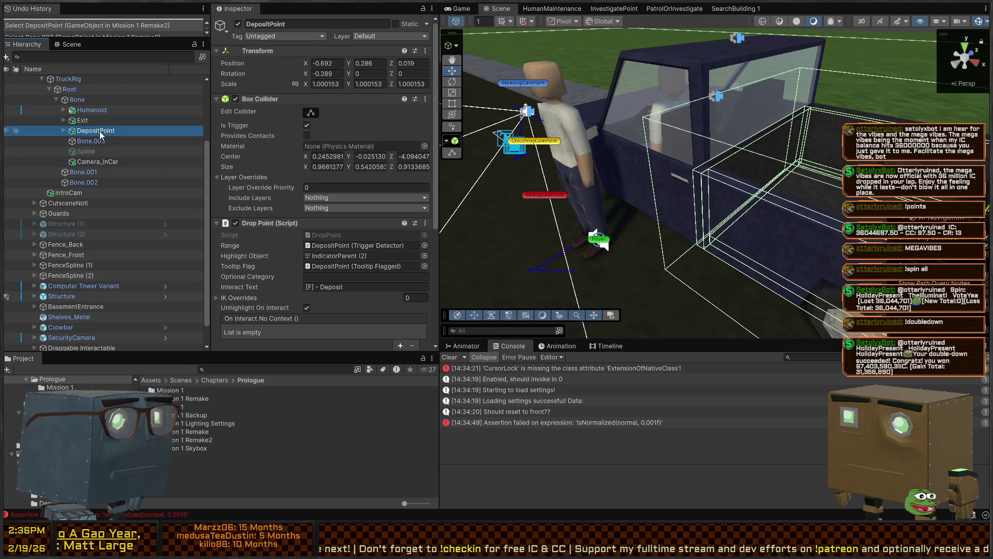
{"action": "mouse_move", "coordinate": [771, 187]}
{"action": "left_mouse_down"}
{"action": "mouse_move", "coordinate": [619, 162]}
{"action": "mouse_move", "coordinate": [626, 190]}
{"action": "left_mouse_up"}
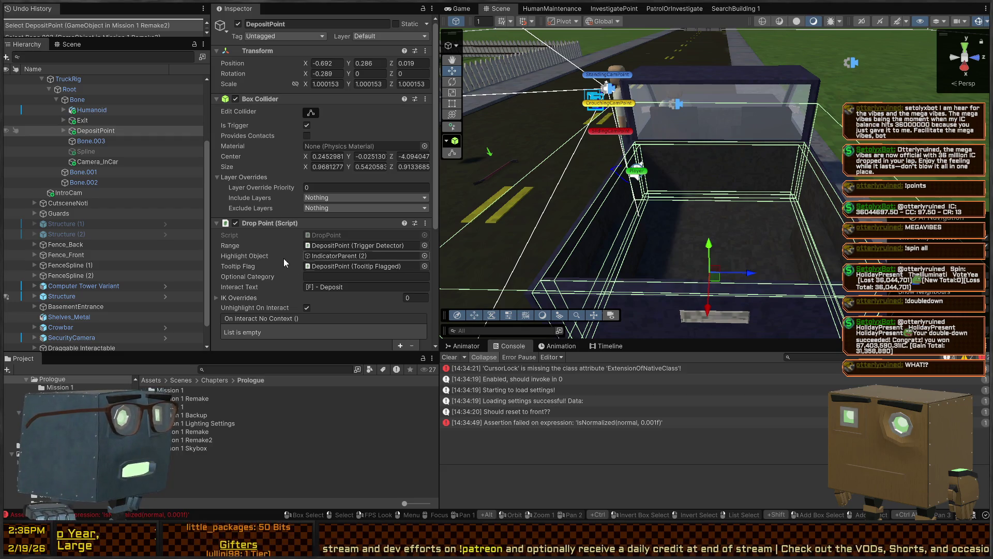
{"action": "scroll", "coordinate": [274, 243], "scroll_direction": "down", "scroll_amount": 3}
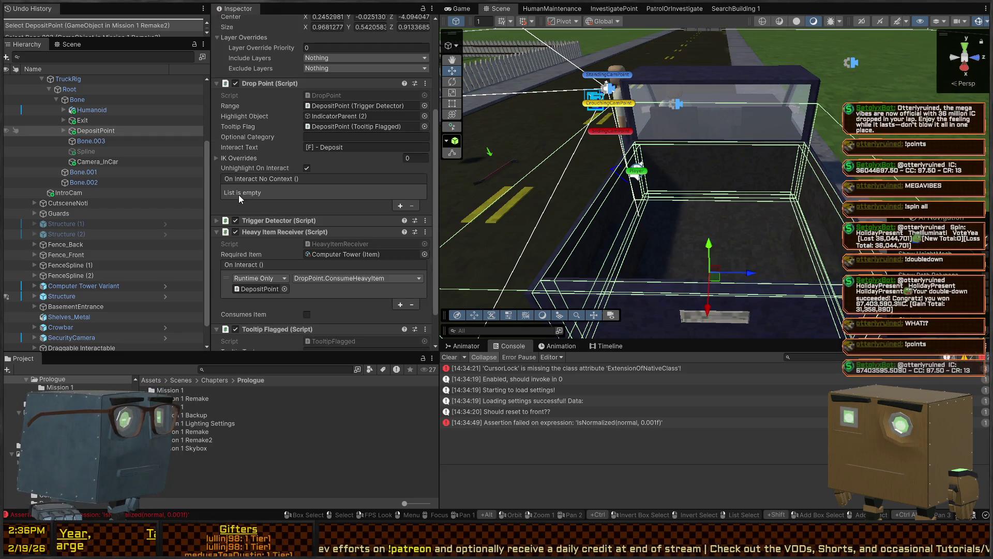
{"action": "scroll", "coordinate": [256, 181], "scroll_direction": "up", "scroll_amount": 3}
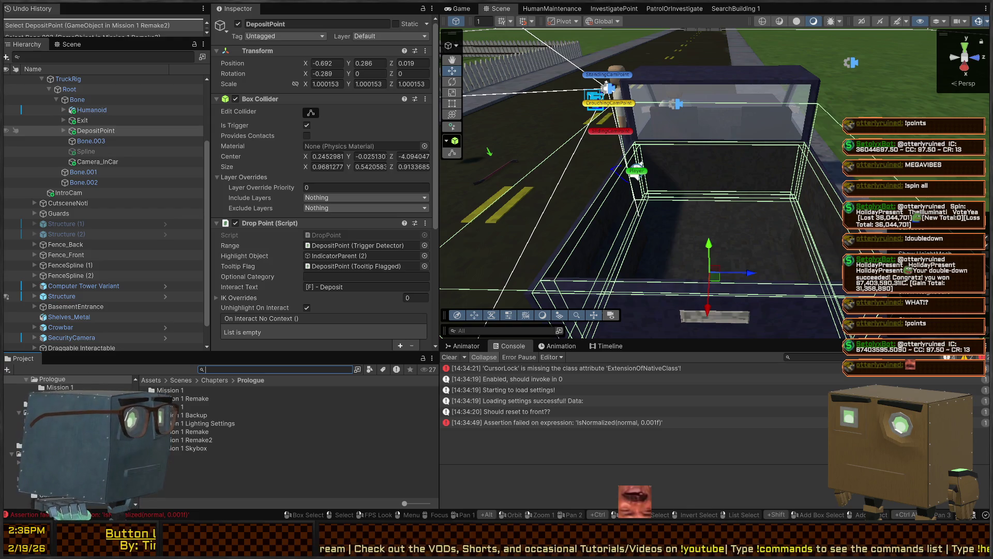
{"action": "left_click", "coordinate": [13, 451]}
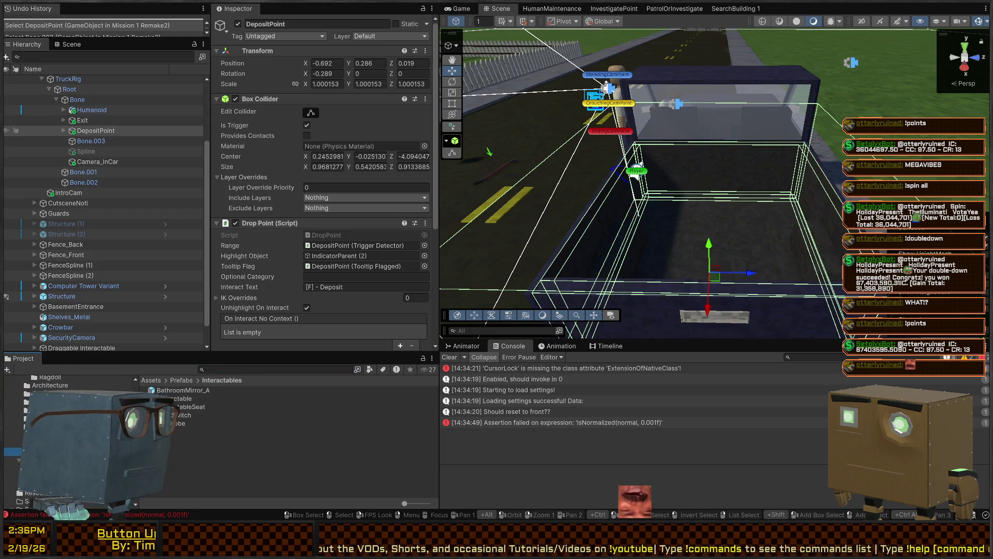
{"action": "left_click_drag", "start_coordinate": [175, 403], "coordinate": [690, 221]}
{"action": "key", "text": "ctrl+z"}
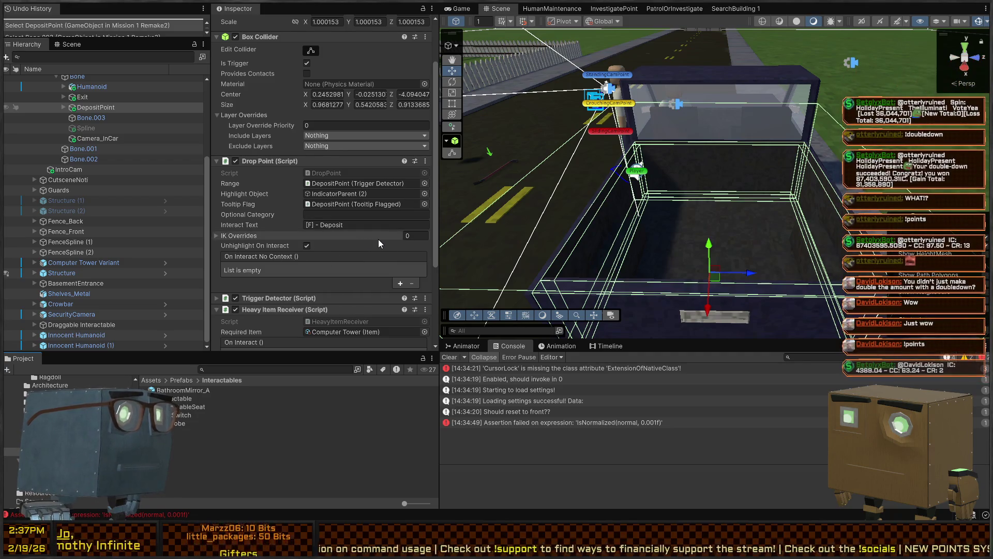
{"action": "scroll", "coordinate": [267, 238], "scroll_direction": "down", "scroll_amount": 3}
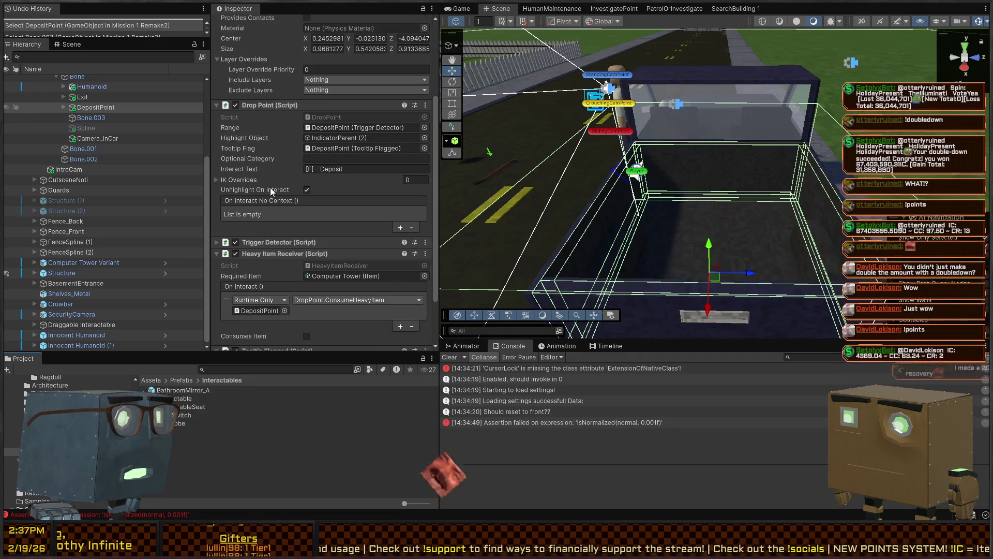
{"action": "scroll", "coordinate": [277, 201], "scroll_direction": "up", "scroll_amount": 3}
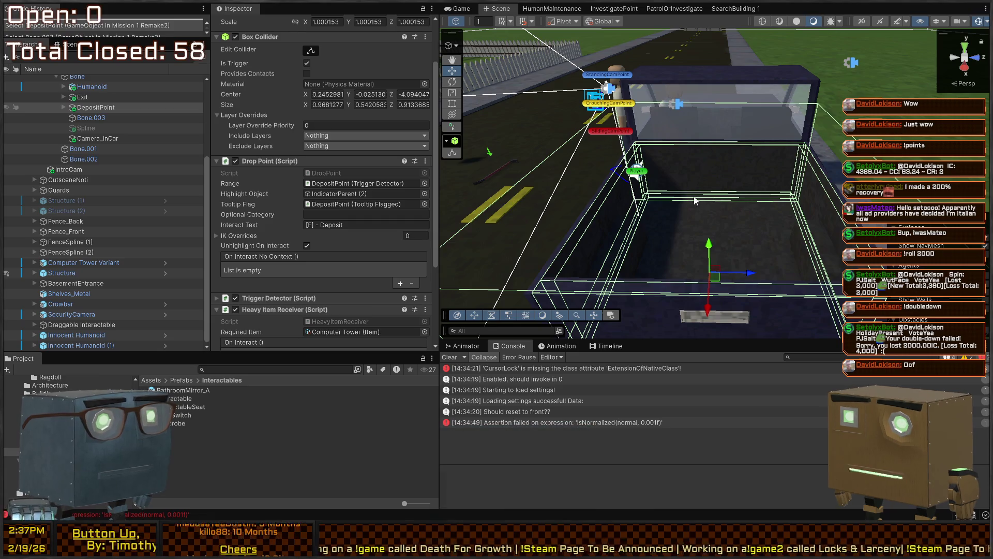
{"action": "mouse_move", "coordinate": [676, 172]}
{"action": "left_mouse_down"}
{"action": "mouse_move", "coordinate": [662, 86]}
{"action": "mouse_move", "coordinate": [664, 172]}
{"action": "mouse_move", "coordinate": [583, 170]}
{"action": "left_mouse_up"}
Step: Collapse the Heavy Item Receiver and Trigger Detector components in the Inspector
{"action": "scroll", "coordinate": [299, 178], "scroll_direction": "down", "scroll_amount": 3}
{"action": "scroll", "coordinate": [299, 178], "scroll_direction": "down", "scroll_amount": 2}
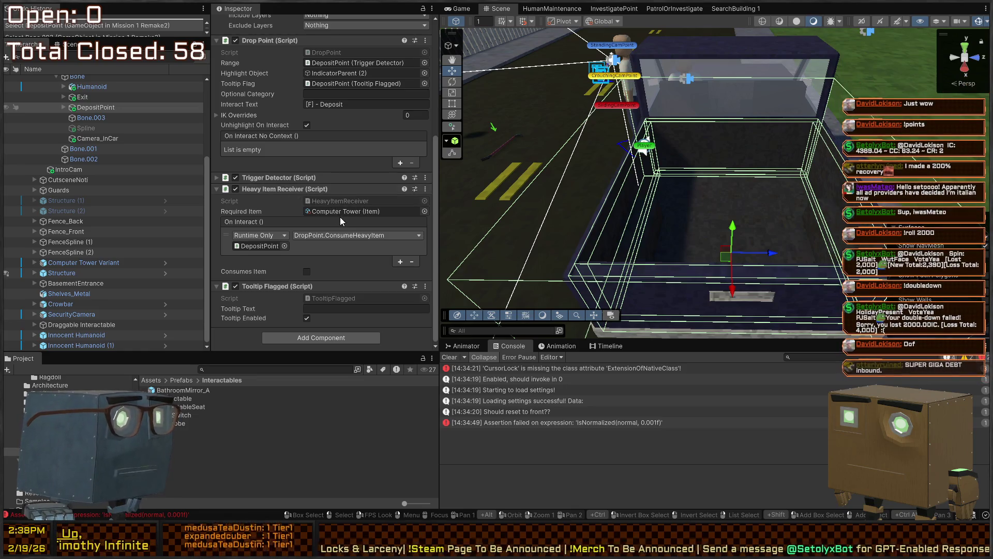
{"action": "left_click", "coordinate": [262, 188]}
{"action": "left_click", "coordinate": [265, 259]}
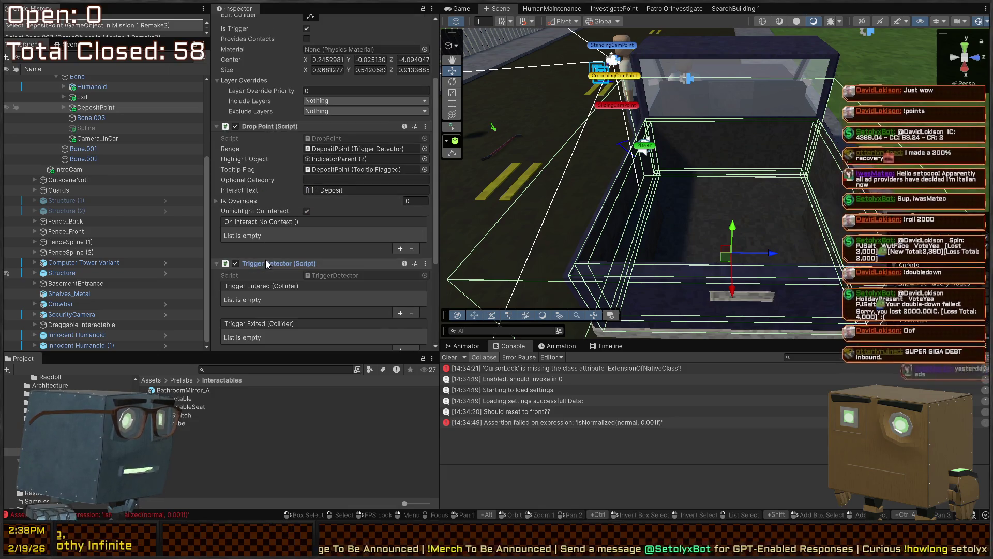
{"action": "left_click", "coordinate": [266, 260]}
{"action": "scroll", "coordinate": [274, 217], "scroll_direction": "up", "scroll_amount": 4}
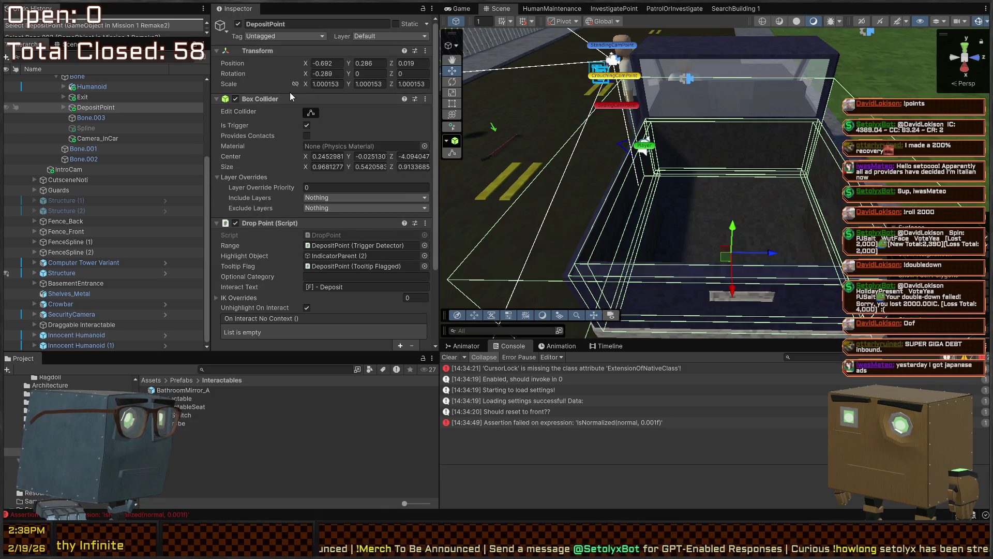
Step: Collapse the Box Collider and expand DepositPoint to list IndicatorParent (2), Collider and Cube
{"action": "left_click", "coordinate": [270, 103]}
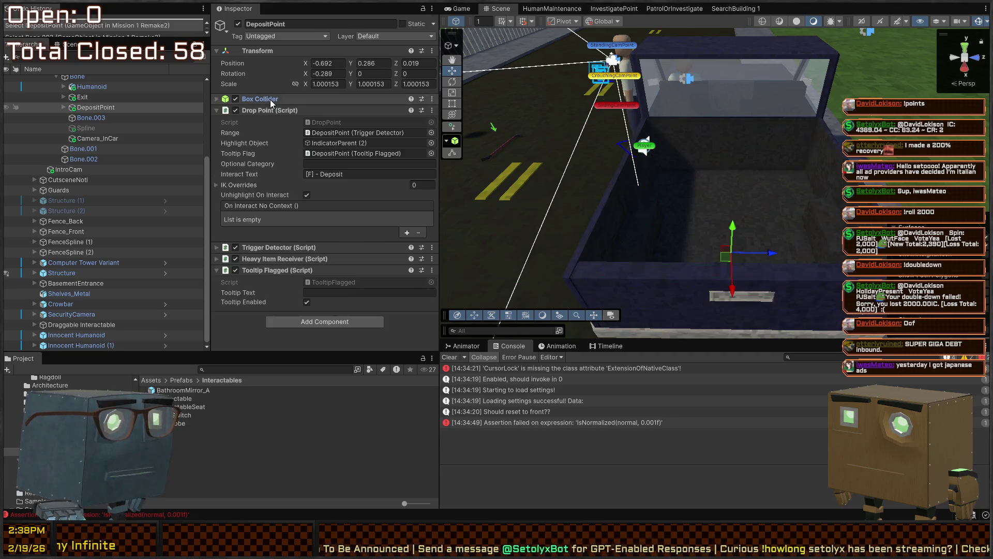
{"action": "left_click", "coordinate": [271, 103]}
{"action": "left_click", "coordinate": [269, 98]}
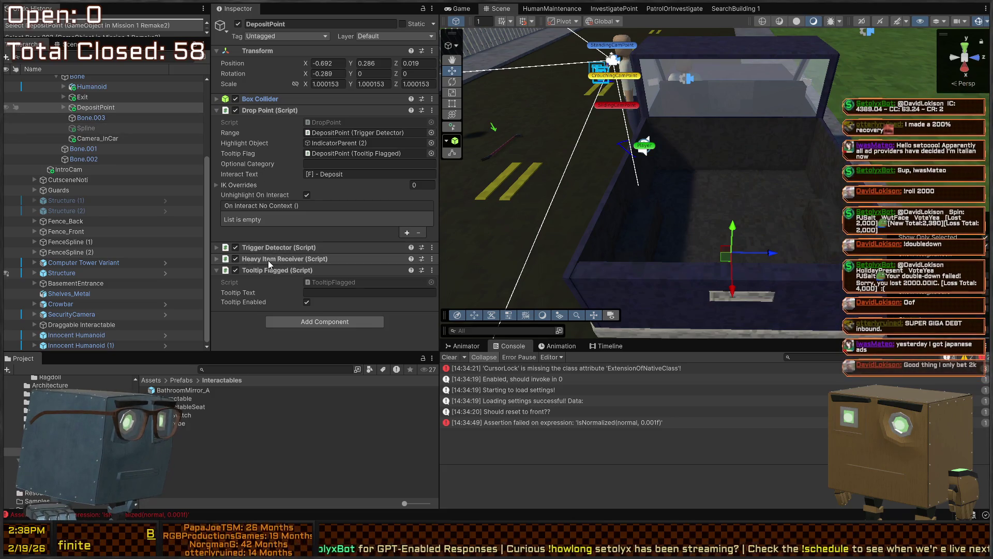
{"action": "left_click", "coordinate": [64, 106]}
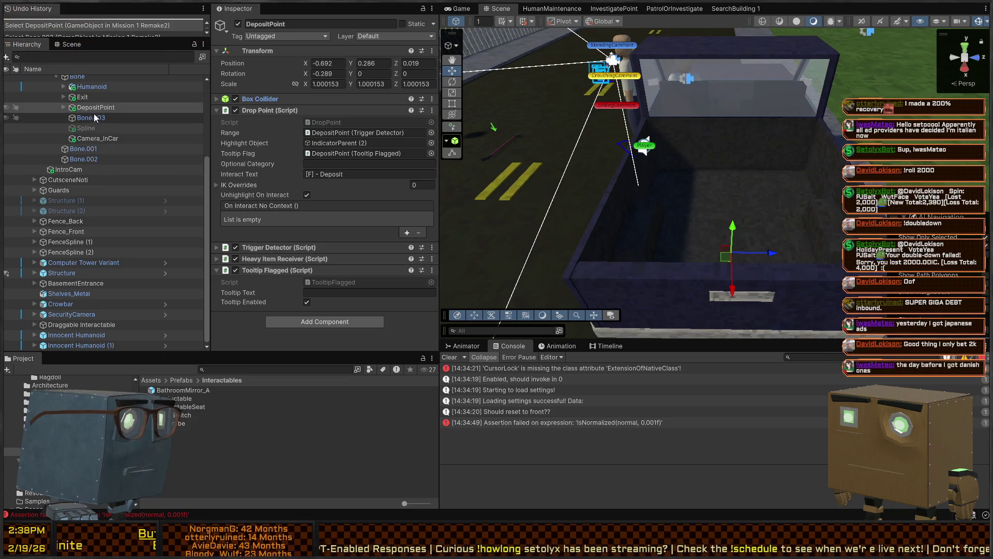
{"action": "left_click", "coordinate": [63, 107]}
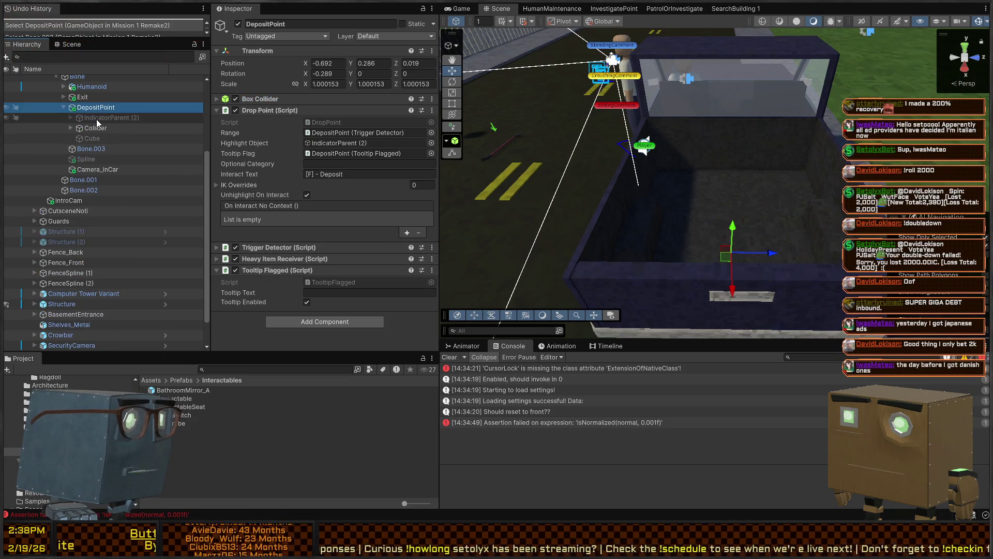
Step: Inspect DepositPoint's children: Collider, GameObject (1), Cube, Spline and Collider (1)–(4)
{"action": "left_click", "coordinate": [96, 118]}
{"action": "left_click", "coordinate": [94, 128]}
{"action": "scroll", "coordinate": [278, 156], "scroll_direction": "down", "scroll_amount": 2}
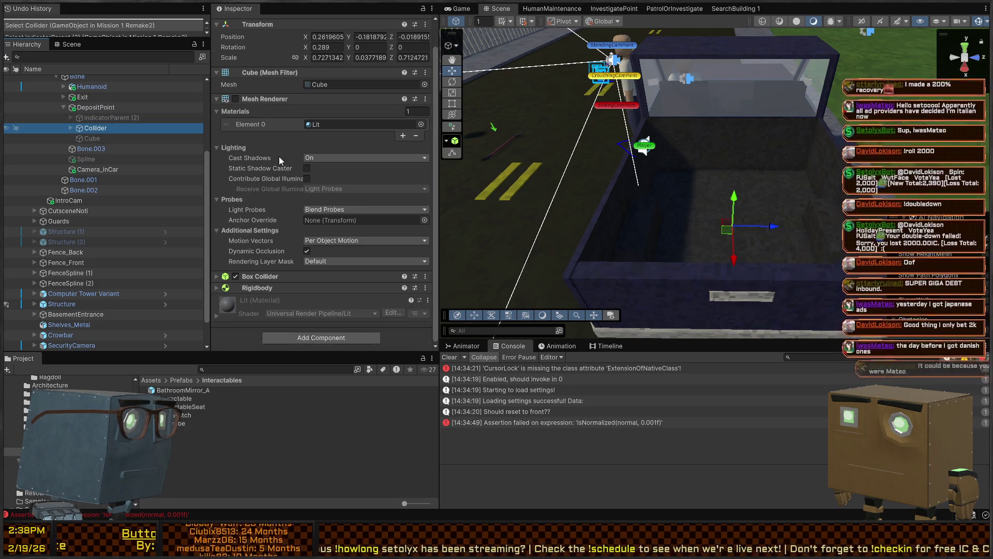
{"action": "left_click", "coordinate": [71, 129]}
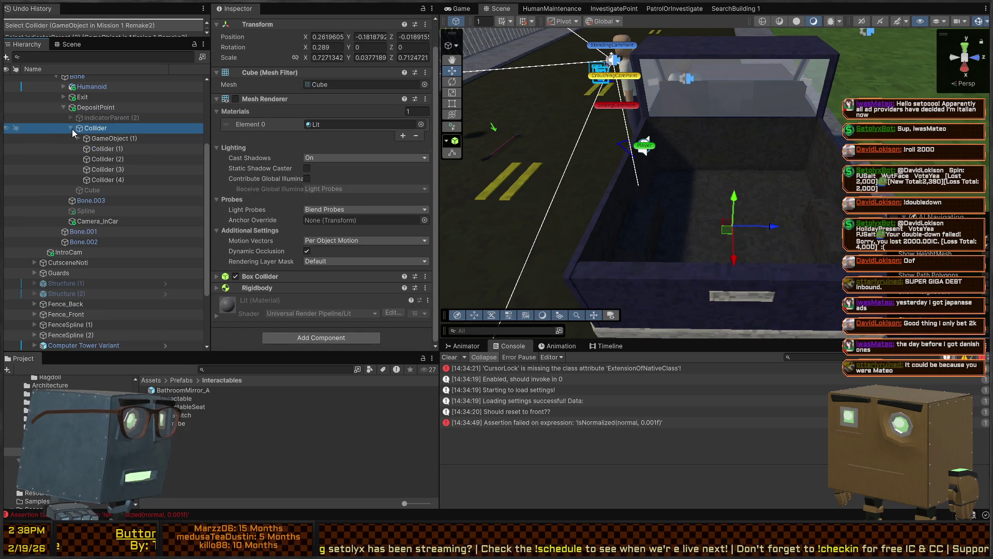
{"action": "left_click", "coordinate": [106, 138]}
{"action": "left_click", "coordinate": [104, 211]}
{"action": "left_click", "coordinate": [101, 190]}
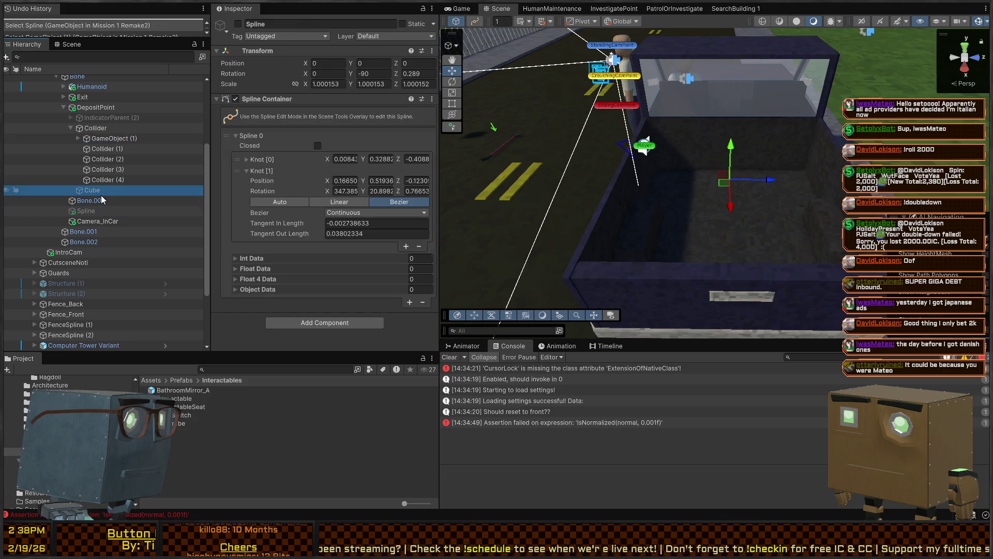
{"action": "left_click", "coordinate": [106, 156]}
{"action": "left_click", "coordinate": [107, 149]}
{"action": "left_click", "coordinate": [107, 140]}
{"action": "left_click", "coordinate": [107, 159]}
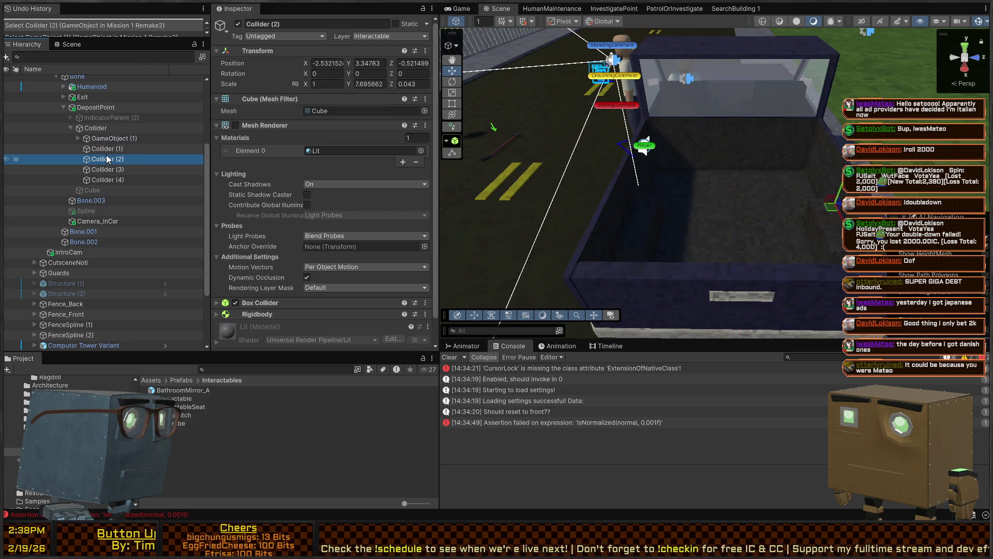
{"action": "left_click", "coordinate": [108, 180]}
Step: Rename GameObject (1) to TrunkColliders
{"action": "left_click", "coordinate": [106, 139]}
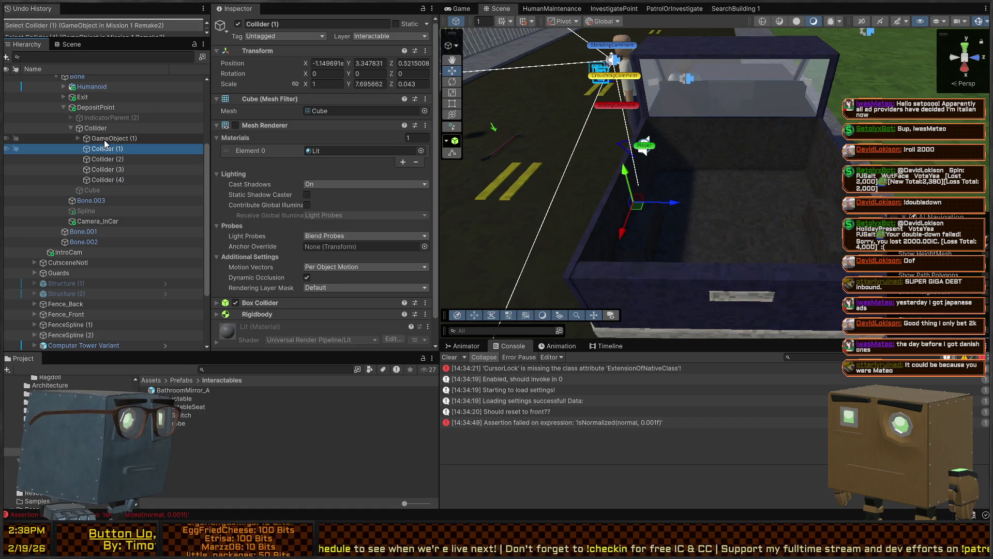
{"action": "left_click", "coordinate": [106, 138]}
{"action": "type", "text": "Tru"}
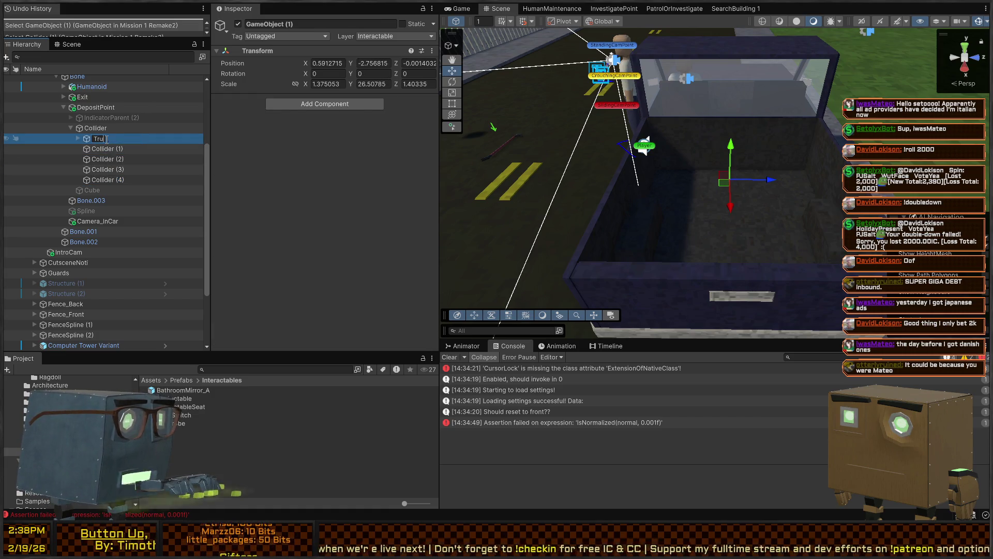
{"action": "type", "text": "nkColliders"}
{"action": "key", "text": "Return"}
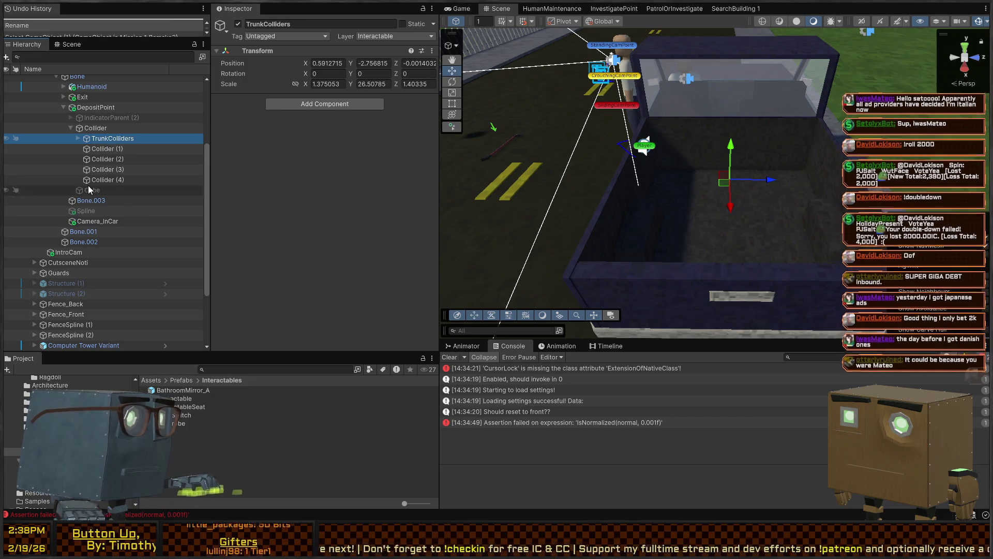
Step: Check the Collider's Box Collider and rename the object to InteractableCollider
{"action": "left_click", "coordinate": [77, 138]}
{"action": "left_click", "coordinate": [90, 129]}
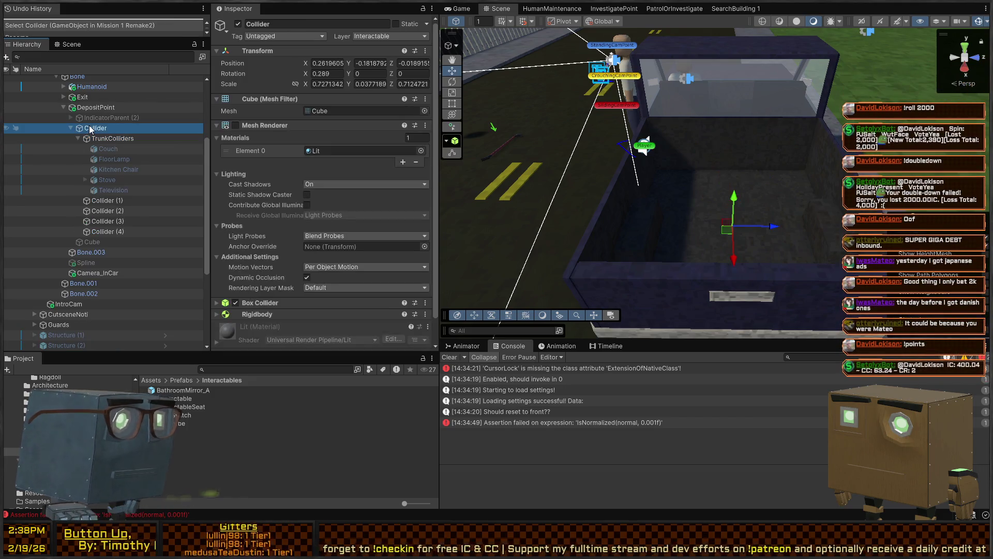
{"action": "scroll", "coordinate": [261, 207], "scroll_direction": "down", "scroll_amount": 1}
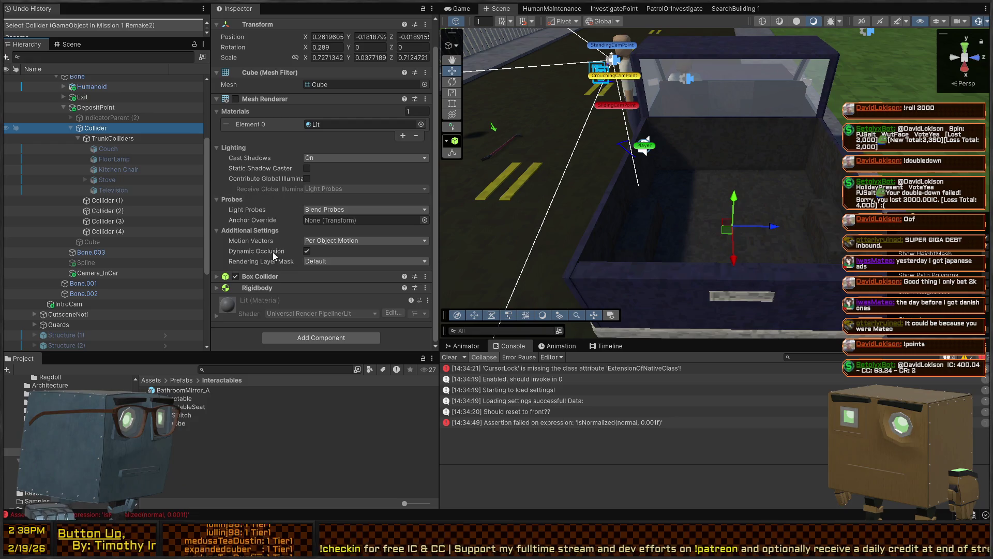
{"action": "left_click", "coordinate": [284, 277]}
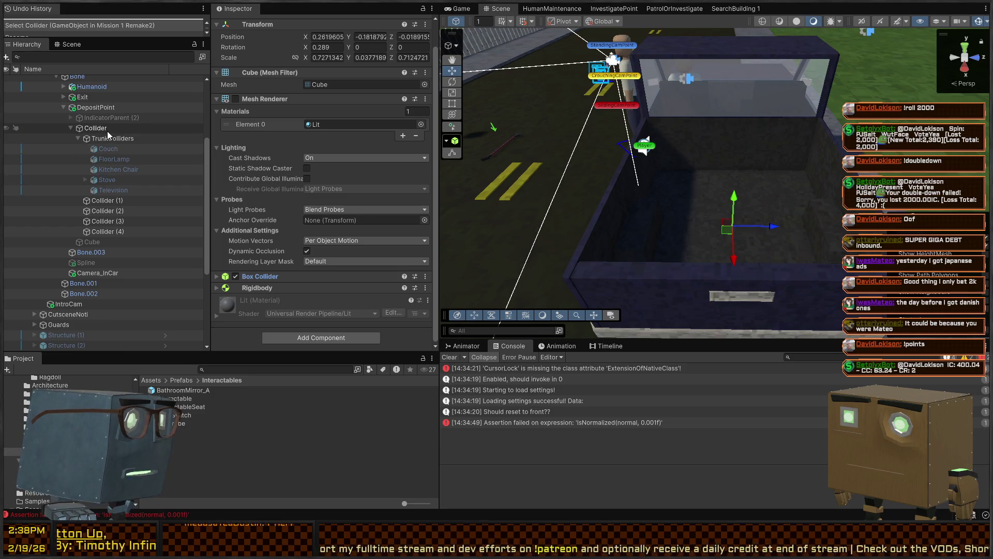
{"action": "scroll", "coordinate": [366, 87], "scroll_direction": "up", "scroll_amount": 2}
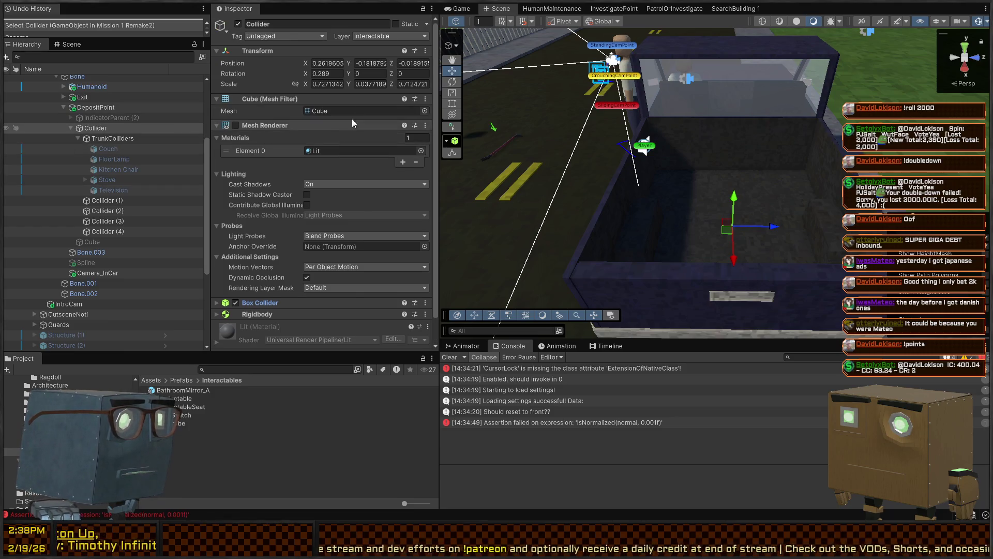
{"action": "left_click", "coordinate": [96, 128]}
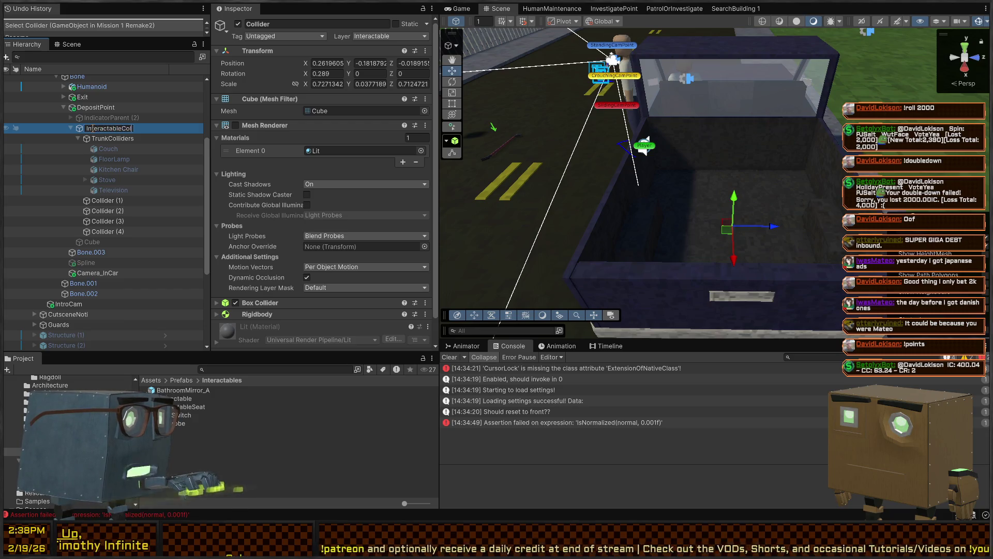
{"action": "key", "text": "Return"}
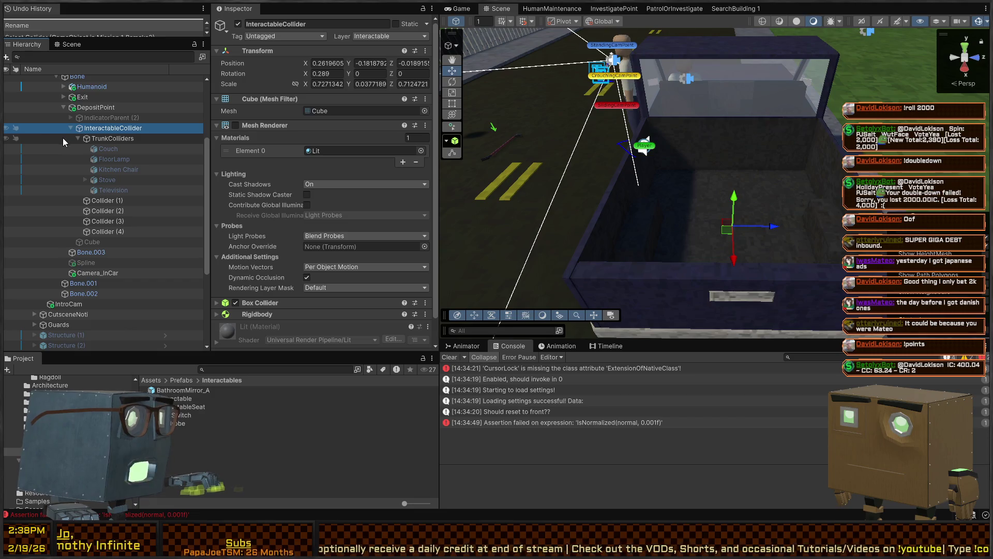
Step: Select Collider (1) through Collider (4) and move them under TrunkColliders
{"action": "left_click", "coordinate": [78, 138]}
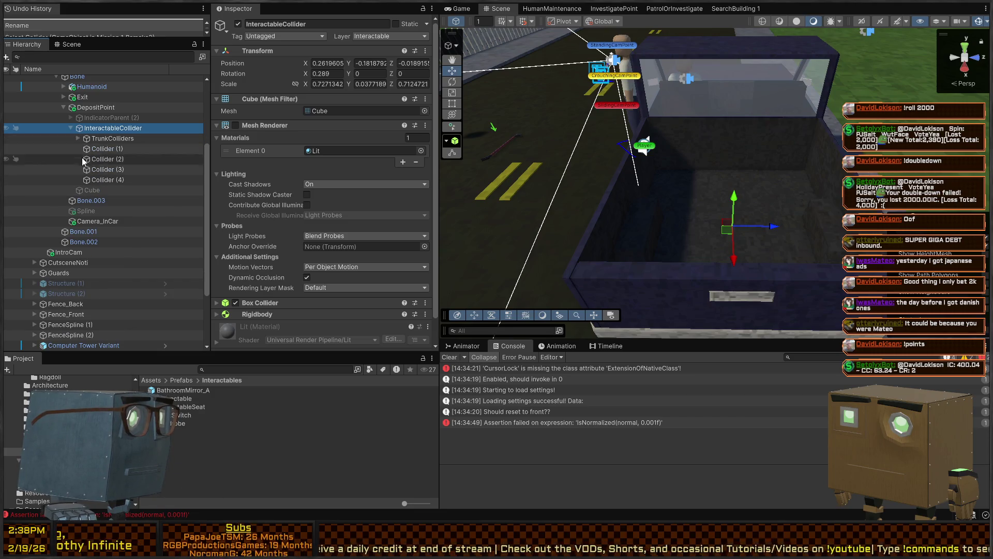
{"action": "left_click", "coordinate": [103, 149]}
{"action": "left_click", "coordinate": [100, 178], "text": "shift"}
{"action": "left_click", "coordinate": [111, 138]}
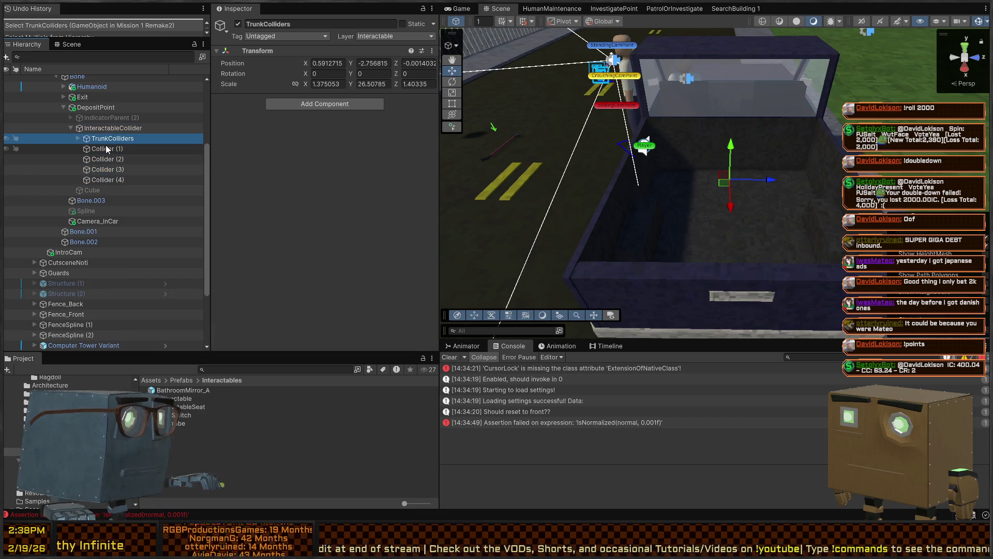
{"action": "left_click", "coordinate": [103, 149]}
{"action": "left_click", "coordinate": [102, 176], "text": "shift"}
{"action": "left_click_drag", "start_coordinate": [102, 181], "coordinate": [110, 139]}
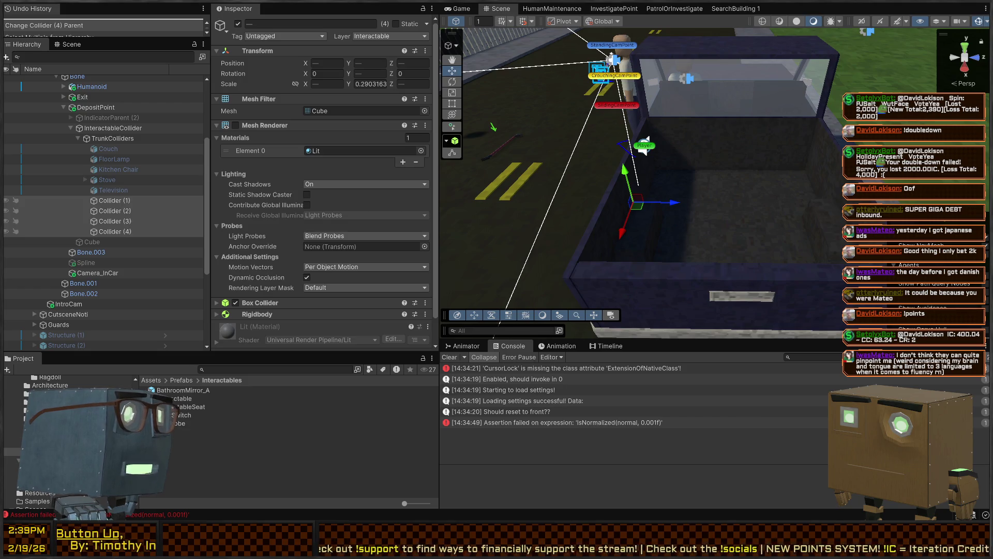
Step: Frame the colliders, collapse TrunkColliders and InteractableCollider, and fly over the truck bed
{"action": "key", "text": "f"}
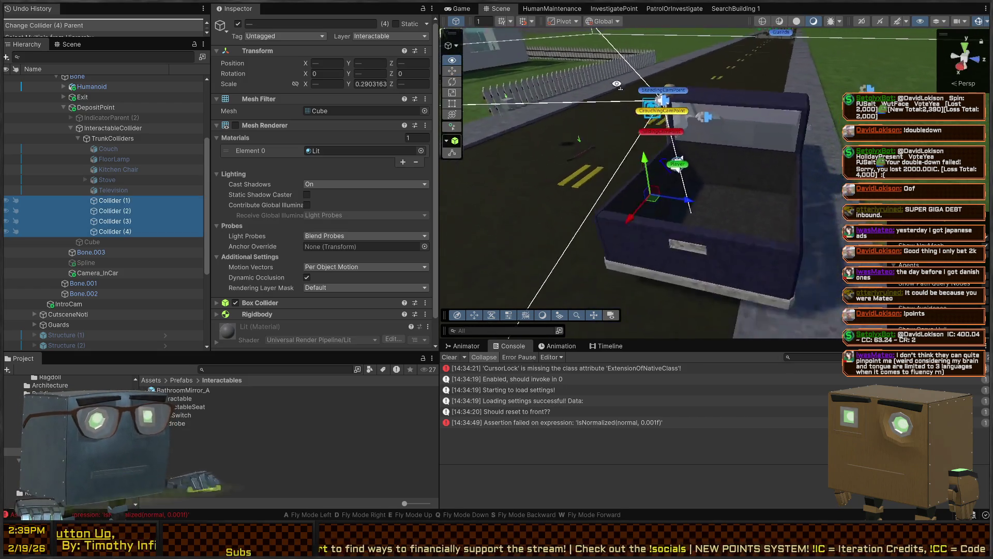
{"action": "left_click", "coordinate": [78, 139]}
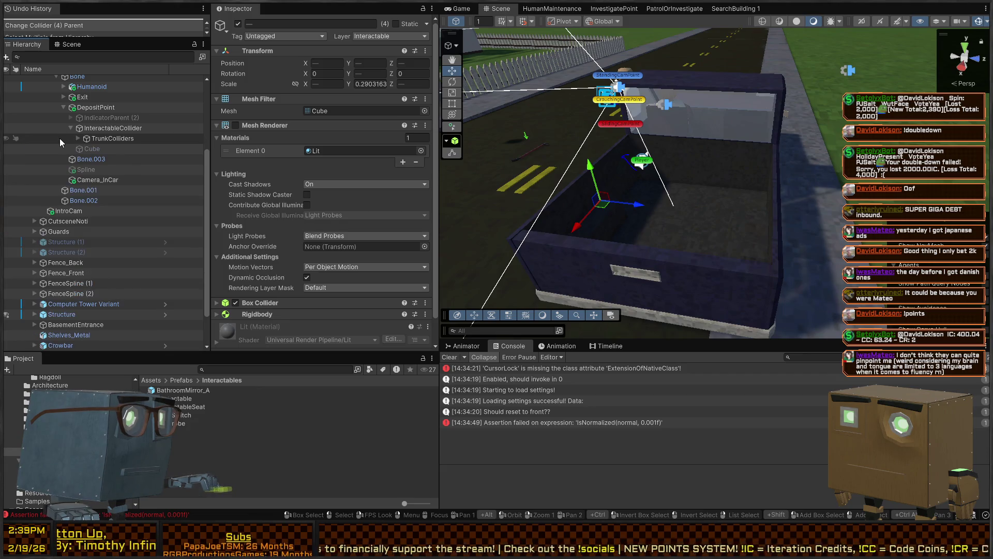
{"action": "left_click", "coordinate": [70, 128]}
{"action": "right_click", "coordinate": [504, 169]}
{"action": "key", "text": "w"}
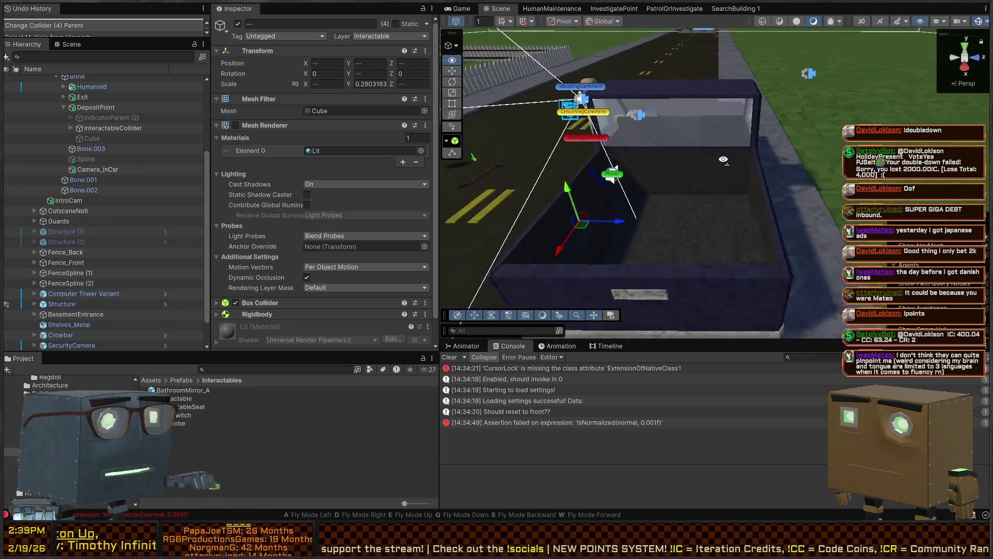
{"action": "key", "text": "w"}
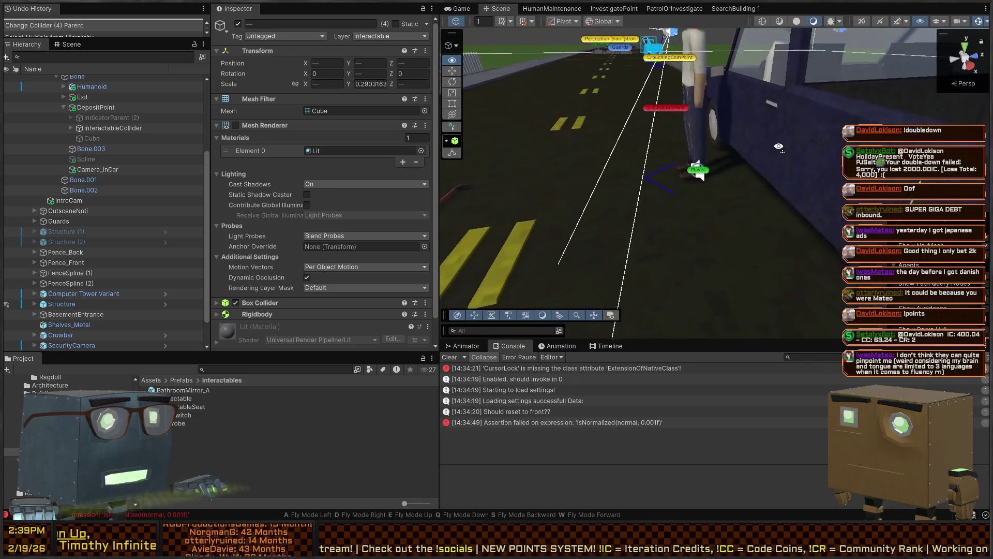
{"action": "key", "text": "s"}
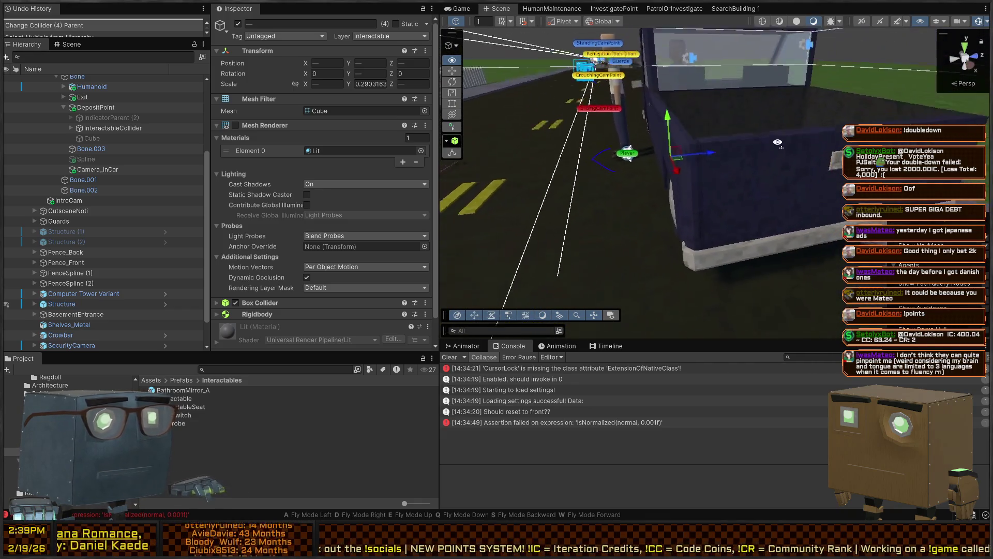
{"action": "key", "text": "e"}
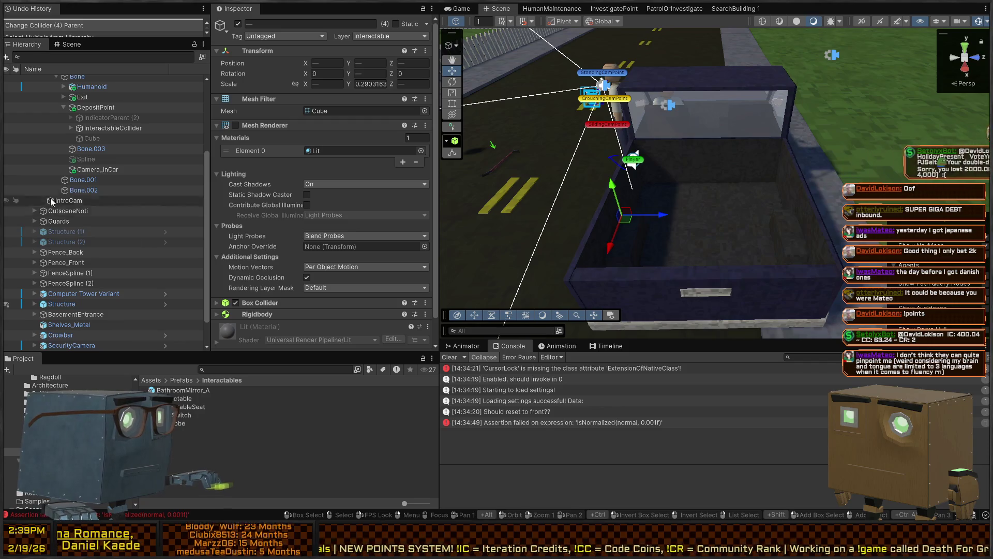
{"action": "scroll", "coordinate": [109, 194], "scroll_direction": "up", "scroll_amount": 4}
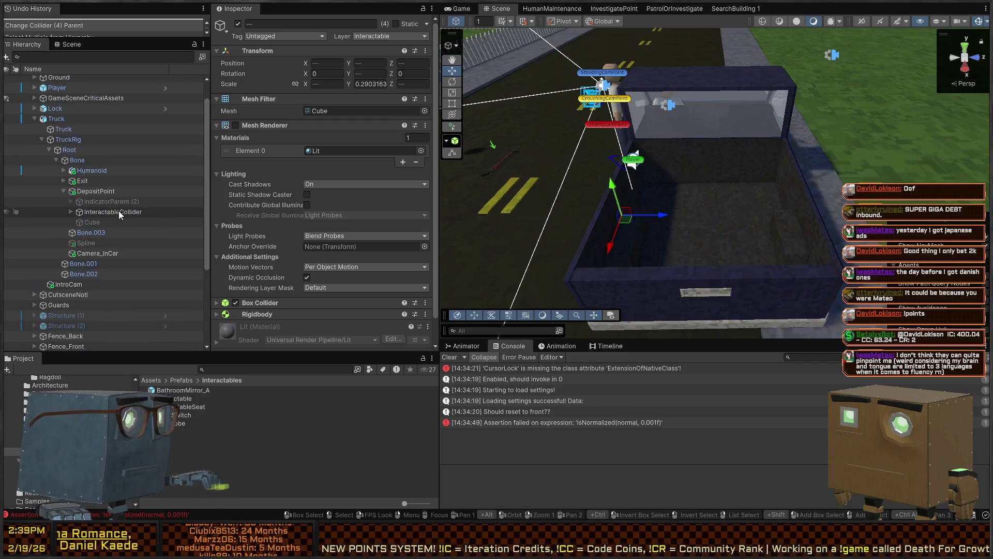
Step: Inspect Bone.003, Camera_InCar, Bone.001, Bone.002, IntroCam, Spline, Cube, InteractableCollider and Truck
{"action": "left_click", "coordinate": [89, 232]}
{"action": "left_click", "coordinate": [96, 253]}
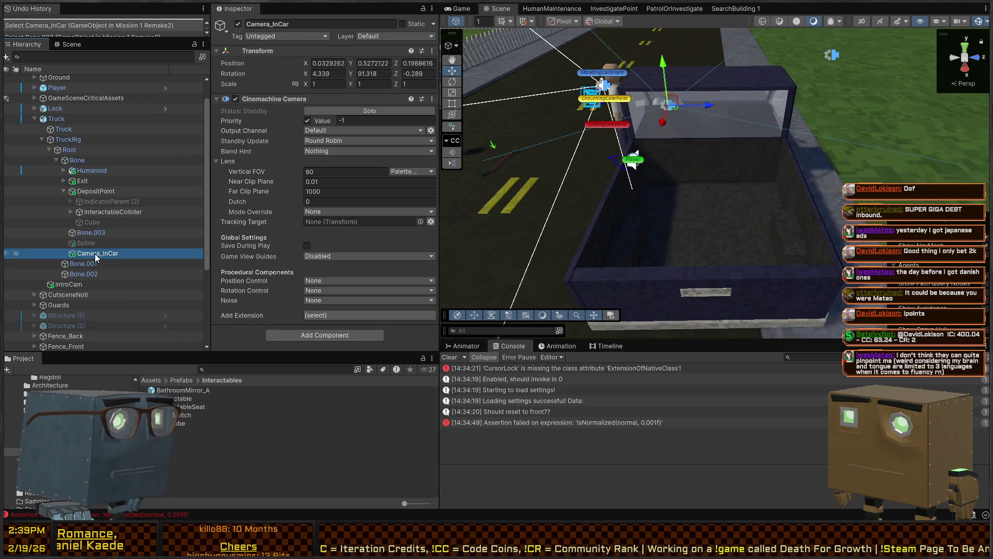
{"action": "left_click", "coordinate": [88, 264]}
{"action": "left_click", "coordinate": [88, 274]}
{"action": "left_click", "coordinate": [70, 285]}
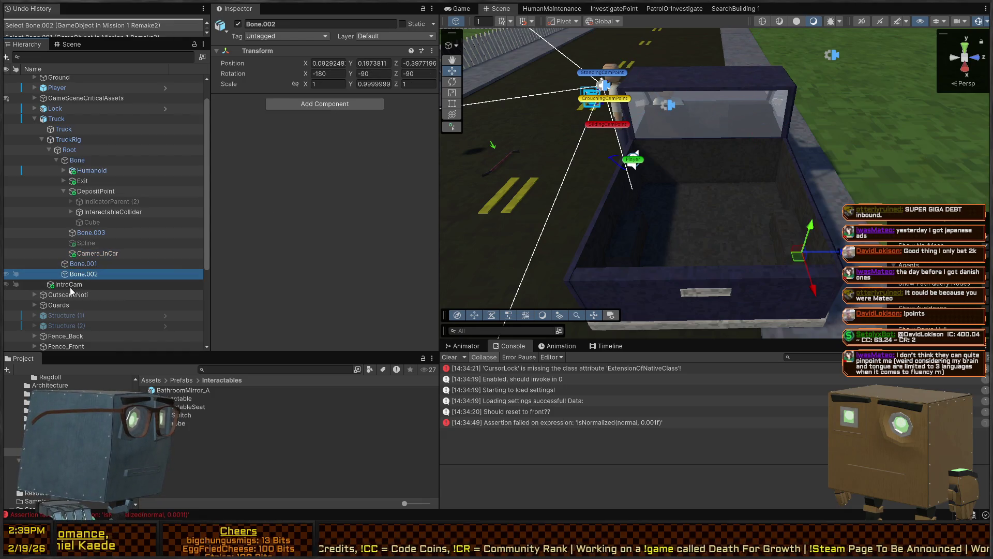
{"action": "left_click", "coordinate": [89, 243]}
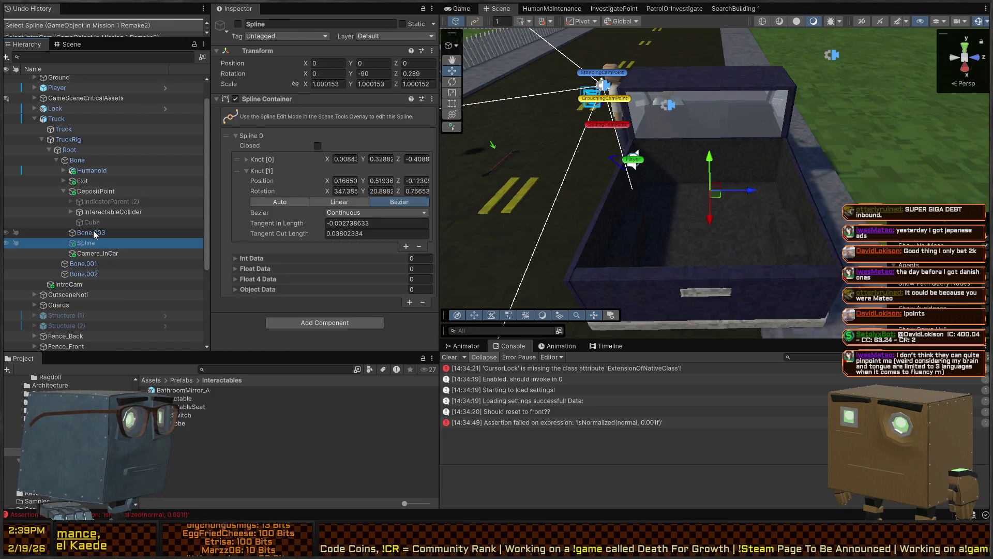
{"action": "left_click", "coordinate": [93, 231]}
{"action": "left_click", "coordinate": [96, 222]}
{"action": "left_click", "coordinate": [101, 212]}
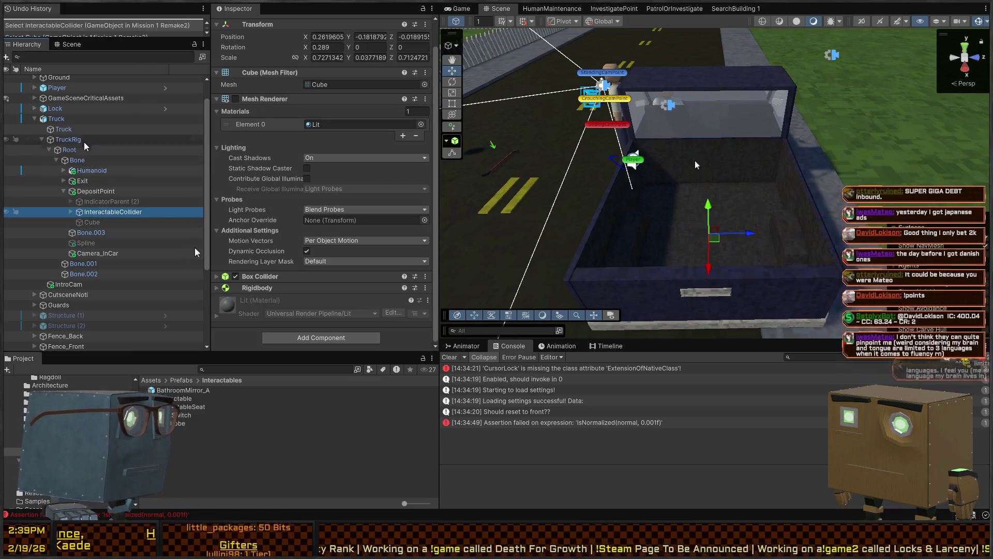
{"action": "left_click", "coordinate": [62, 119]}
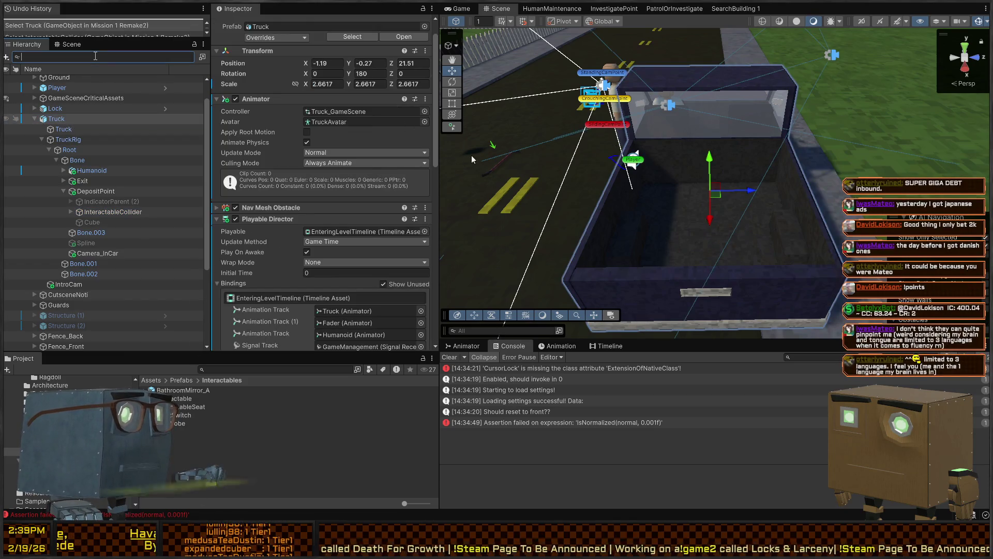
Step: Search the Hierarchy for t=DepositPoint, clear the filter, and switch to Visual Studio
{"action": "type", "text": "t=DepositPoint"}
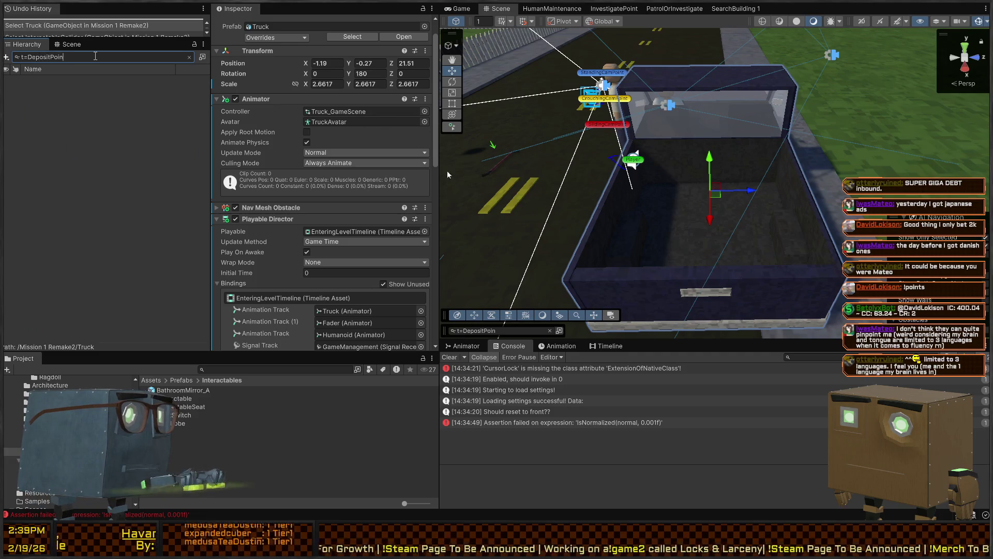
{"action": "key", "text": "Escape"}
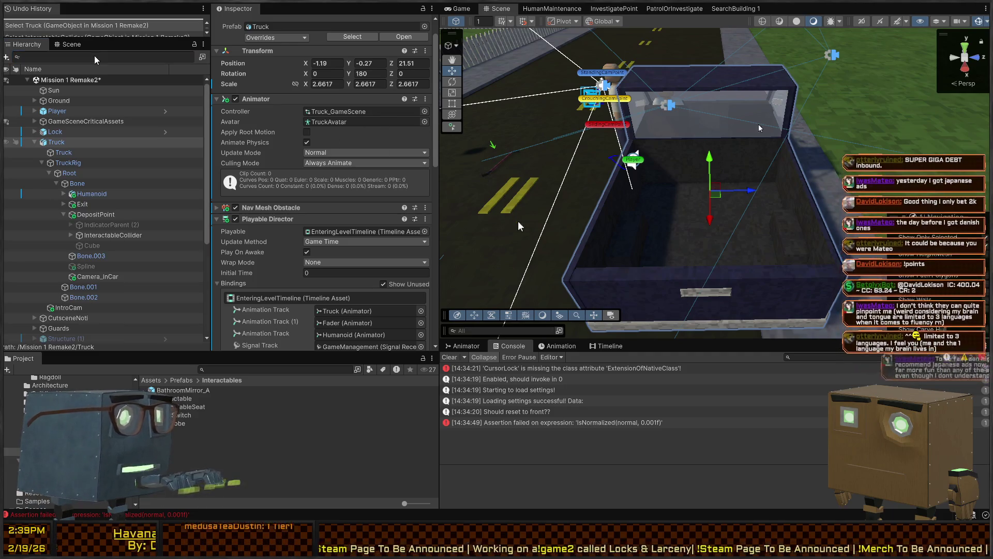
{"action": "key", "text": "alt+Tab"}
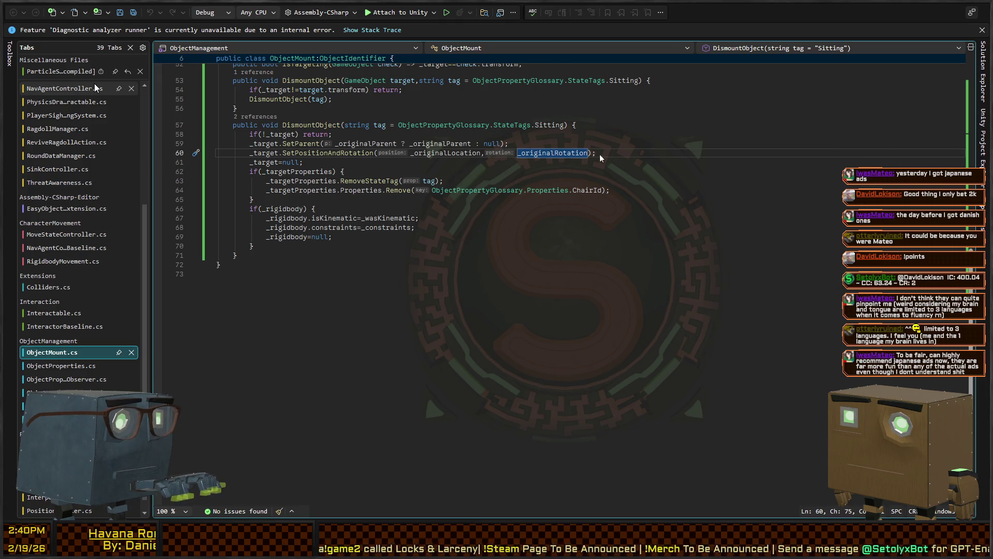
Step: Go back to ItemDeposited, open its DropPoint.cs caller, then return to Unity and search t:DropPoint
{"action": "key", "text": "ctrl+minus"}
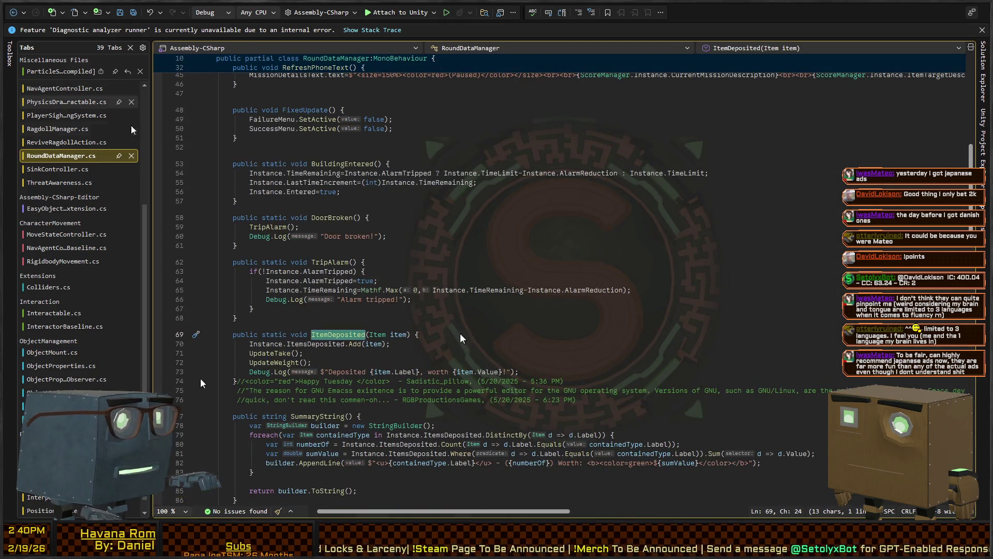
{"action": "scroll", "coordinate": [439, 310], "scroll_direction": "down", "scroll_amount": 4}
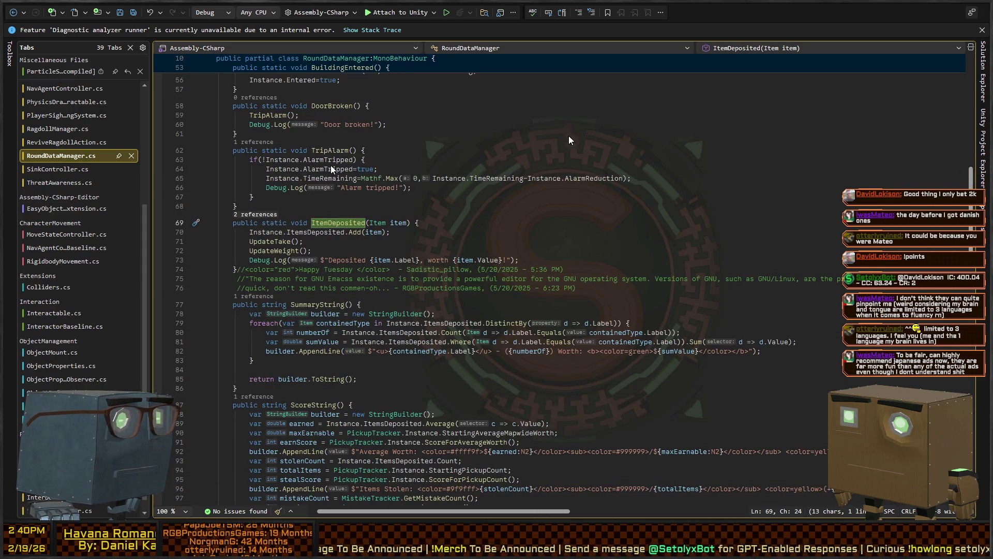
{"action": "double_click", "coordinate": [275, 156]}
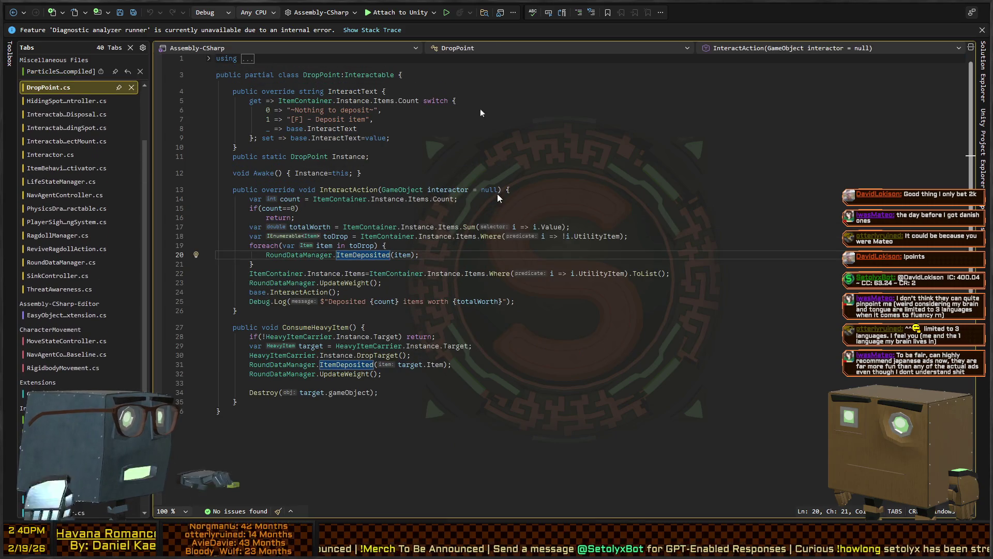
{"action": "key", "text": "alt+Tab"}
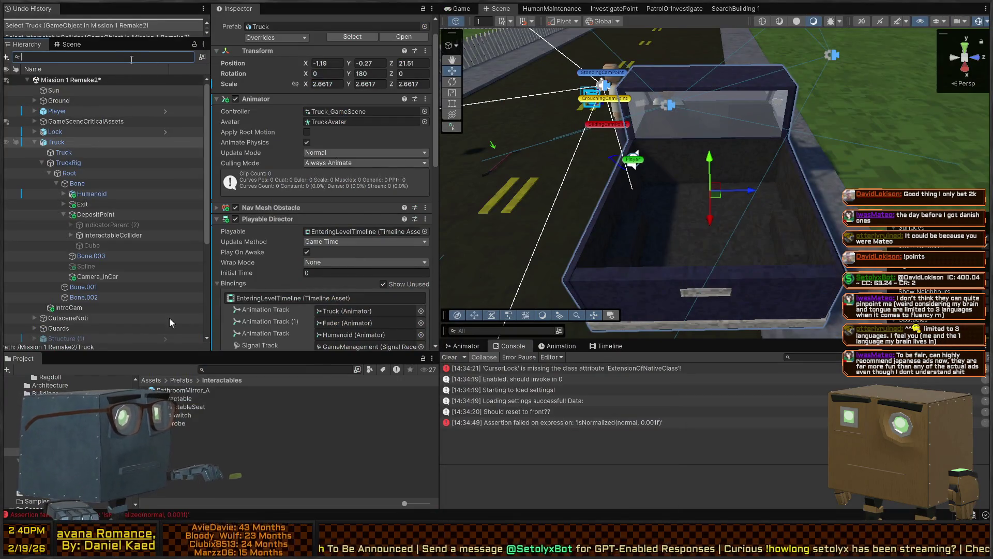
{"action": "type", "text": "t:"}
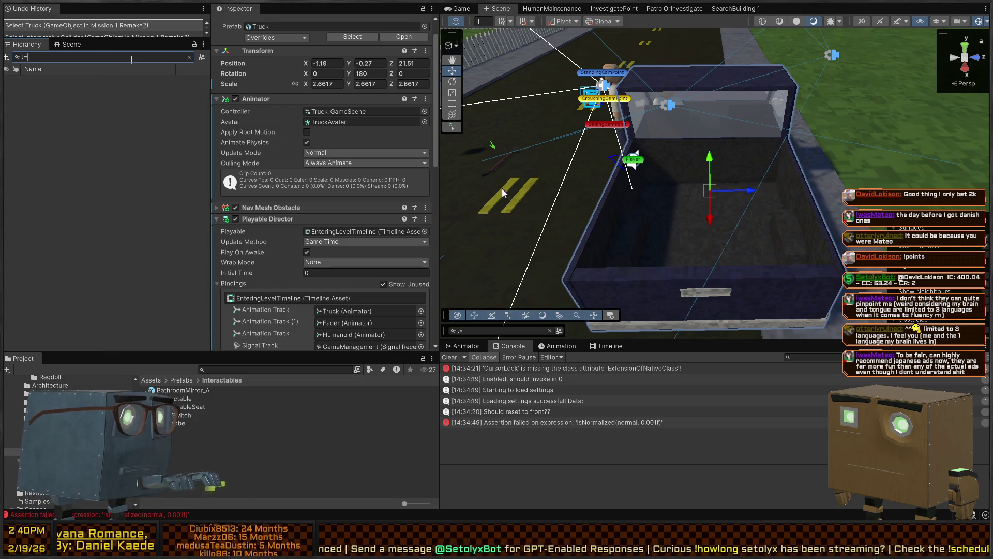
{"action": "type", "text": "DropPoint"}
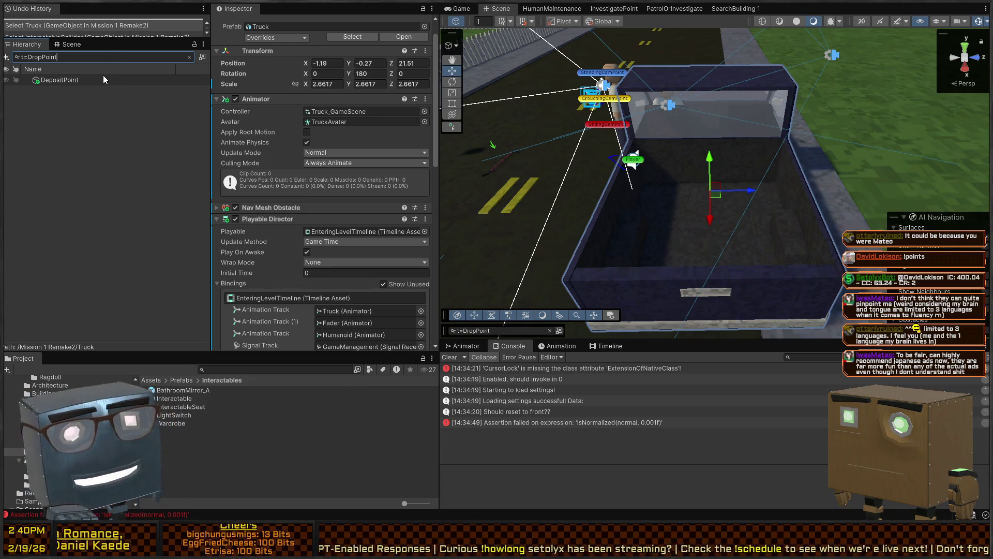
Step: Select DepositPoint and inspect its Heavy Item Receiver and Trigger Detector components
{"action": "left_click", "coordinate": [58, 81]}
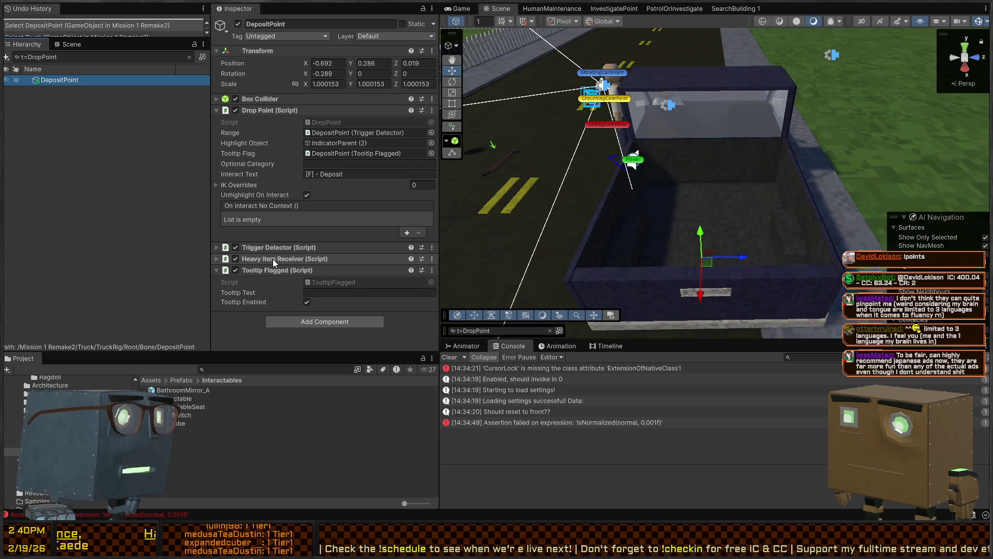
{"action": "left_click", "coordinate": [273, 259]}
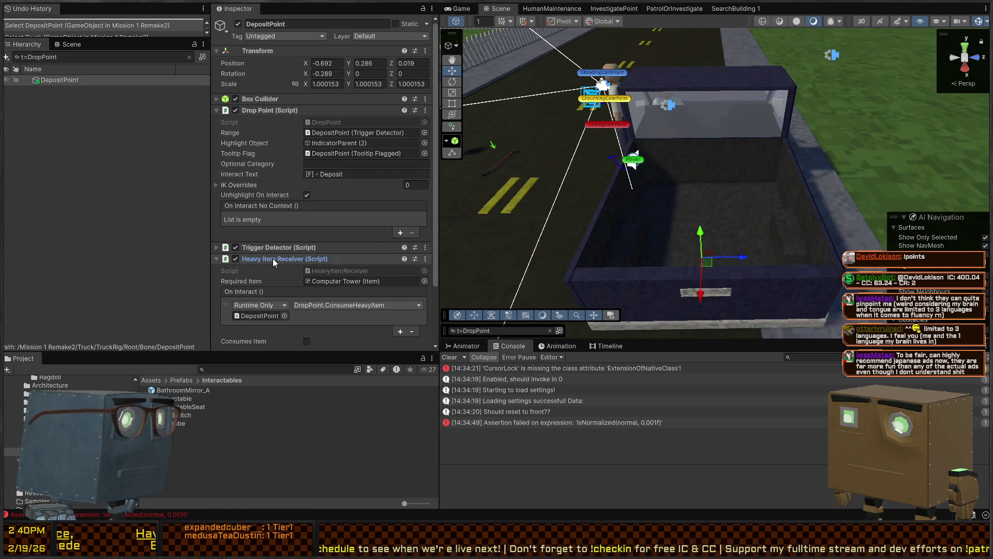
{"action": "left_click", "coordinate": [274, 261]}
{"action": "left_click", "coordinate": [290, 245]}
{"action": "left_click", "coordinate": [288, 245]}
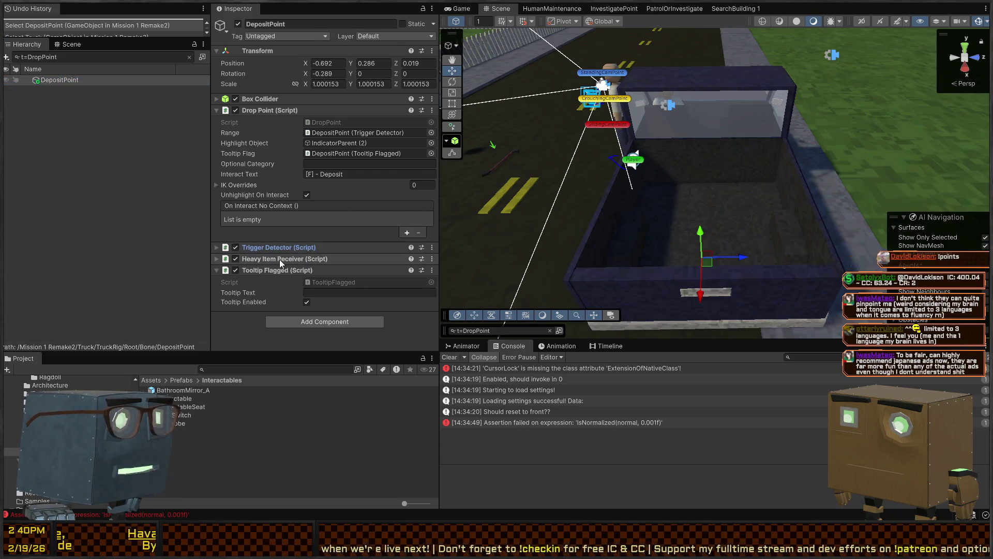
{"action": "left_click", "coordinate": [279, 259]}
{"action": "left_click", "coordinate": [279, 259]}
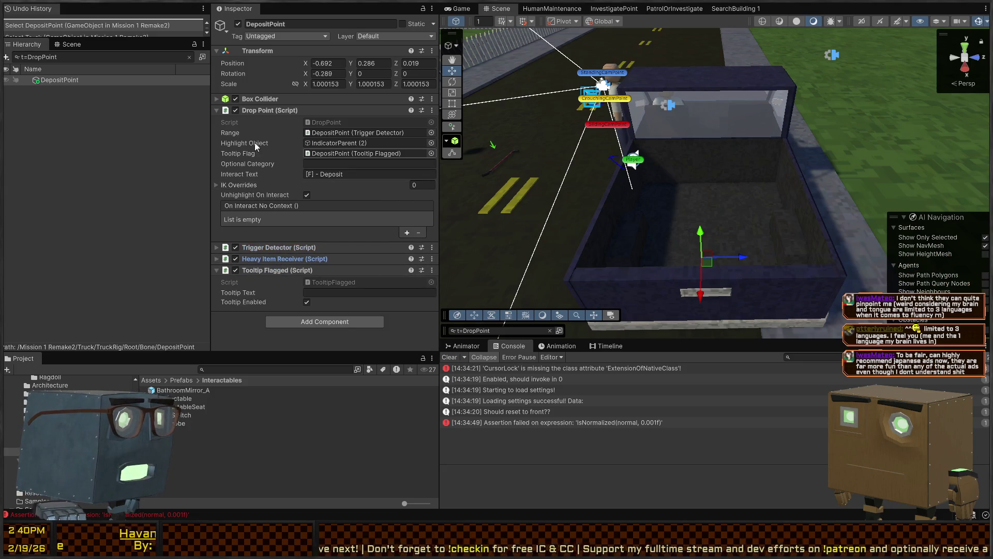
Step: Fold Tooltip Flagged, reopen Drop Point showing '[F] - Deposit', and clear the Hierarchy search
{"action": "left_click", "coordinate": [249, 106]}
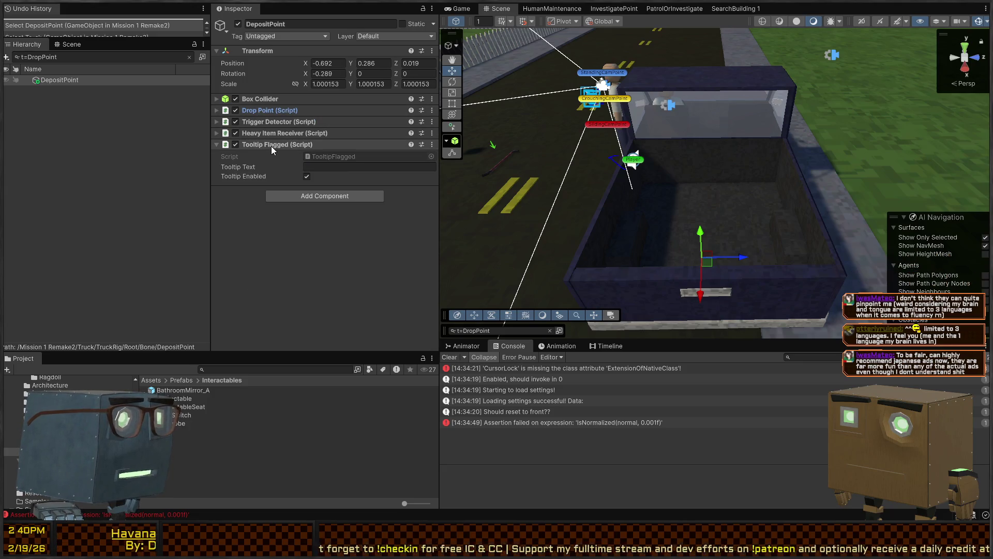
{"action": "left_click", "coordinate": [271, 145]}
{"action": "left_click", "coordinate": [278, 135]}
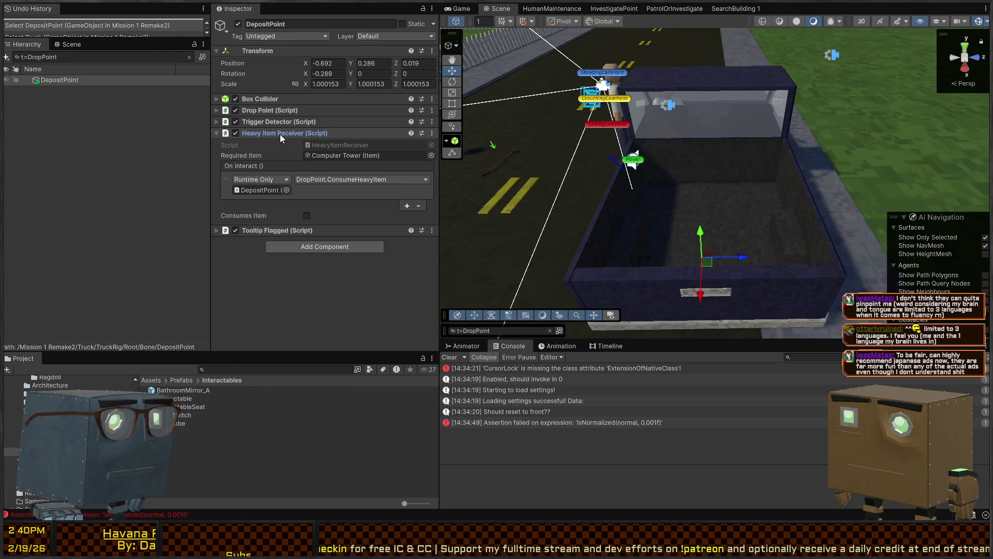
{"action": "left_click", "coordinate": [281, 134]}
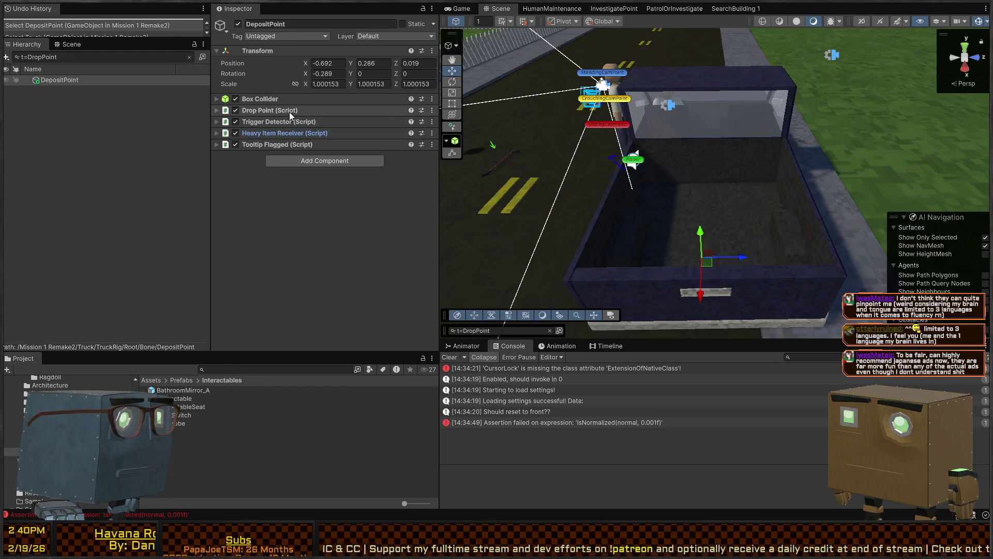
{"action": "left_click", "coordinate": [289, 110]}
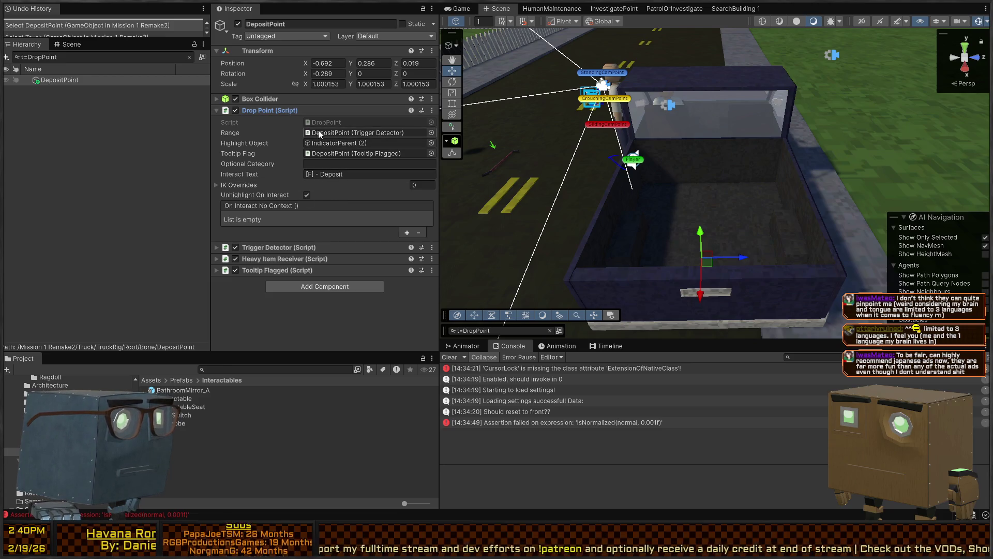
{"action": "left_click", "coordinate": [189, 56]}
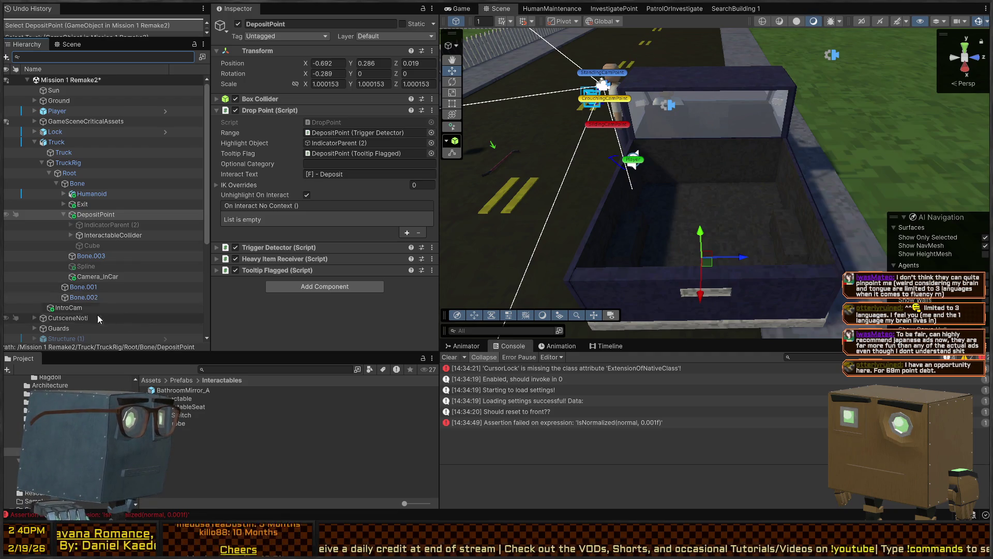
Step: Enter Play mode and walk into the house up to the dark red door
{"action": "key", "text": "ctrl+p"}
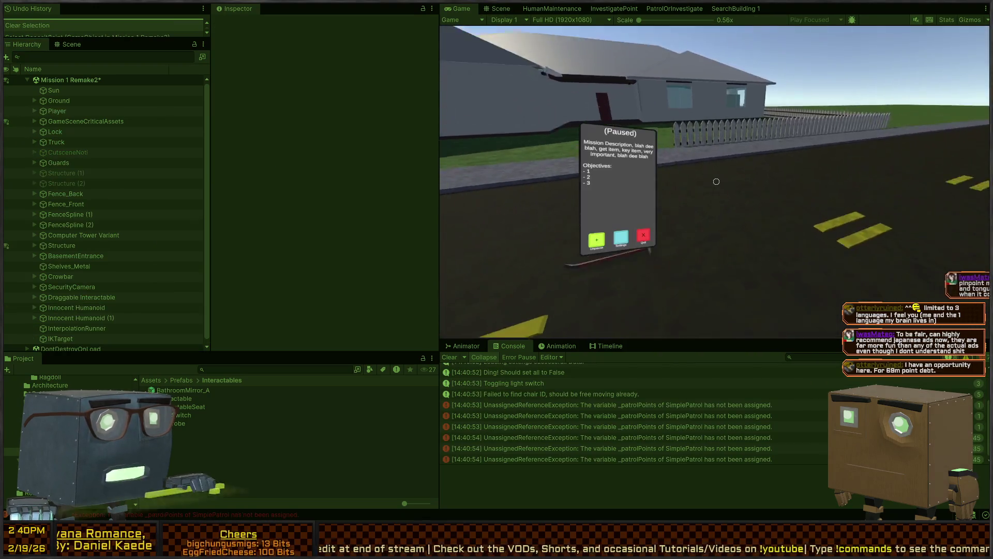
{"action": "key", "text": "Escape"}
{"action": "key", "text": "w"}
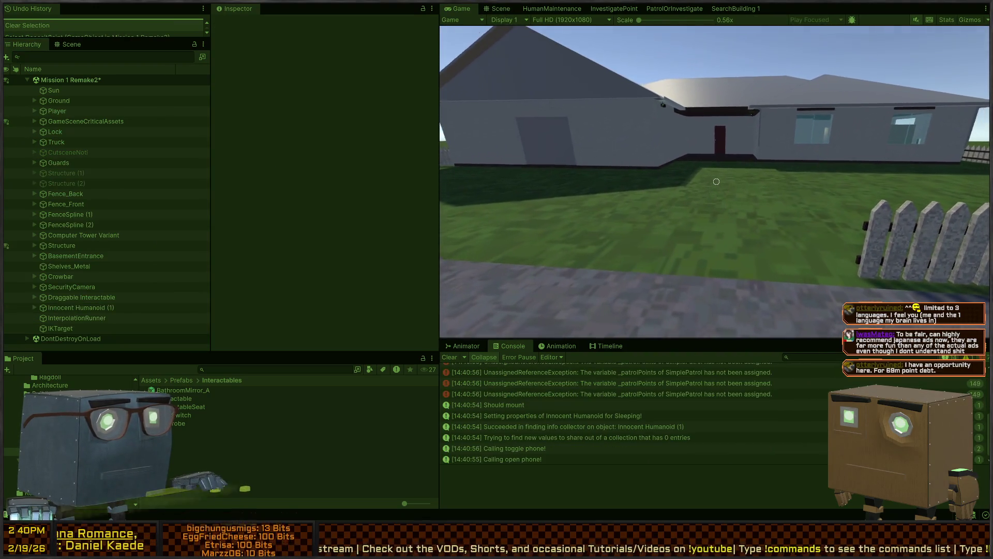
{"action": "key", "text": "w"}
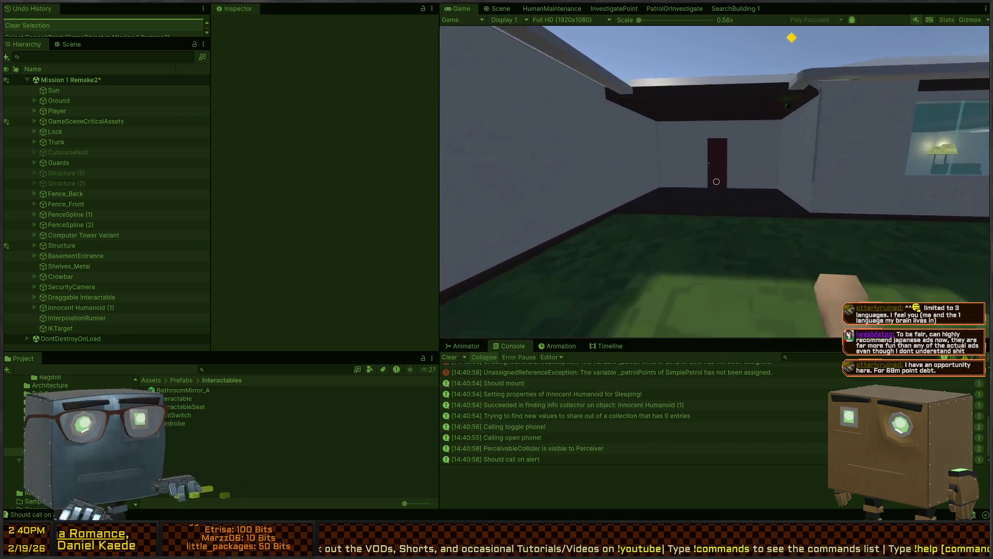
{"action": "key", "text": "w"}
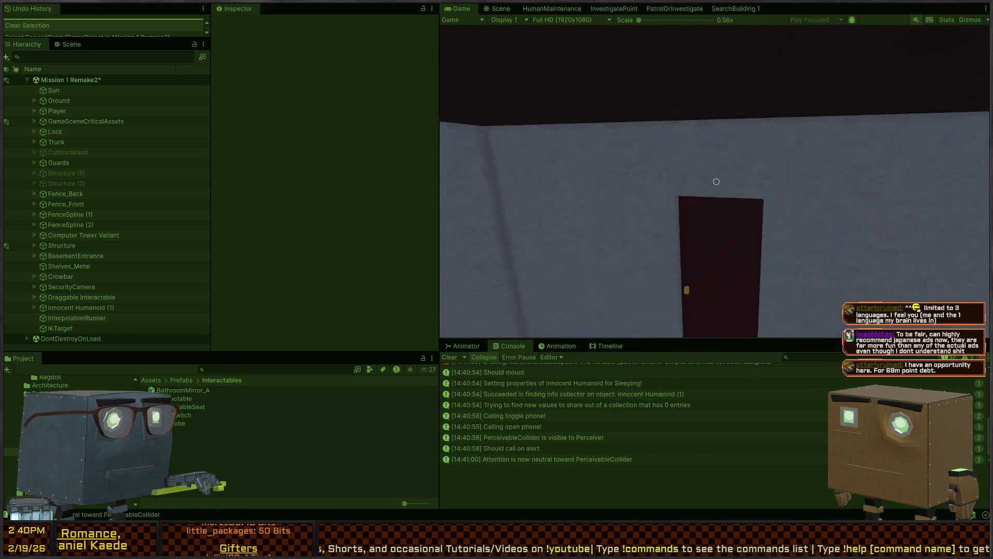
{"action": "key", "text": "w"}
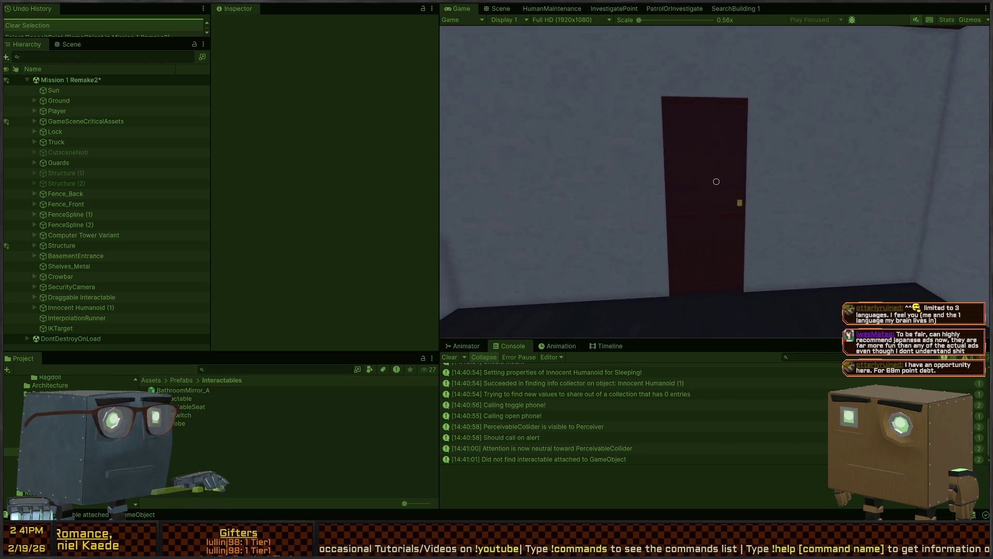
{"action": "key", "text": "e"}
{"action": "key", "text": "e"}
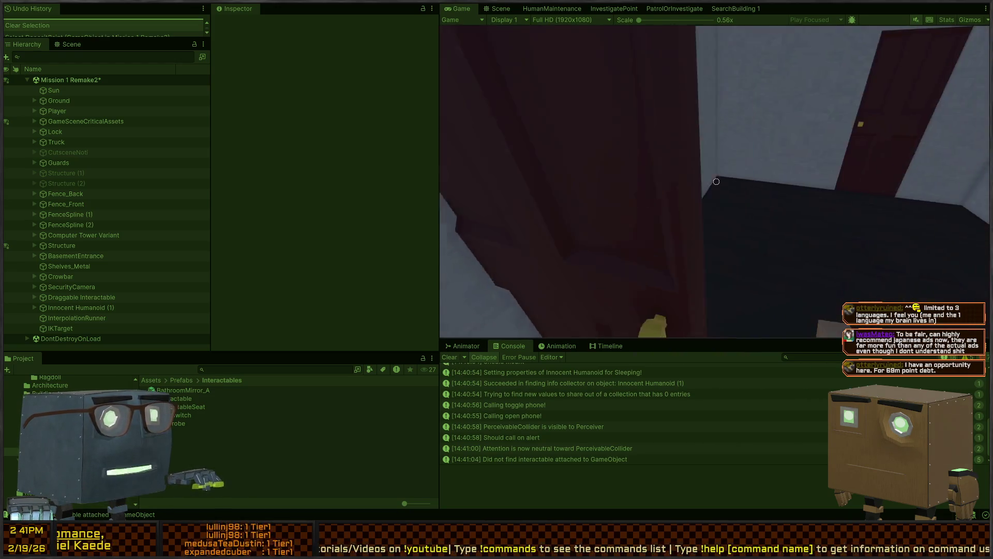
Step: Open the bedroom door and pick up the Television from the desk
{"action": "key", "text": "w"}
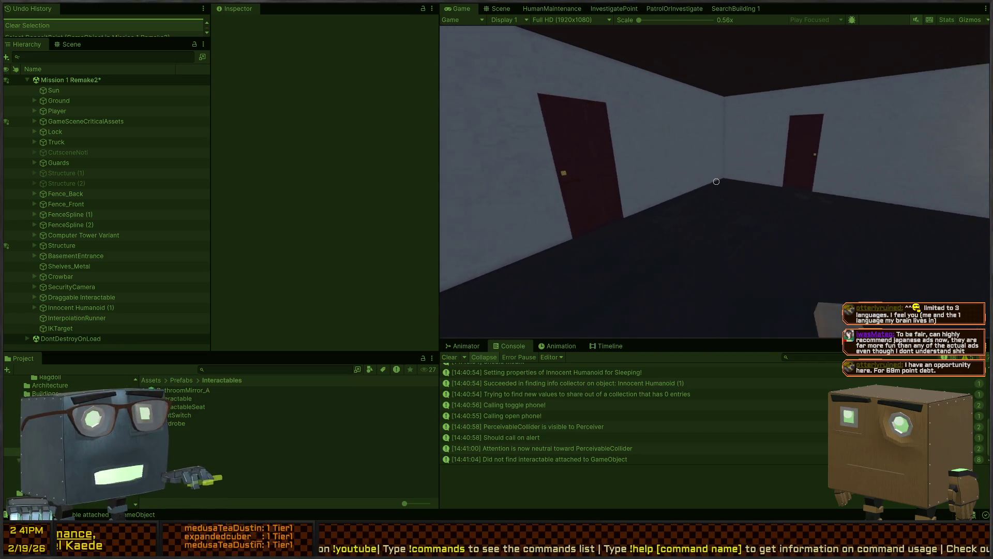
{"action": "key", "text": "f"}
{"action": "key", "text": "w"}
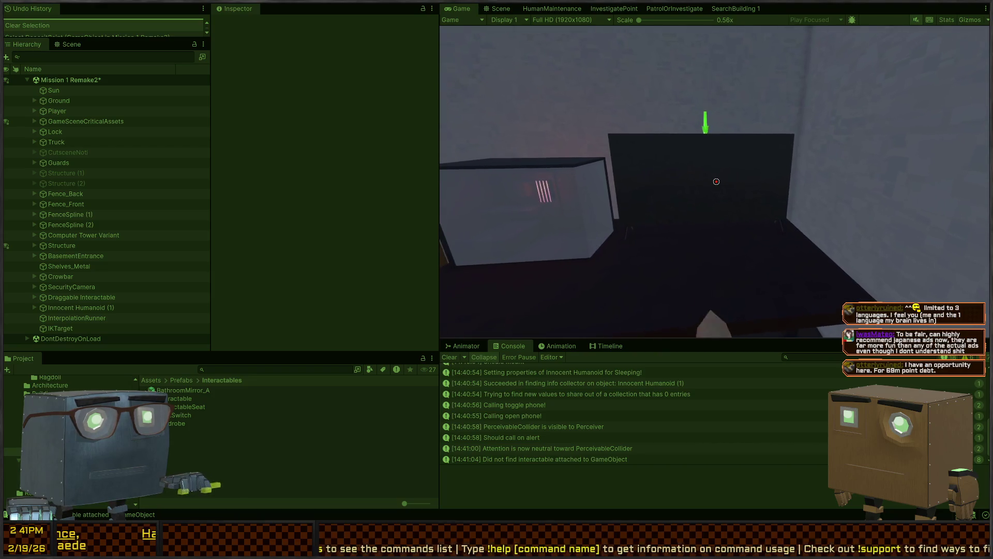
{"action": "key", "text": "e"}
Step: Carry the Television out across the yard to the truck, then switch to the Scene view
{"action": "key", "text": "w"}
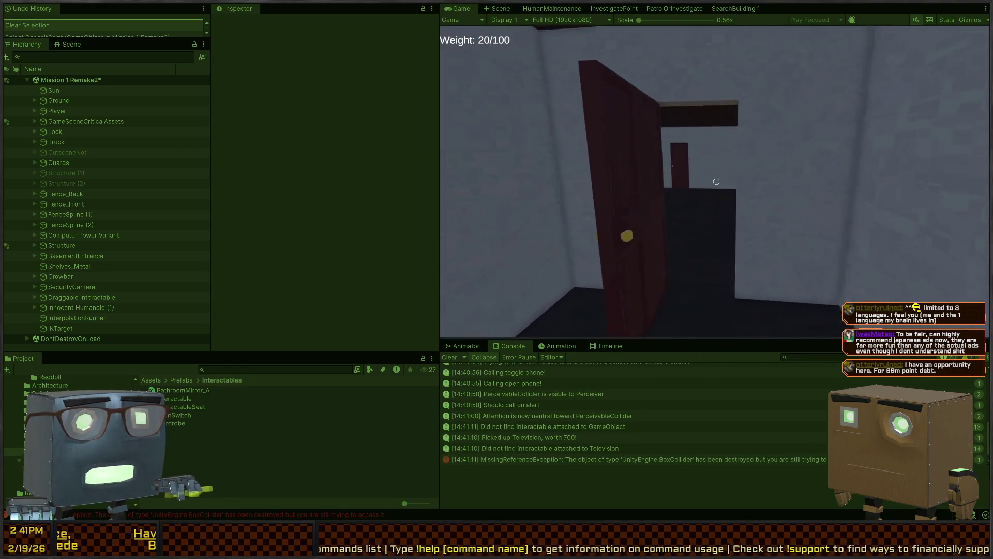
{"action": "key", "text": "w"}
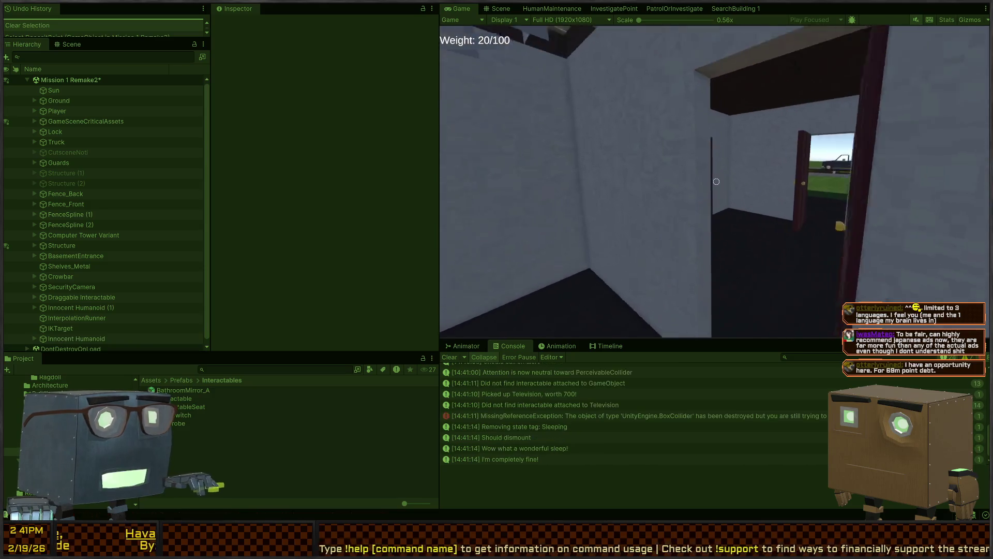
{"action": "key", "text": "w"}
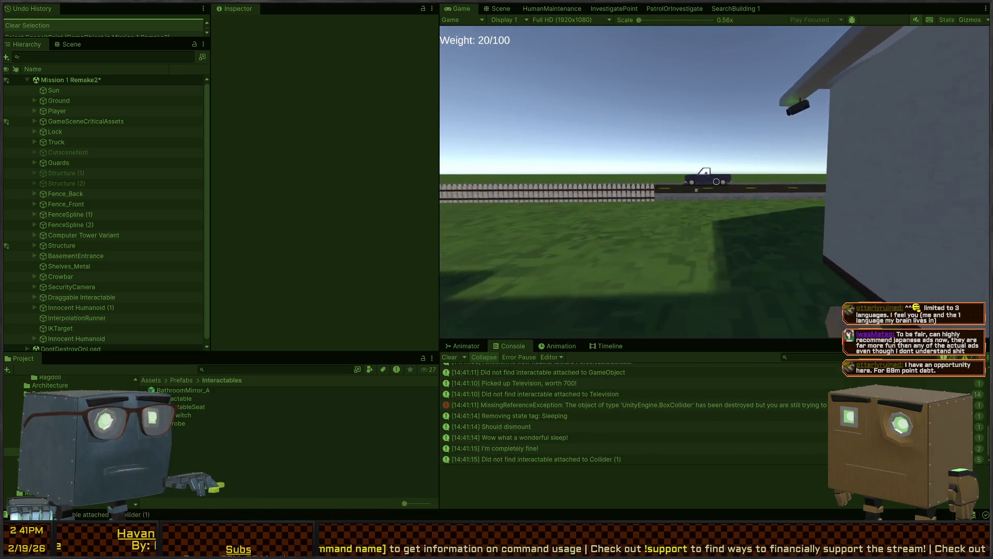
{"action": "key", "text": "w"}
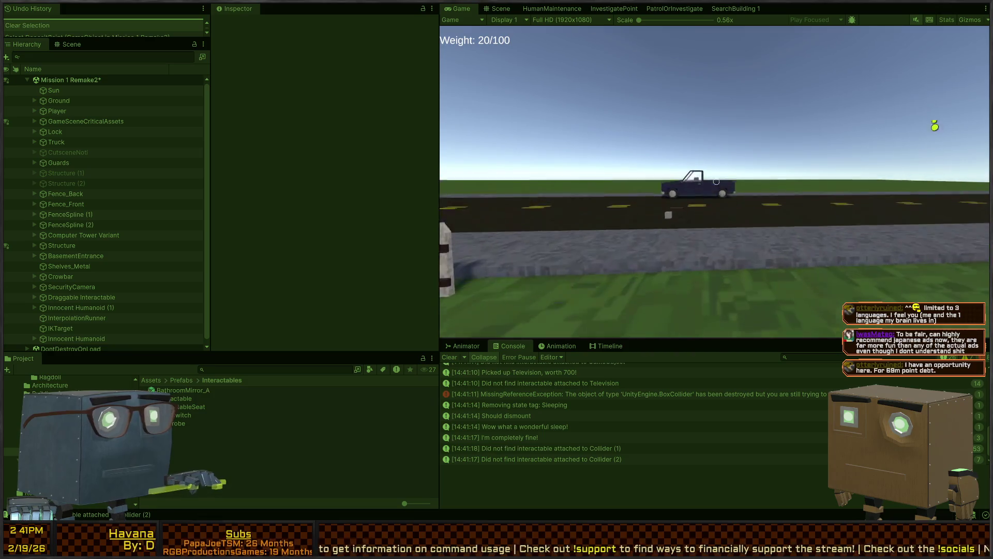
{"action": "key", "text": "w"}
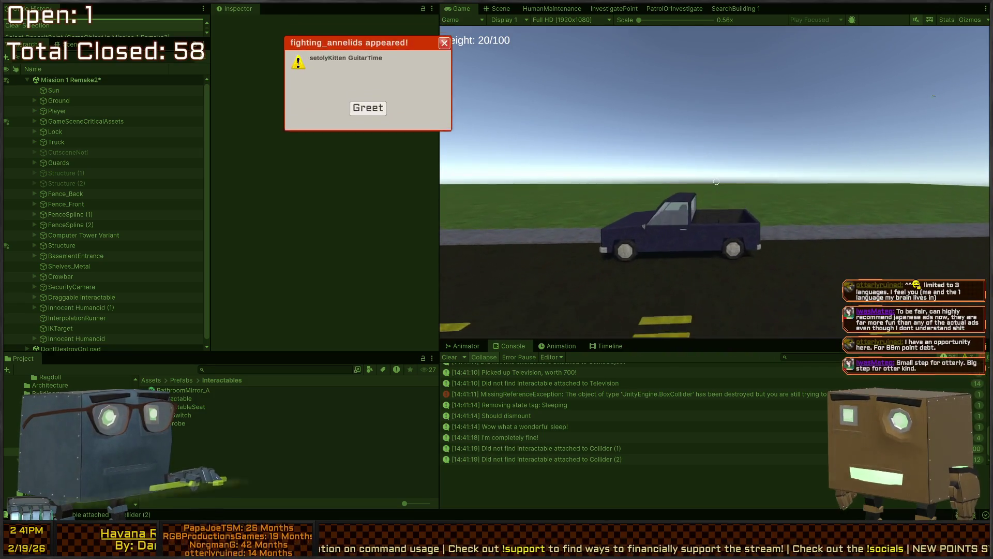
{"action": "key", "text": "w"}
{"action": "key", "text": "space"}
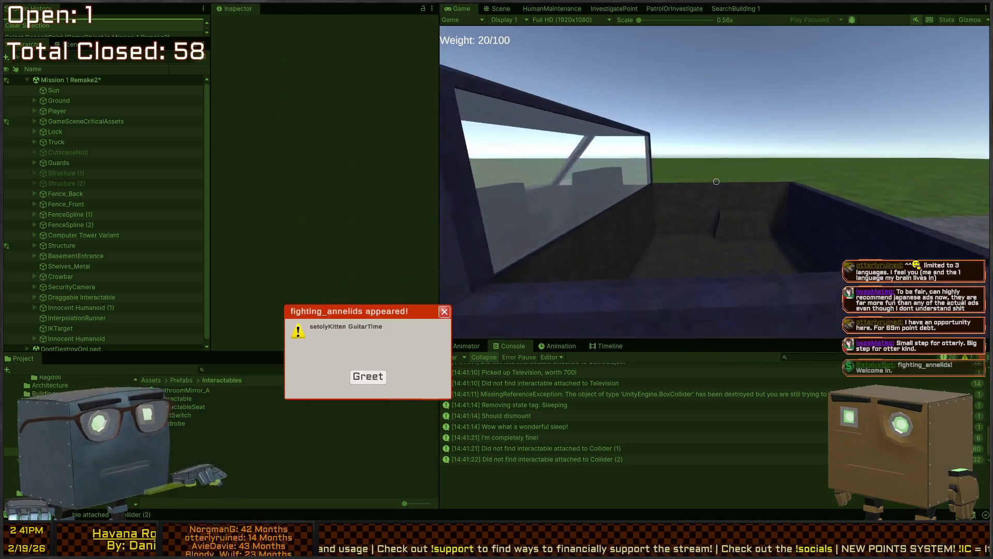
{"action": "key", "text": "s"}
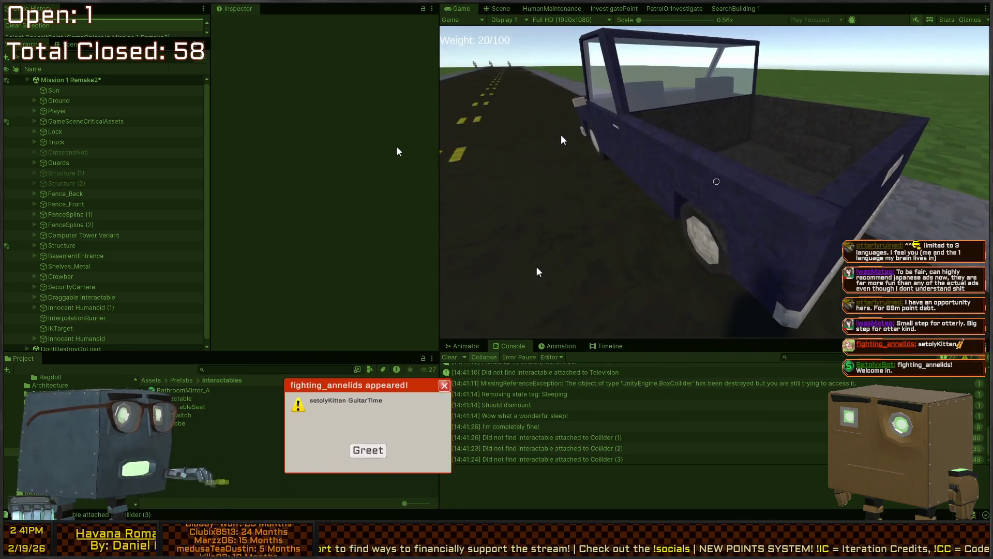
{"action": "key", "text": "ctrl+1"}
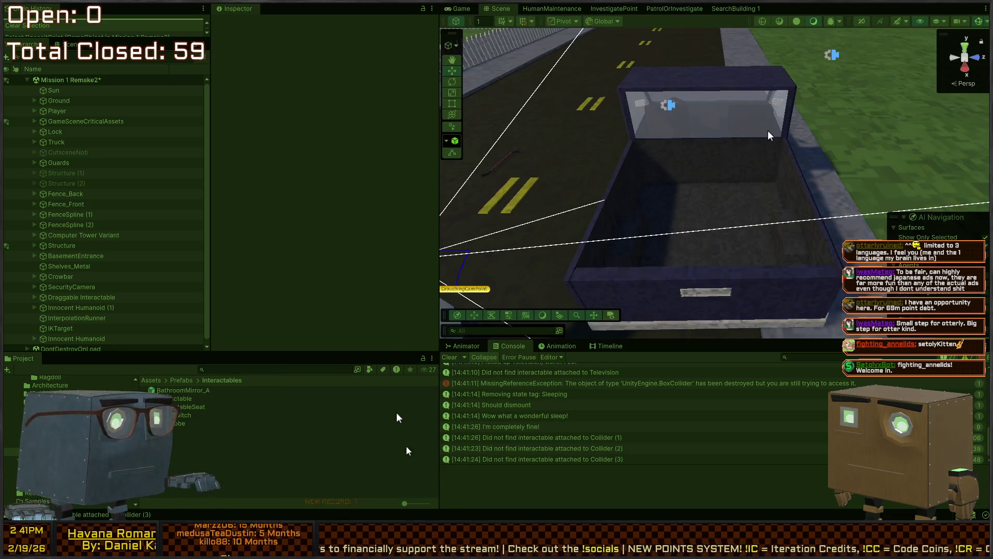
Step: Fly the Scene camera around and above the truck bed, then return to the Game view
{"action": "key", "text": "s"}
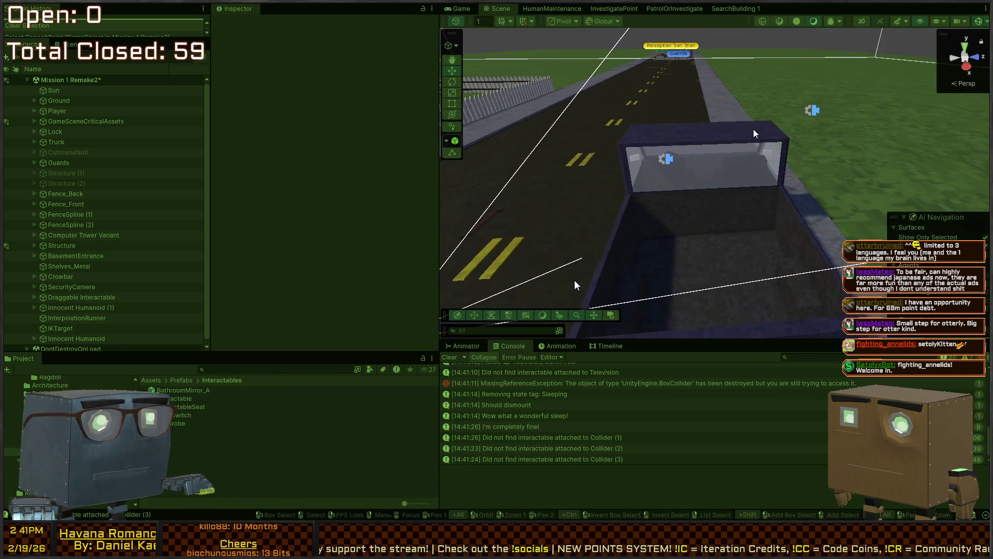
{"action": "key", "text": "s"}
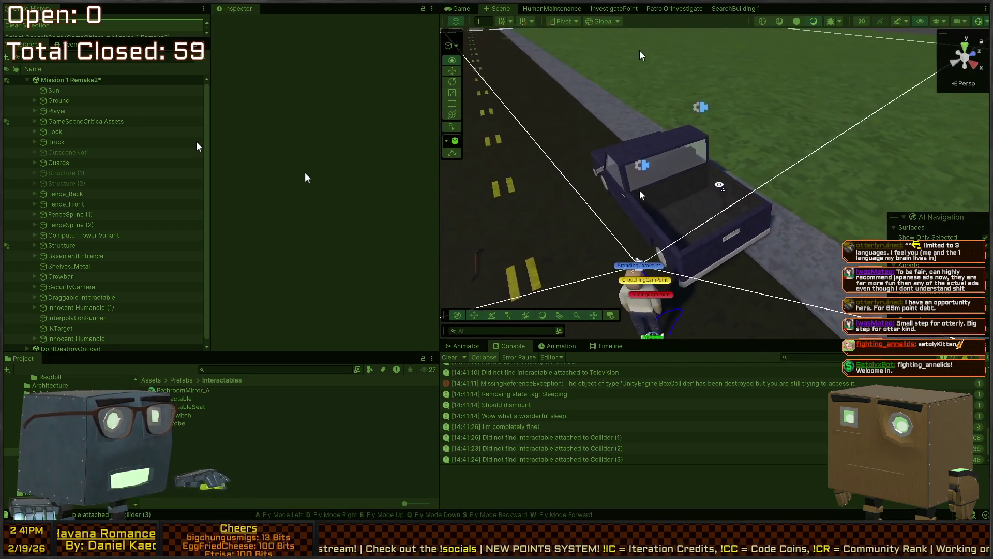
{"action": "key", "text": "w"}
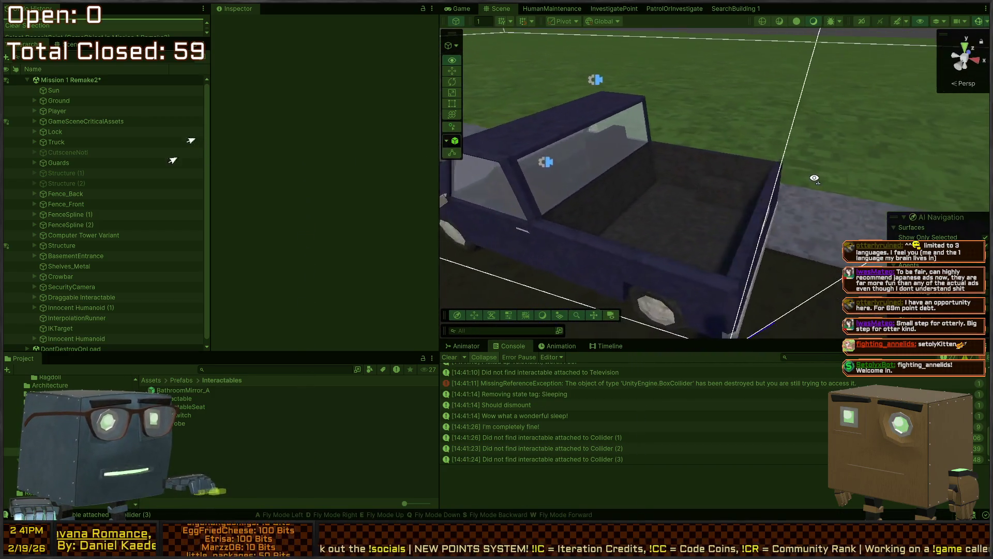
{"action": "key", "text": "w"}
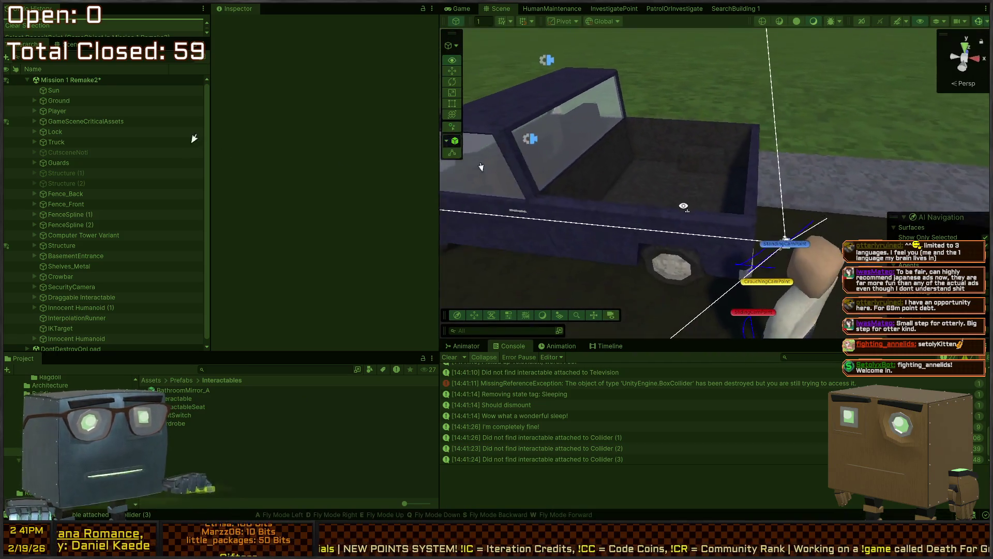
{"action": "key", "text": "e"}
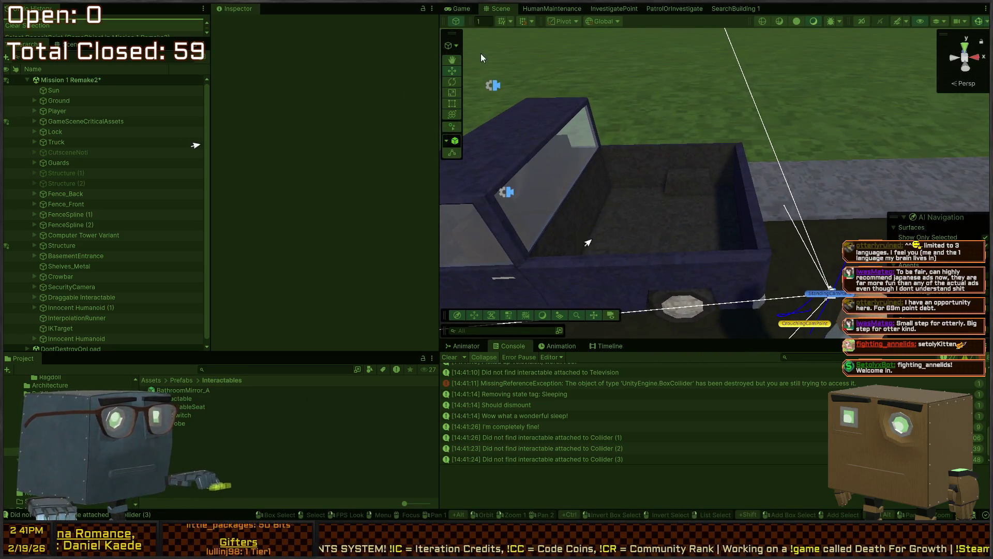
{"action": "left_click", "coordinate": [462, 9]}
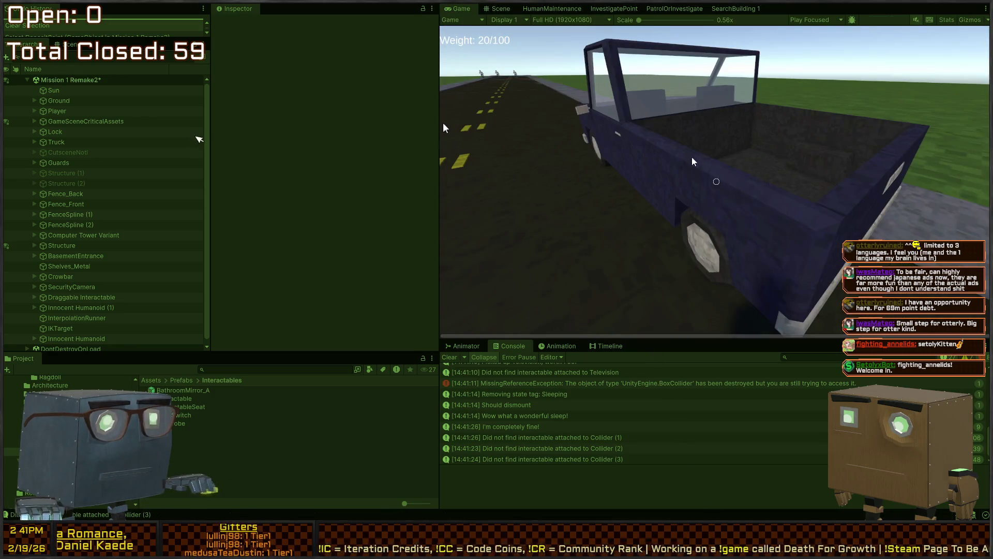
Step: Deposit the Television at the truck bed's green arrow for $700, then switch to the Scene view
{"action": "key", "text": "w"}
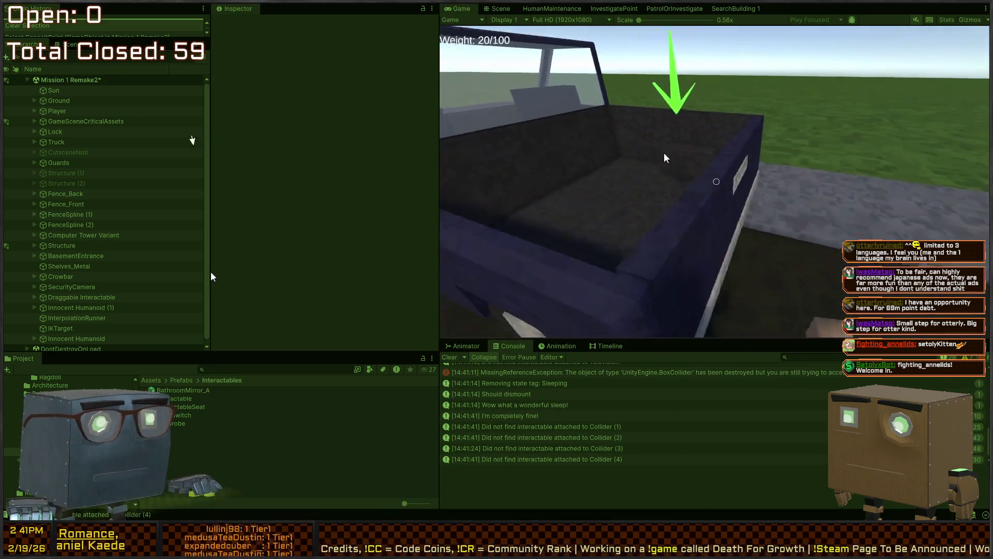
{"action": "key", "text": "w"}
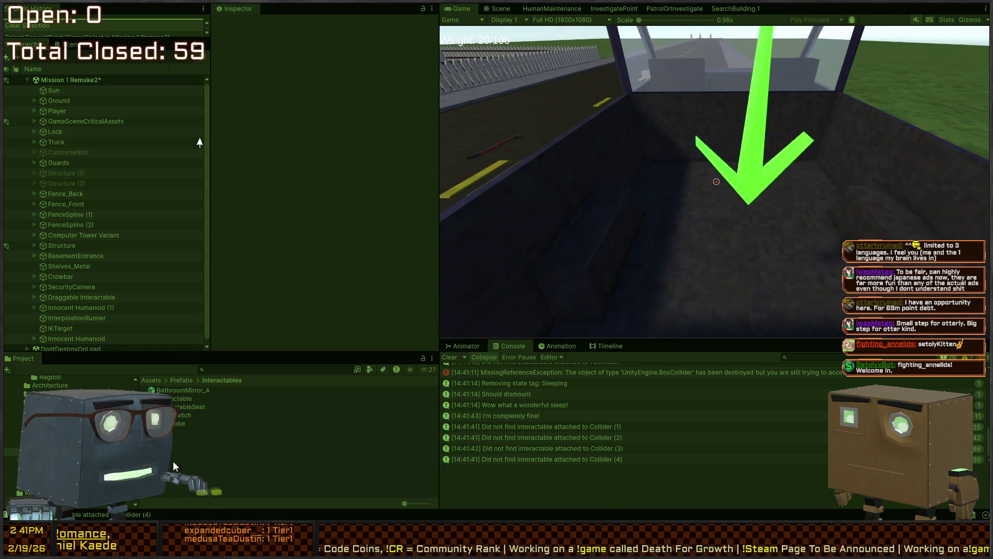
{"action": "key", "text": "e"}
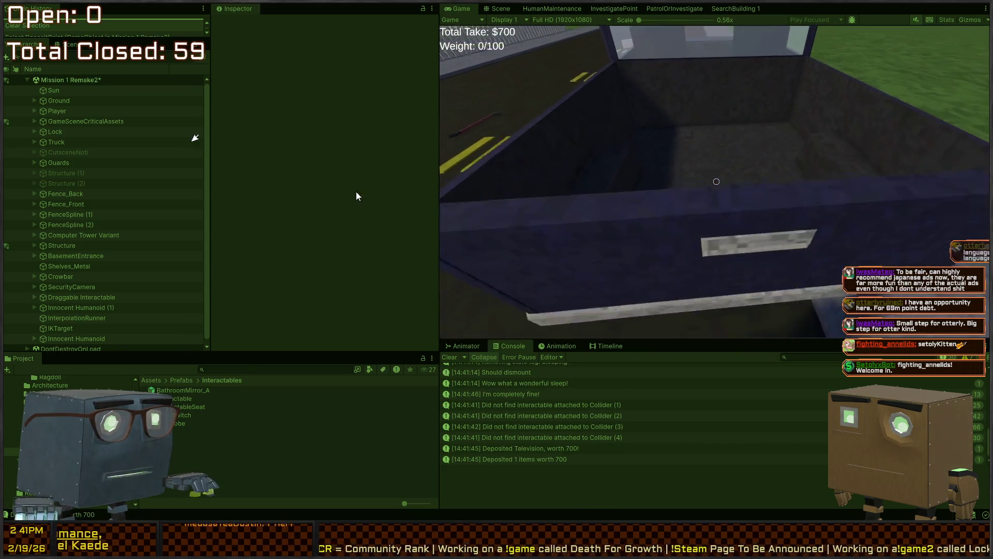
{"action": "key", "text": "s"}
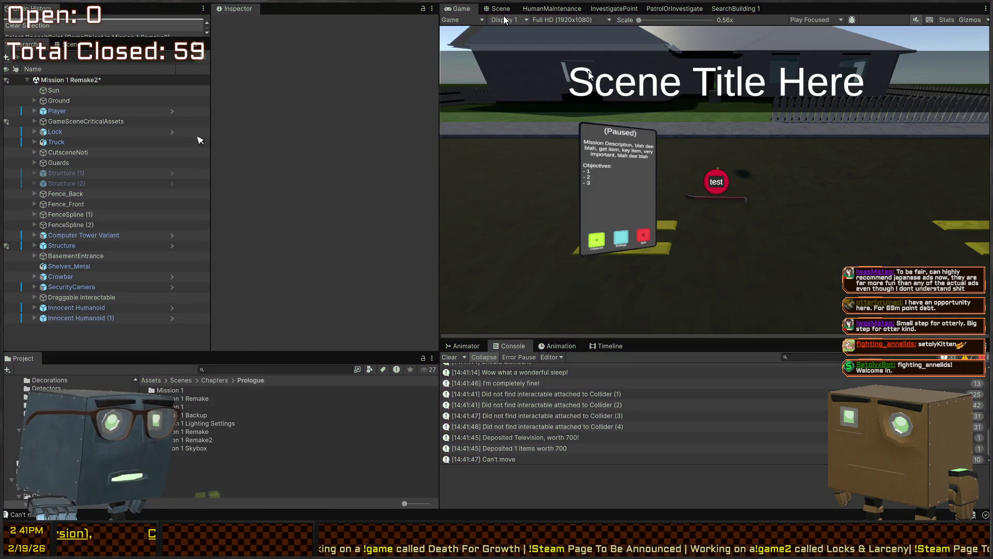
{"action": "left_click", "coordinate": [500, 9]}
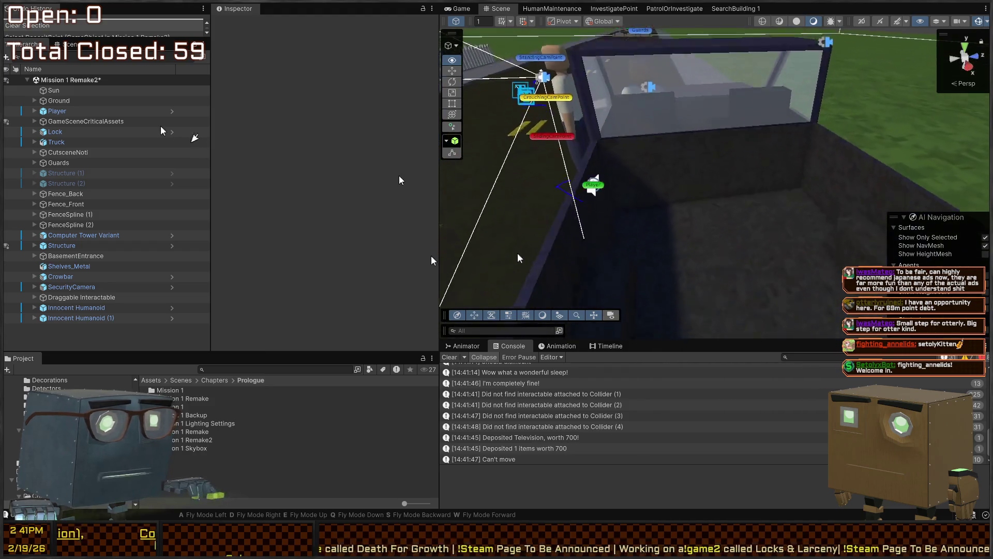
Step: Expand the Truck and its TruckRig in the Hierarchy and select the IntroCam camera
{"action": "left_click", "coordinate": [518, 258]}
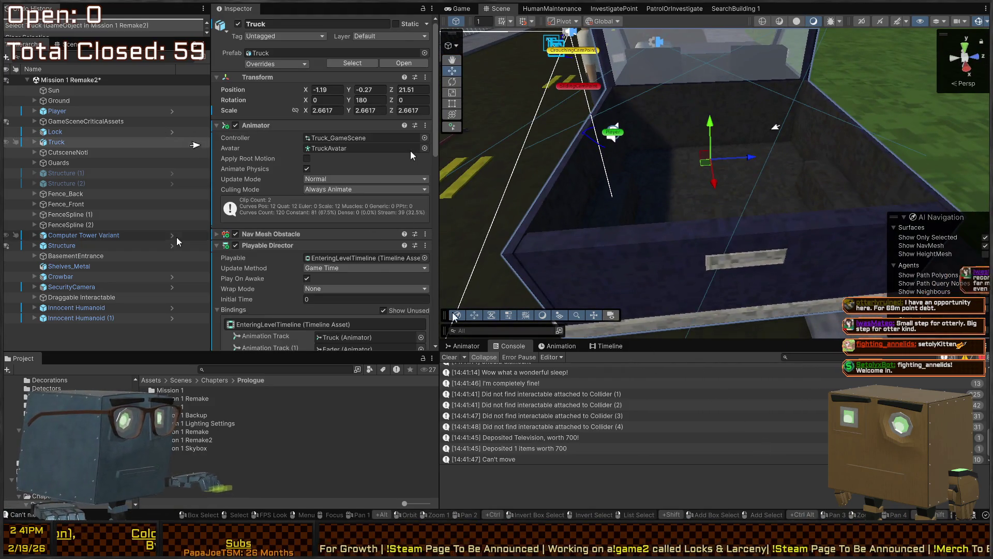
{"action": "left_click", "coordinate": [34, 142]}
{"action": "left_click", "coordinate": [73, 173]}
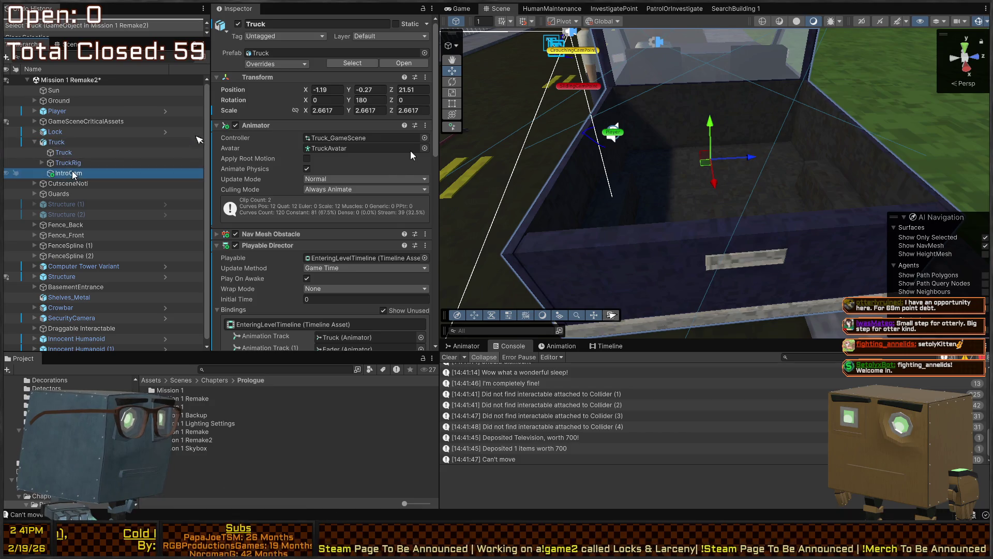
{"action": "left_click", "coordinate": [42, 163]}
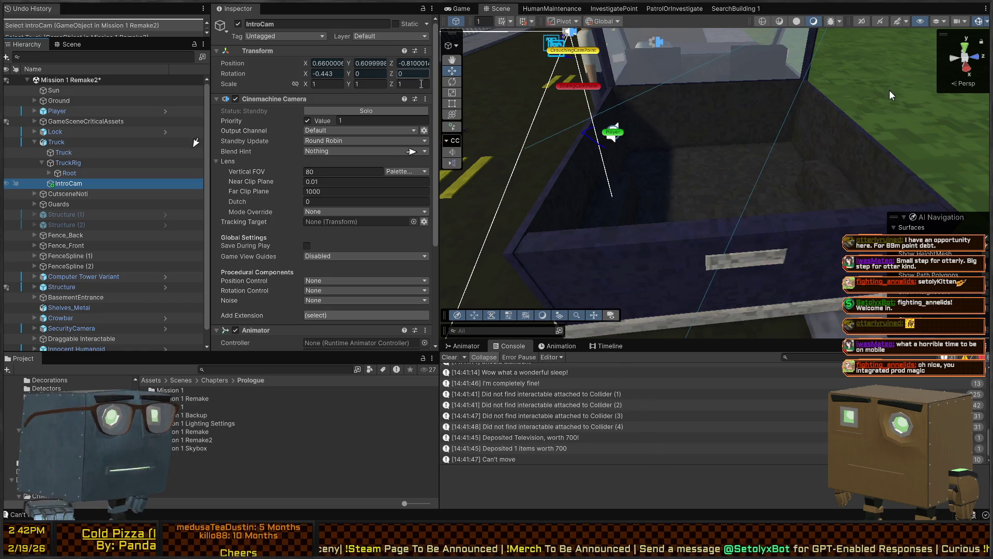
Step: Fly the Scene view over the truck bed, keep IntroCam's Dutch at 0, and reselect the Truck
{"action": "mouse_move", "coordinate": [889, 134]}
{"action": "left_mouse_down"}
{"action": "mouse_move", "coordinate": [889, 198]}
{"action": "mouse_move", "coordinate": [666, 152]}
{"action": "mouse_move", "coordinate": [698, 150]}
{"action": "mouse_move", "coordinate": [686, 183]}
{"action": "mouse_move", "coordinate": [677, 179]}
{"action": "mouse_move", "coordinate": [689, 200]}
{"action": "left_mouse_up"}
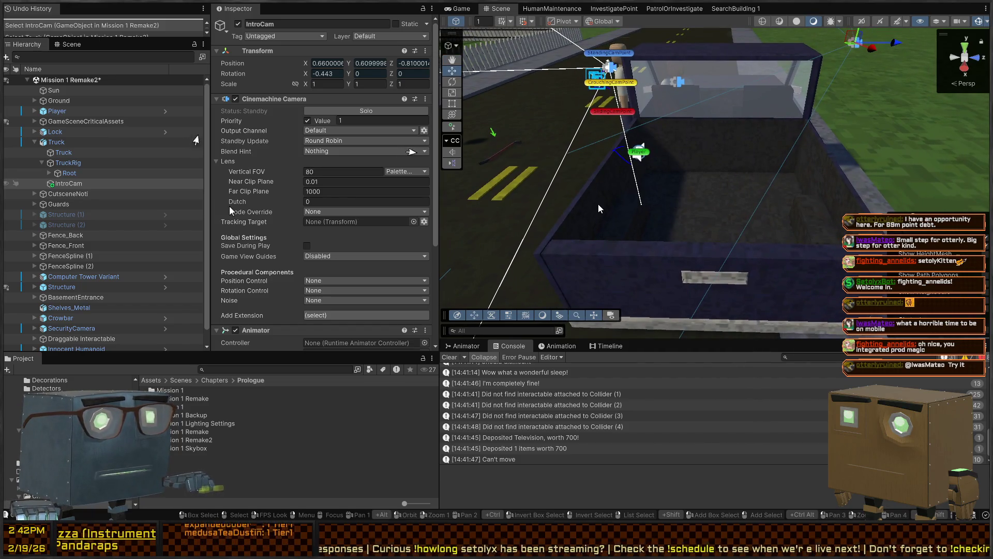
{"action": "left_click", "coordinate": [229, 203]}
{"action": "type", "text": "-"}
{"action": "key", "text": "Return"}
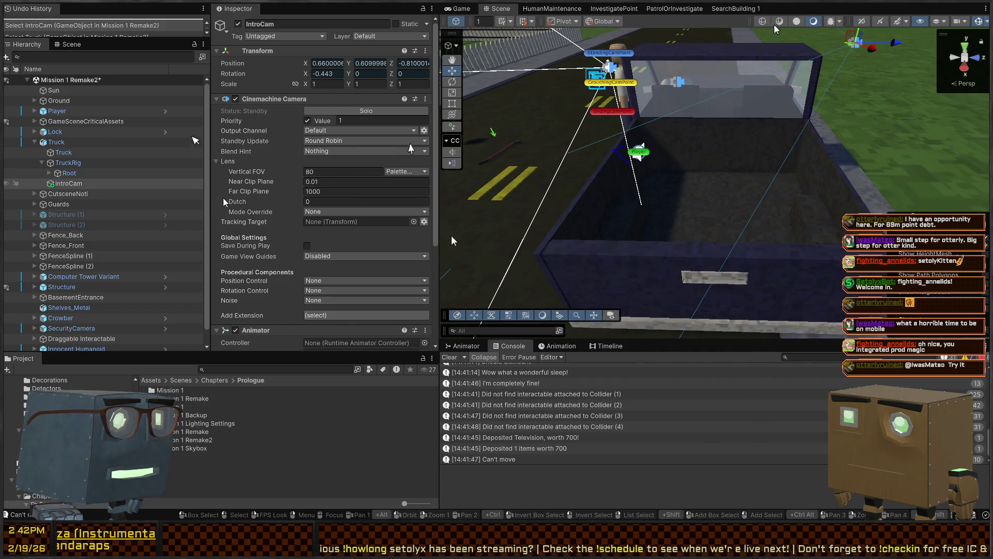
{"action": "left_click_drag", "start_coordinate": [634, 200], "coordinate": [613, 179]}
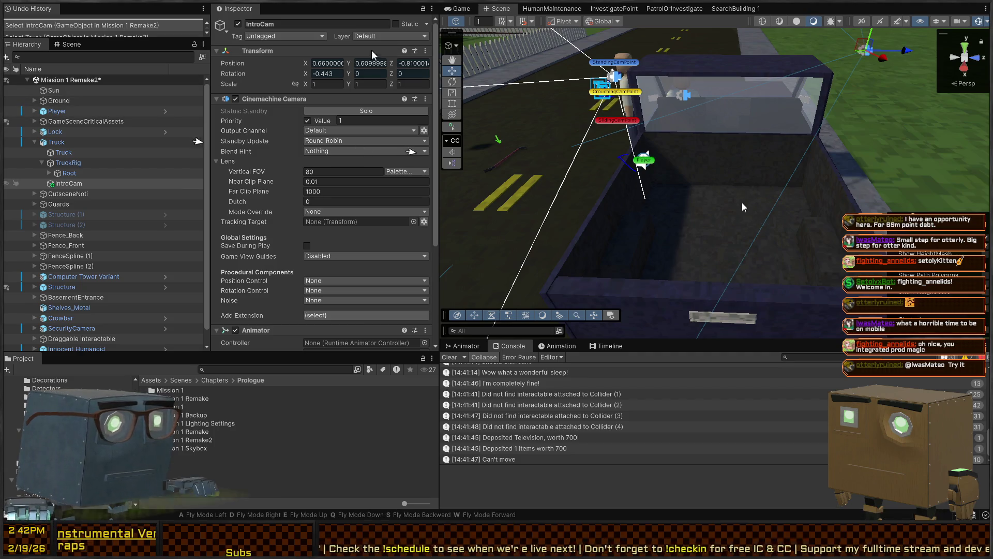
{"action": "mouse_move", "coordinate": [755, 202]}
{"action": "left_mouse_down"}
{"action": "mouse_move", "coordinate": [762, 205]}
{"action": "mouse_move", "coordinate": [637, 210]}
{"action": "mouse_move", "coordinate": [678, 171]}
{"action": "mouse_move", "coordinate": [492, 250]}
{"action": "left_mouse_up"}
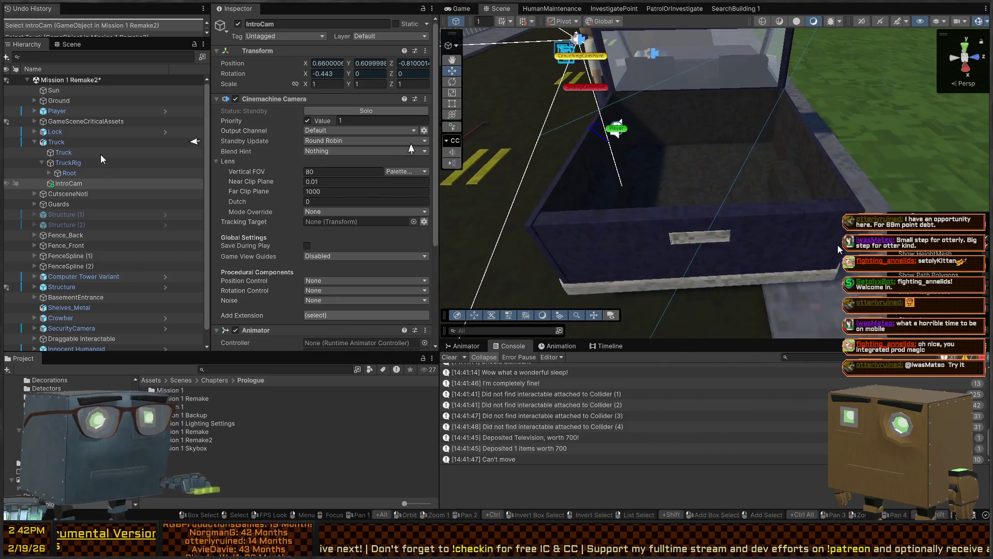
{"action": "left_click", "coordinate": [56, 142]}
Step: Fold the Truck's Playable Director component and orbit the Scene view to the truck's side
{"action": "scroll", "coordinate": [307, 240], "scroll_direction": "down", "scroll_amount": 5}
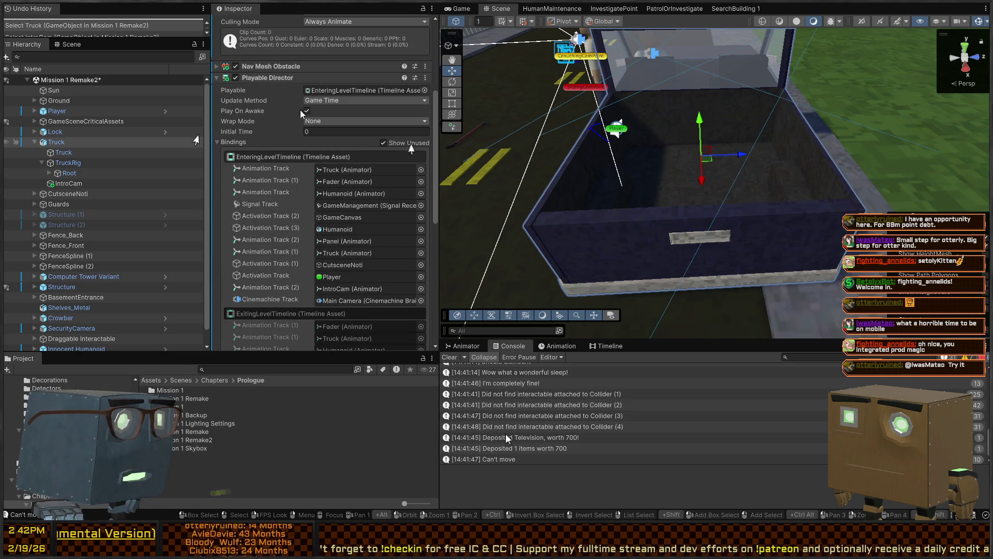
{"action": "left_click", "coordinate": [267, 78]}
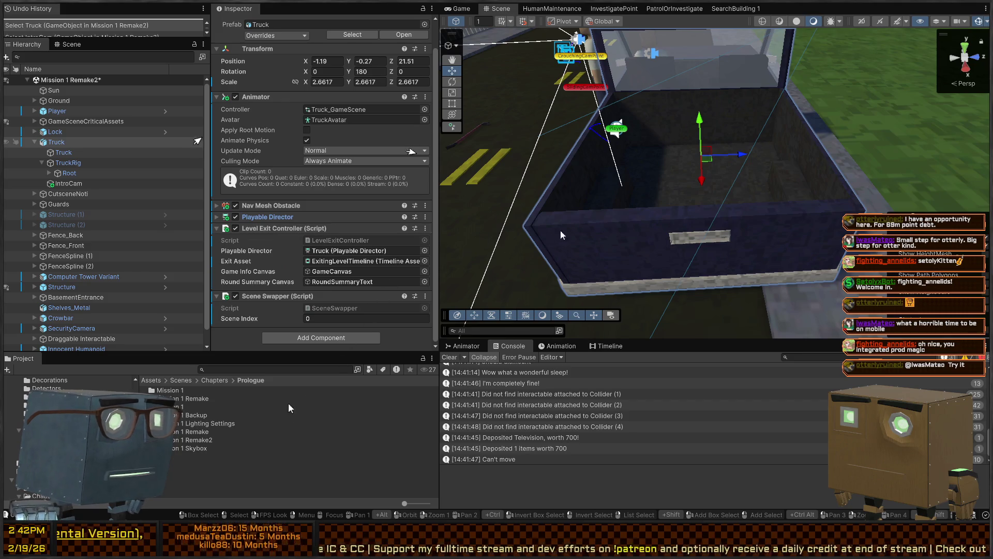
{"action": "mouse_move", "coordinate": [574, 237]}
{"action": "left_mouse_down"}
{"action": "mouse_move", "coordinate": [743, 185]}
{"action": "mouse_move", "coordinate": [656, 243]}
{"action": "left_mouse_up"}
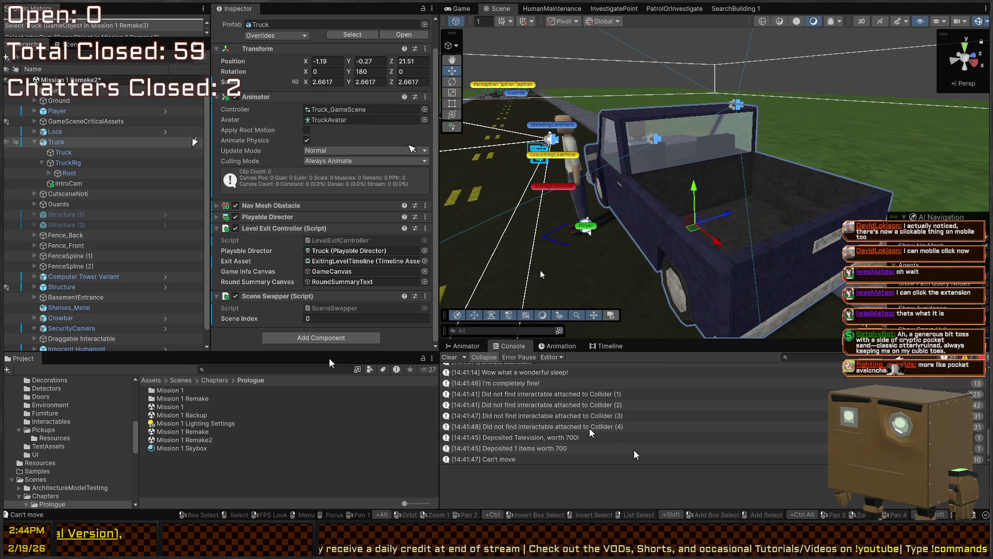
Step: Frame the selected Truck with F and fly the Scene view around its open bed
{"action": "left_click_drag", "start_coordinate": [839, 239], "coordinate": [685, 242]}
{"action": "key", "text": "s"}
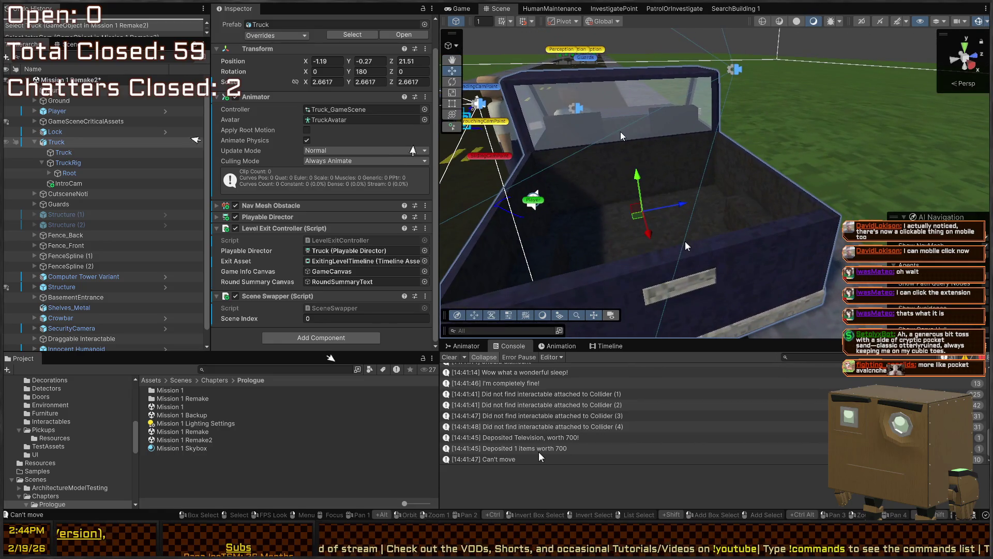
{"action": "key", "text": "s"}
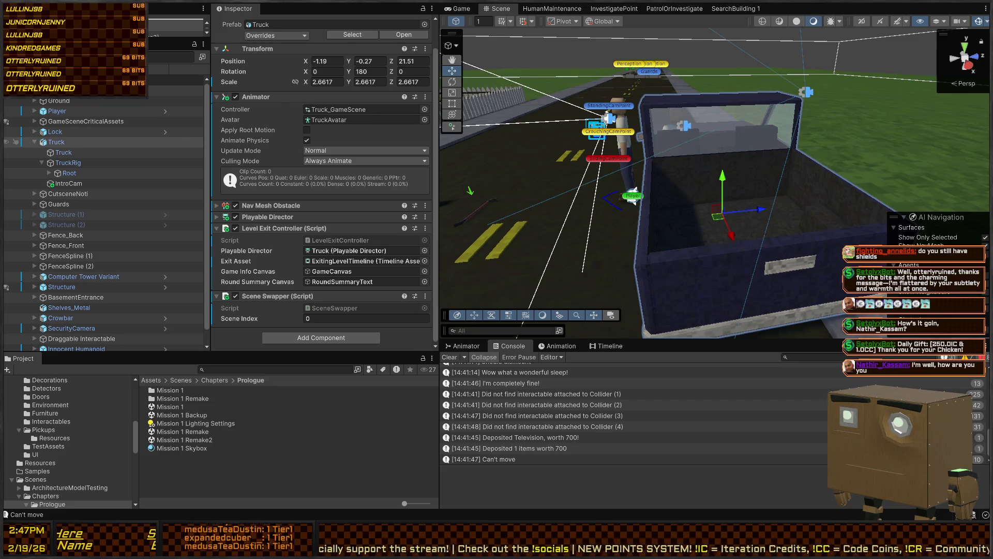
{"action": "key", "text": "s"}
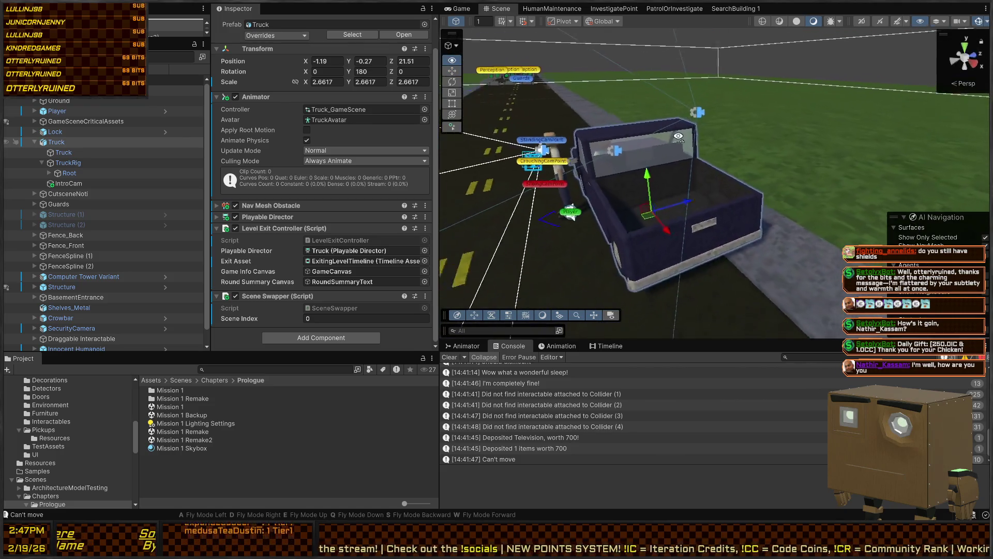
{"action": "key", "text": "a"}
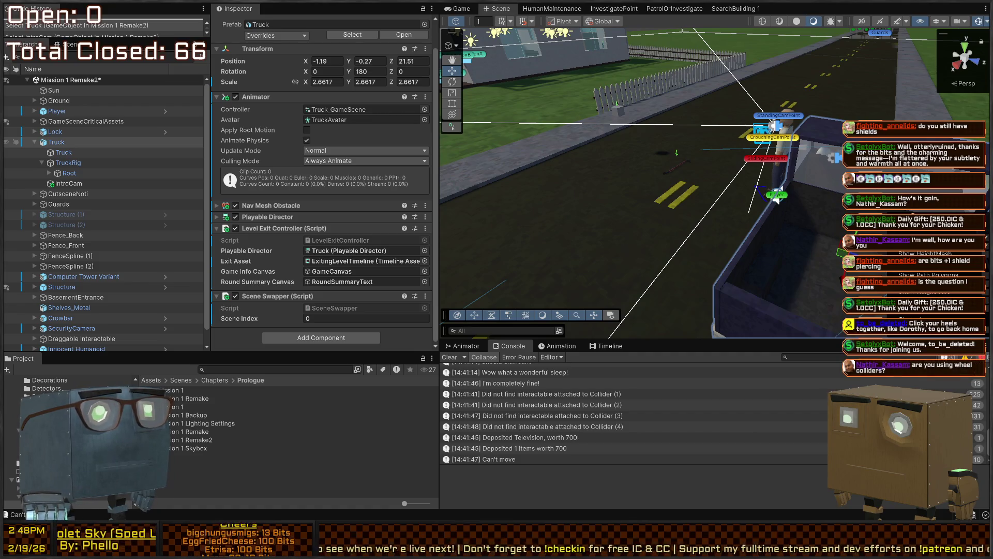
{"action": "key", "text": "f"}
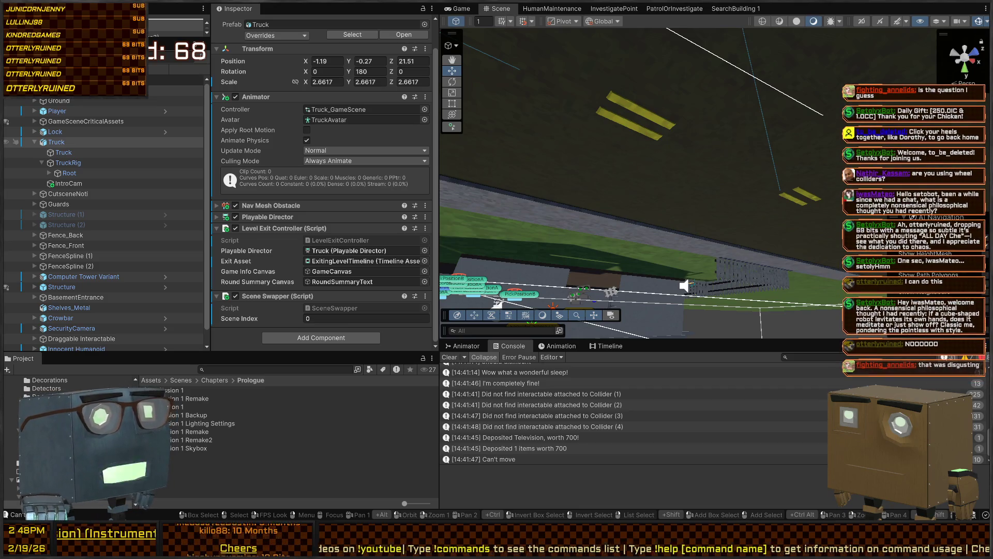
{"action": "left_click_drag", "start_coordinate": [517, 207], "coordinate": [458, 212]}
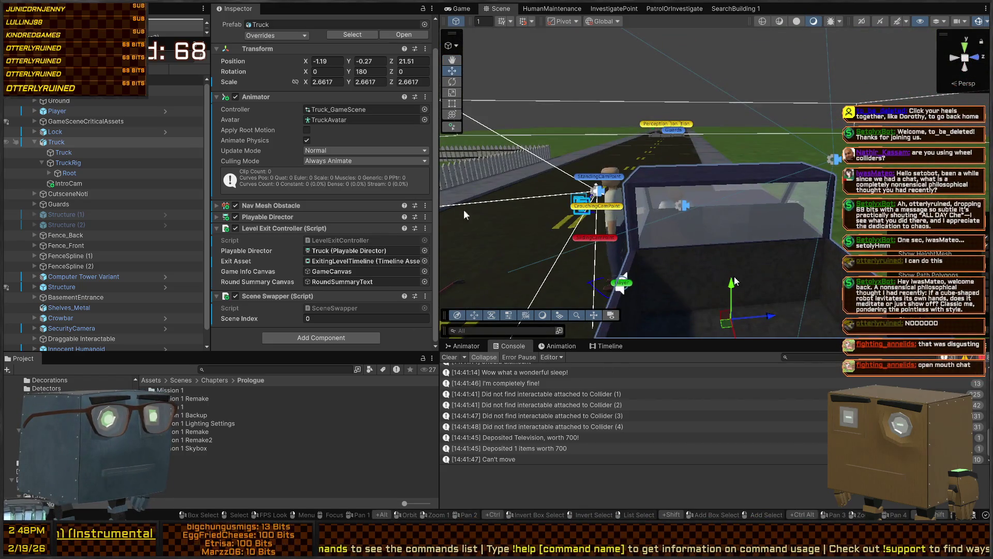
{"action": "left_click_drag", "start_coordinate": [781, 229], "coordinate": [782, 215]}
{"action": "mouse_move", "coordinate": [651, 407]}
{"action": "left_mouse_down"}
{"action": "mouse_move", "coordinate": [623, 371]}
{"action": "mouse_move", "coordinate": [484, 369]}
{"action": "mouse_move", "coordinate": [460, 293]}
{"action": "mouse_move", "coordinate": [458, 334]}
{"action": "mouse_move", "coordinate": [481, 248]}
{"action": "mouse_move", "coordinate": [771, 261]}
{"action": "left_mouse_up"}
{"action": "left_click", "coordinate": [694, 205]}
{"action": "scroll", "coordinate": [576, 186], "scroll_direction": "up", "scroll_amount": 5}
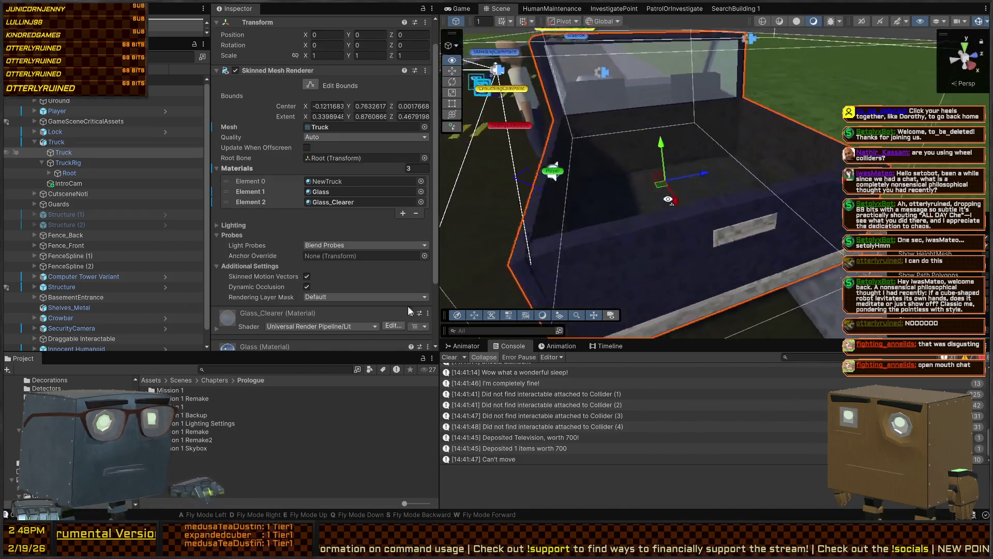
{"action": "left_click", "coordinate": [737, 209]}
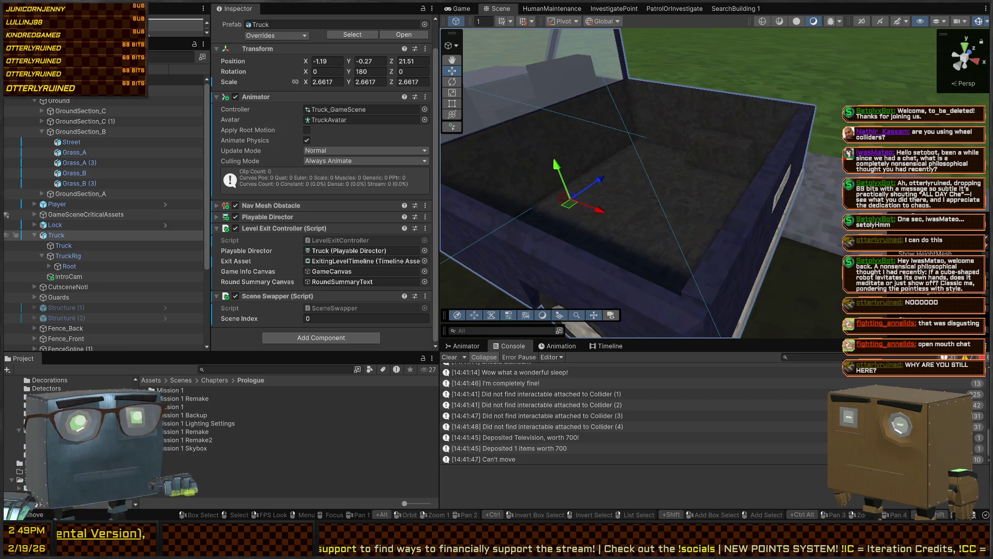
{"action": "mouse_move", "coordinate": [637, 155]}
{"action": "left_mouse_down"}
{"action": "mouse_move", "coordinate": [656, 141]}
{"action": "mouse_move", "coordinate": [665, 150]}
{"action": "mouse_move", "coordinate": [647, 145]}
{"action": "left_mouse_up"}
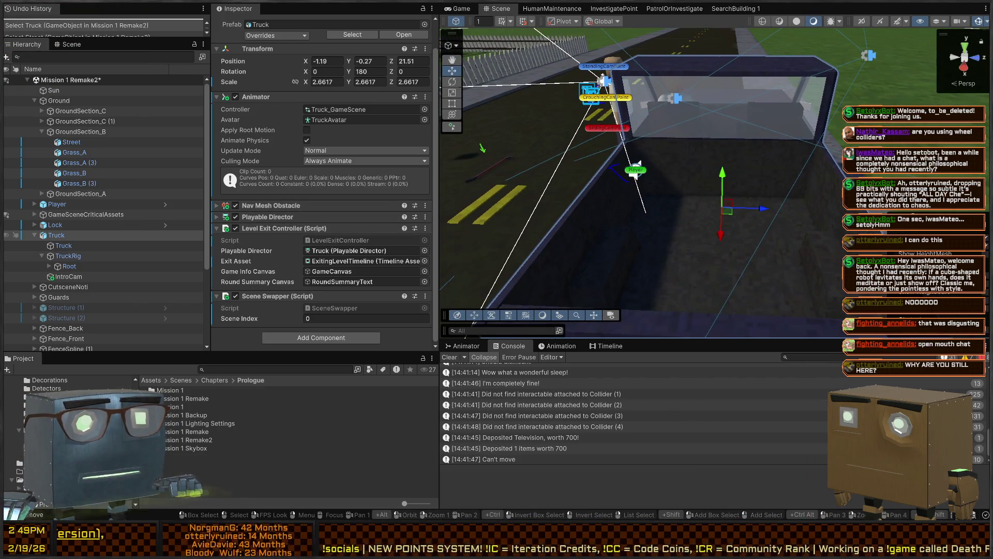
{"action": "left_click_drag", "start_coordinate": [814, 171], "coordinate": [831, 200]}
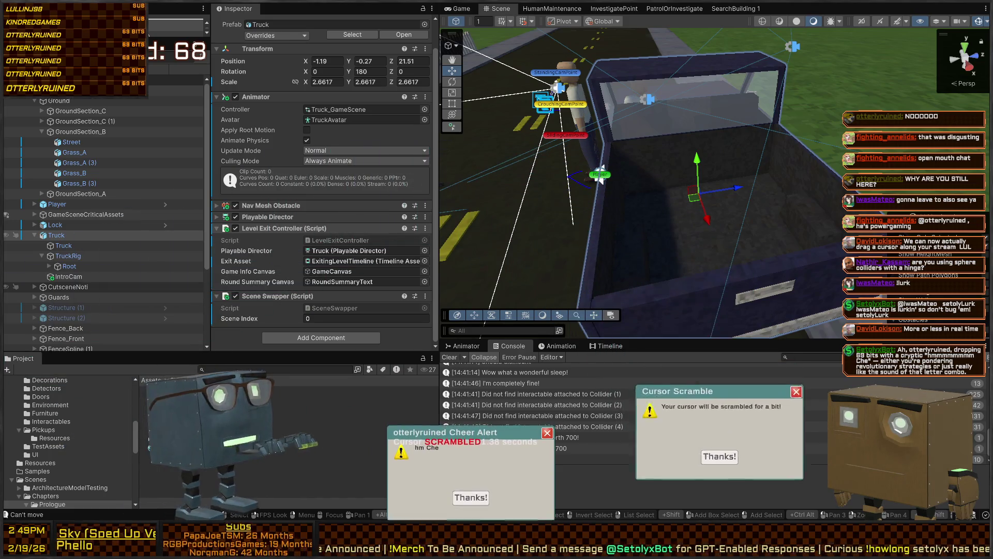
Step: Show the Mission 1 scenes in the Assets > Scenes > Chapters > Prologue folder
{"action": "left_click", "coordinate": [36, 479]}
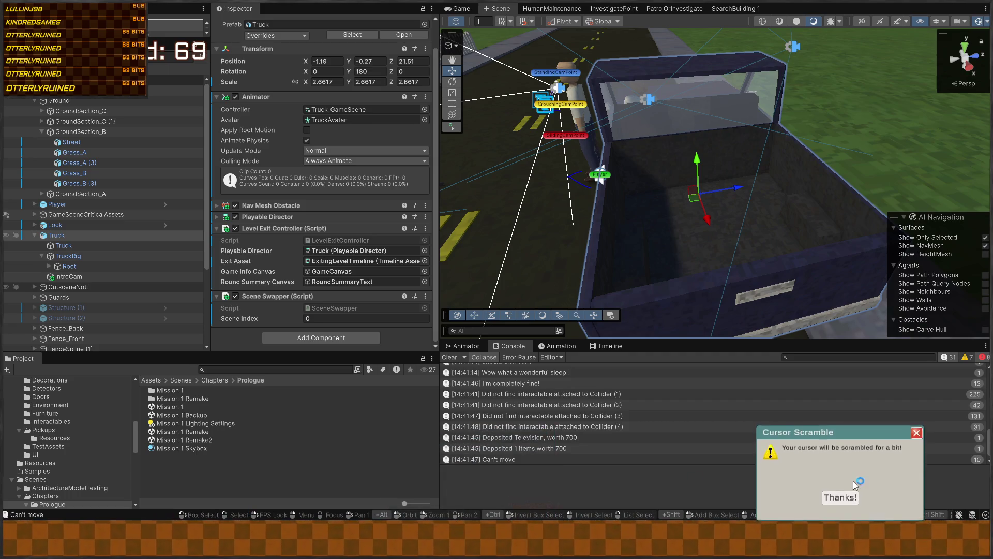
{"action": "left_click", "coordinate": [845, 500]}
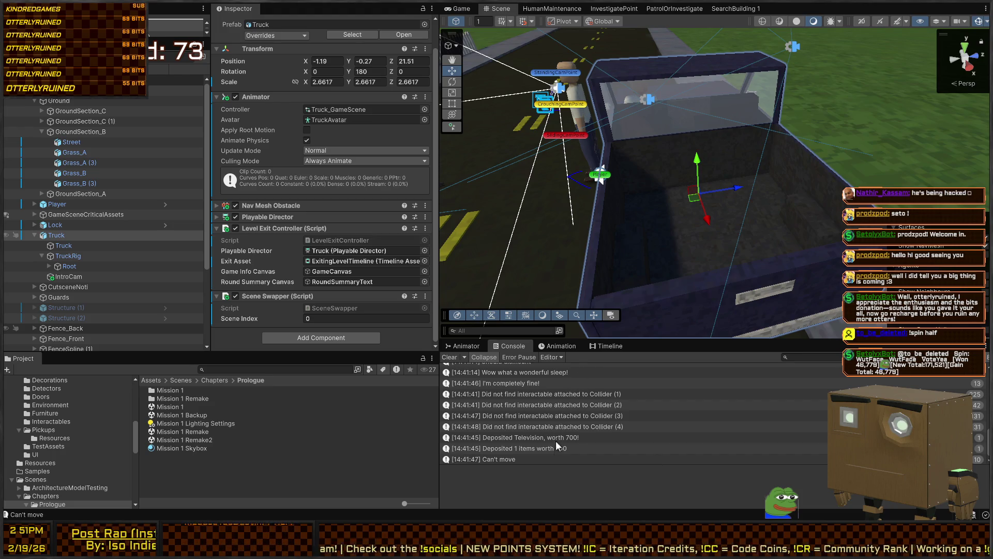
{"action": "left_click_drag", "start_coordinate": [714, 124], "coordinate": [726, 99]}
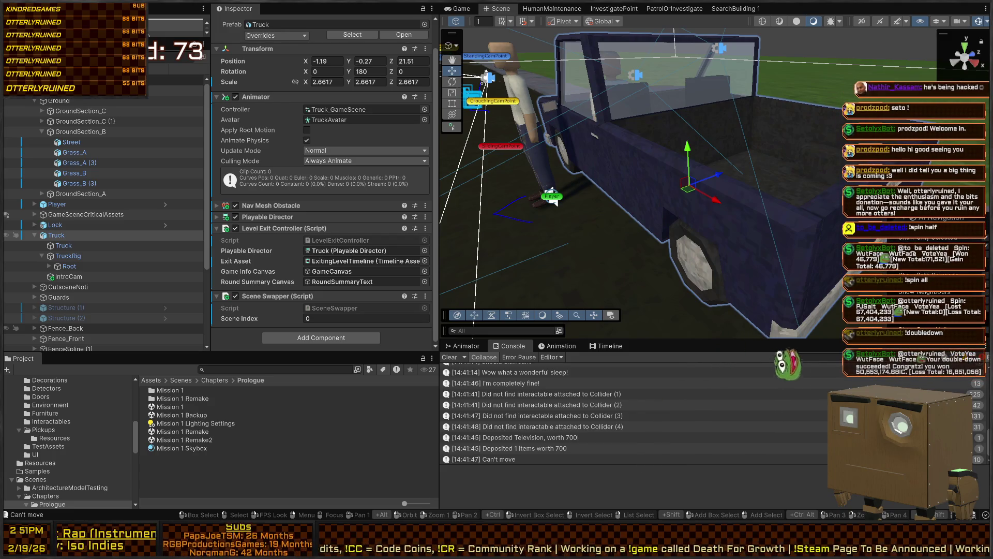
{"action": "mouse_move", "coordinate": [593, 153]}
{"action": "left_mouse_down"}
{"action": "mouse_move", "coordinate": [673, 118]}
{"action": "mouse_move", "coordinate": [653, 113]}
{"action": "left_mouse_up"}
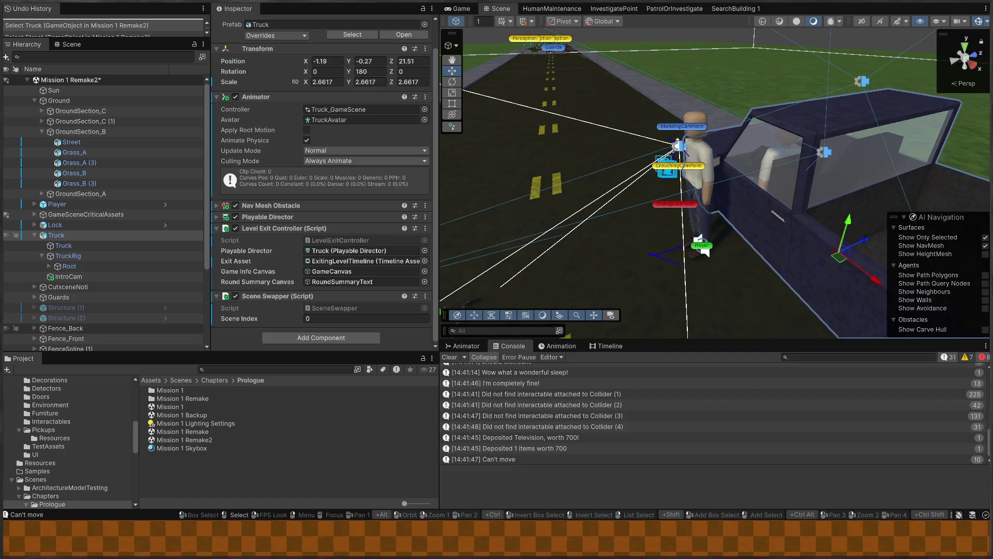
{"action": "double_click", "coordinate": [64, 189]}
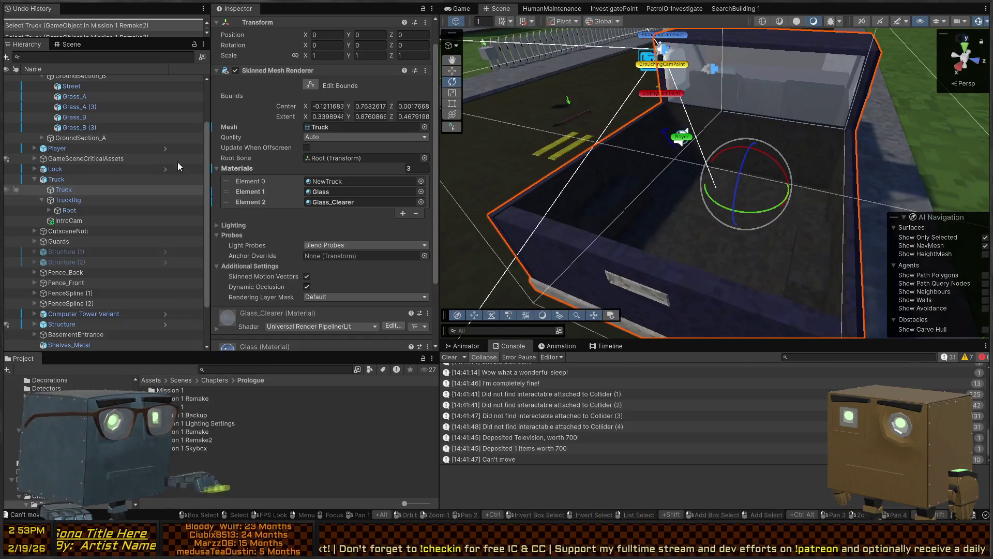
Step: Select TruckRig, the Truck root and its child Truck mesh, then enter Play mode with Ctrl+P
{"action": "left_click", "coordinate": [70, 199]}
{"action": "left_click", "coordinate": [64, 178]}
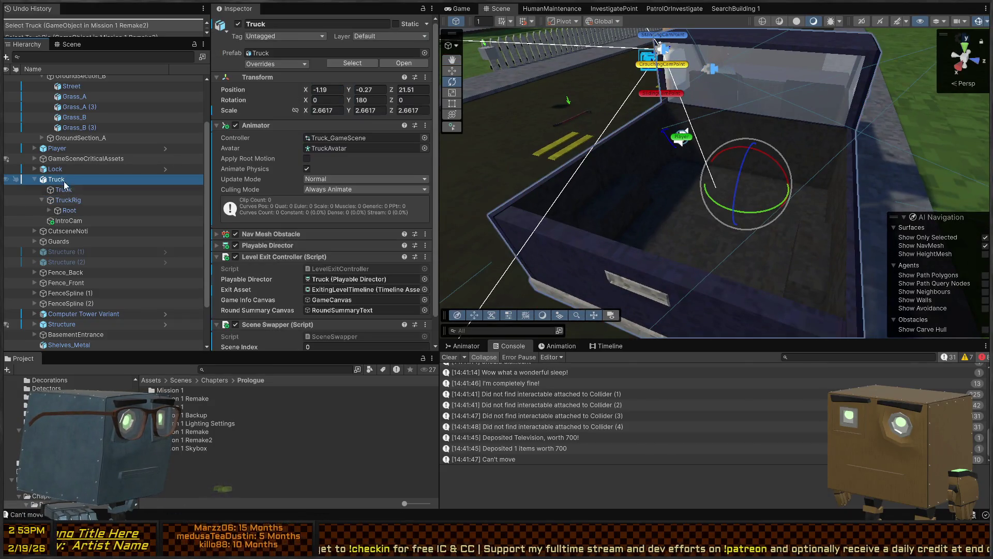
{"action": "scroll", "coordinate": [316, 230], "scroll_direction": "down", "scroll_amount": 2}
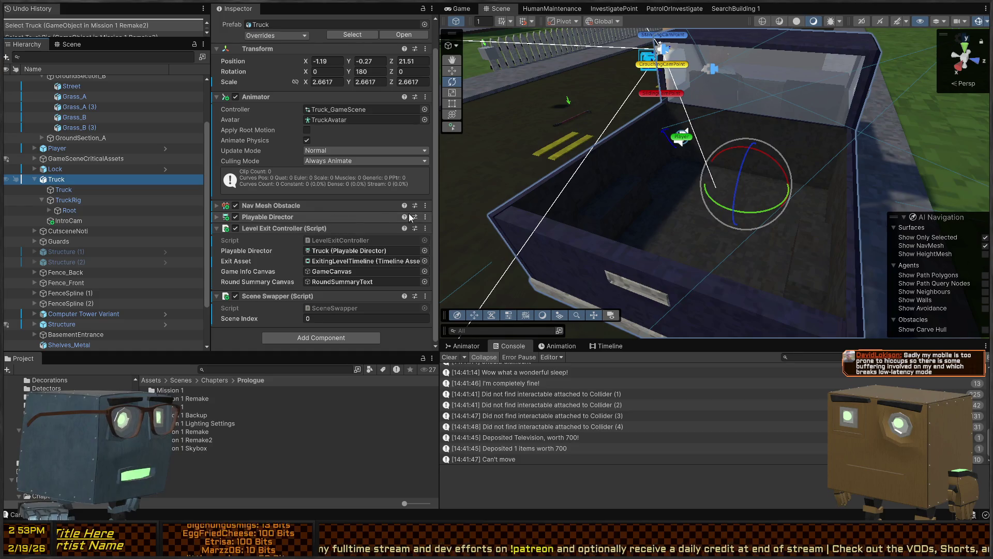
{"action": "left_click", "coordinate": [63, 189]}
{"action": "key", "text": "ctrl+p"}
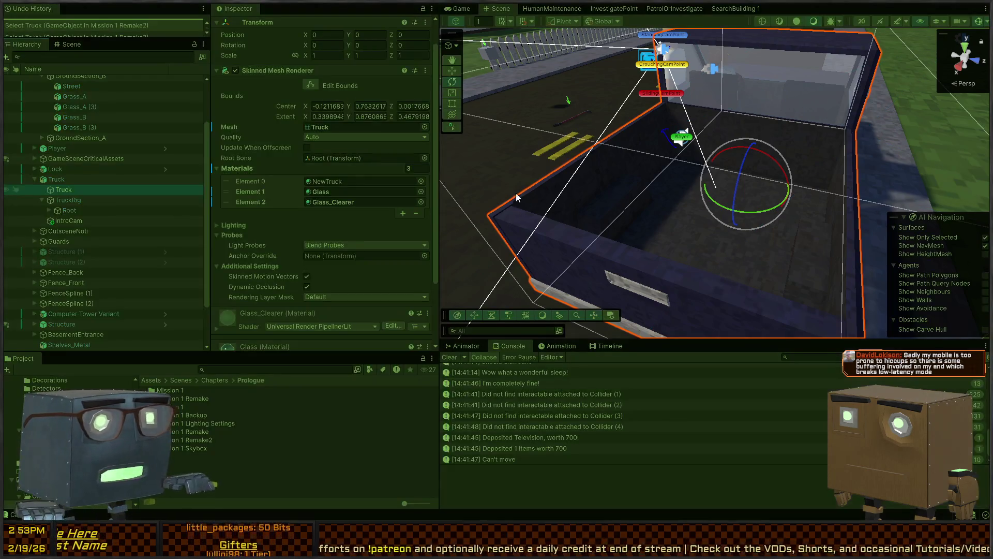
Step: Skip the intro, walk to the truck door and try using it to leave
{"action": "key", "text": "space"}
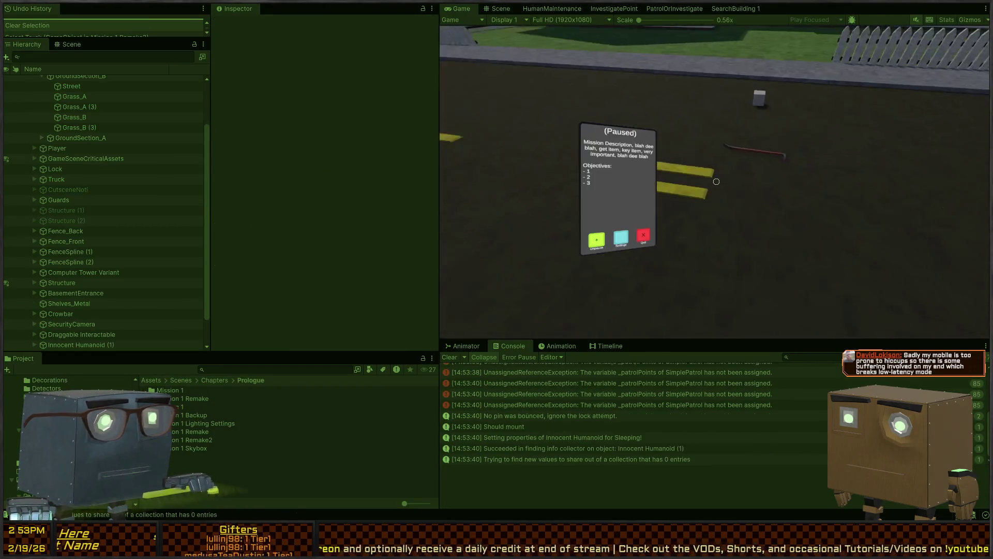
{"action": "key", "text": "Escape"}
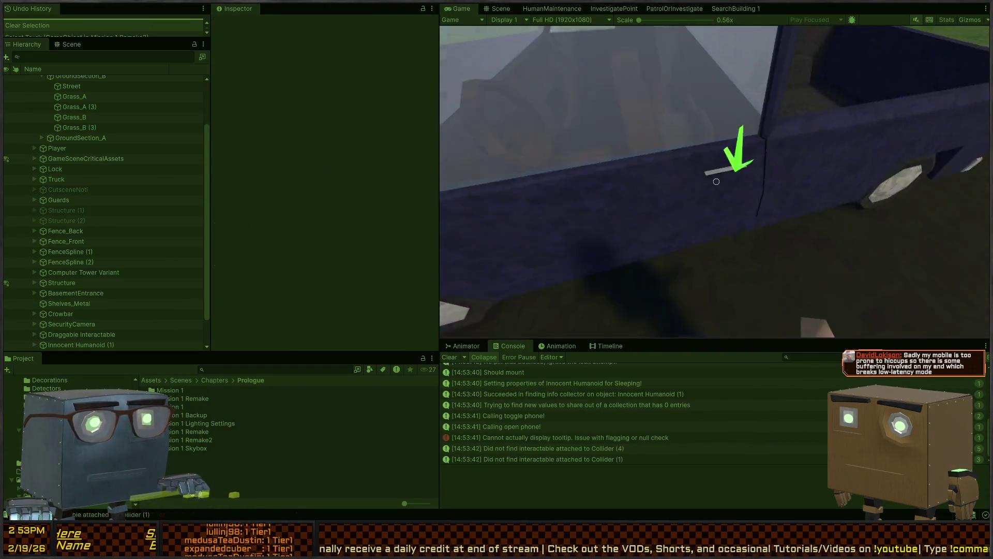
{"action": "key", "text": "s"}
{"action": "key", "text": "w"}
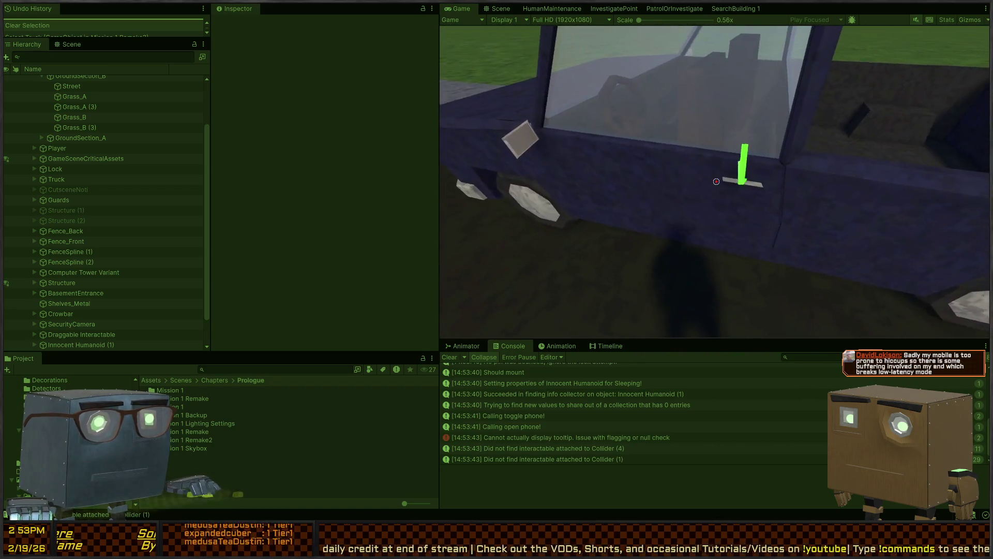
{"action": "left_click", "coordinate": [716, 182]}
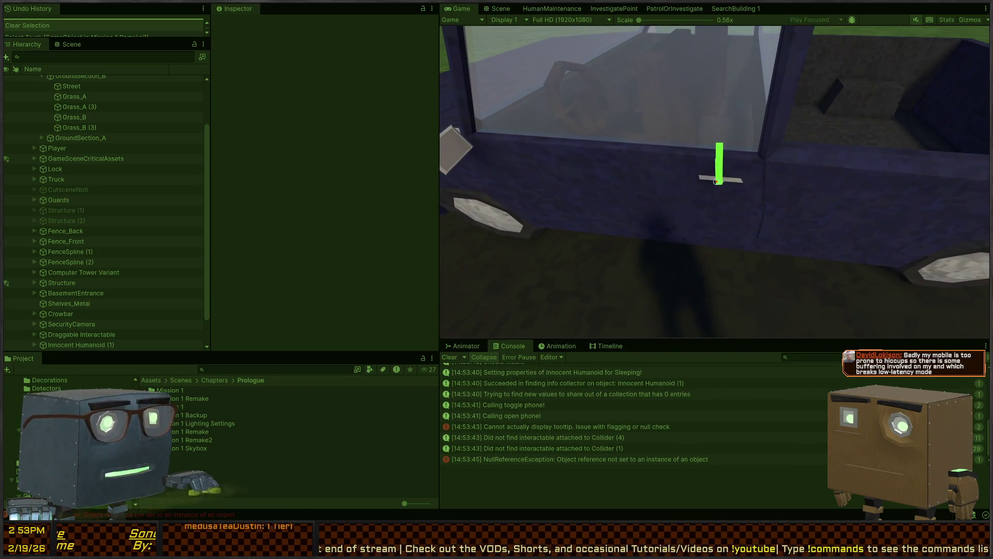
{"action": "key", "text": "s"}
{"action": "key", "text": "w"}
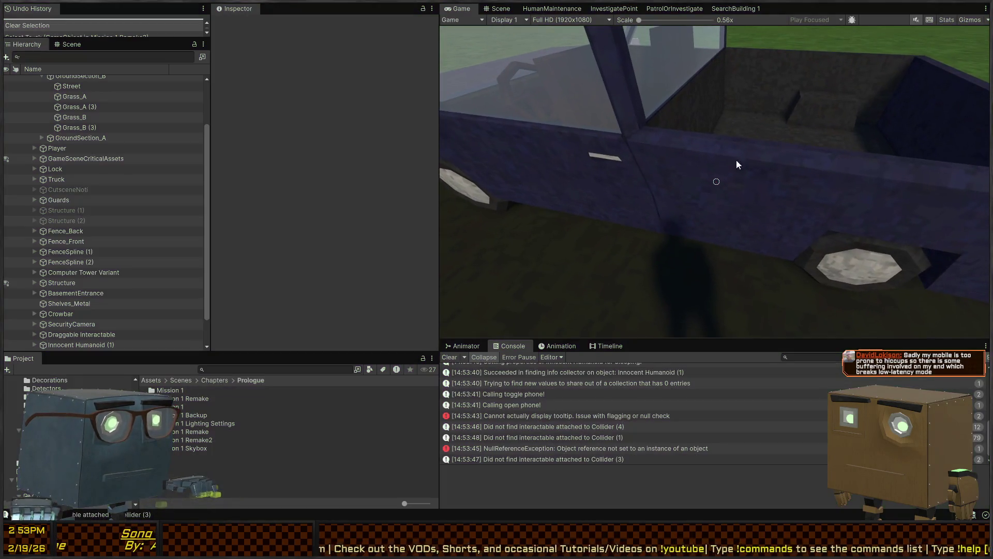
Step: Stop Play mode and view the Exit.InteractAction NullReferenceException stack trace in the Console
{"action": "key", "text": "ctrl+p"}
{"action": "left_click", "coordinate": [603, 437]}
{"action": "left_click", "coordinate": [588, 448]}
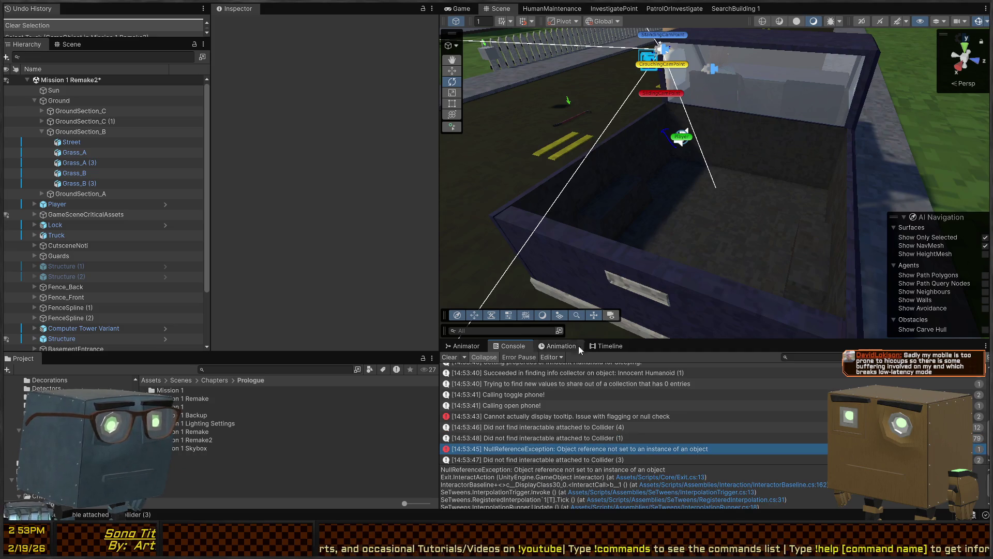
{"action": "left_click", "coordinate": [65, 51]}
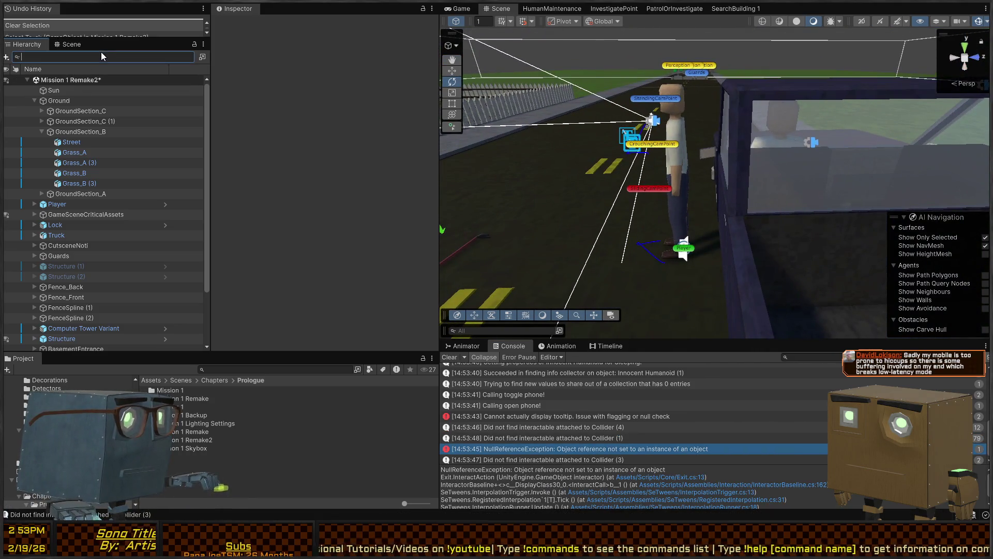
Step: Find Exit in the Hierarchy and set its Tooltip Flag to TooltipFlagged
{"action": "type", "text": "t=Exit"}
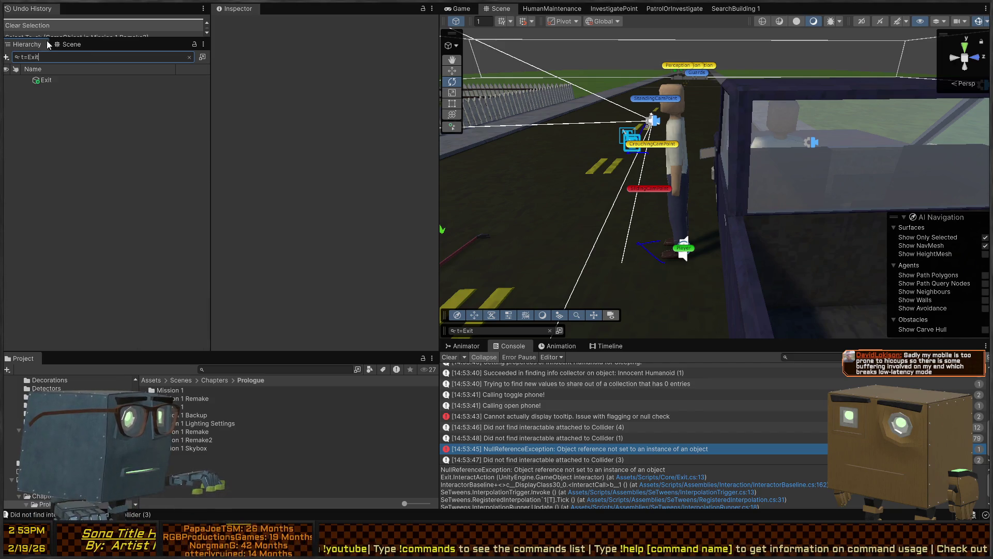
{"action": "left_click", "coordinate": [48, 81]}
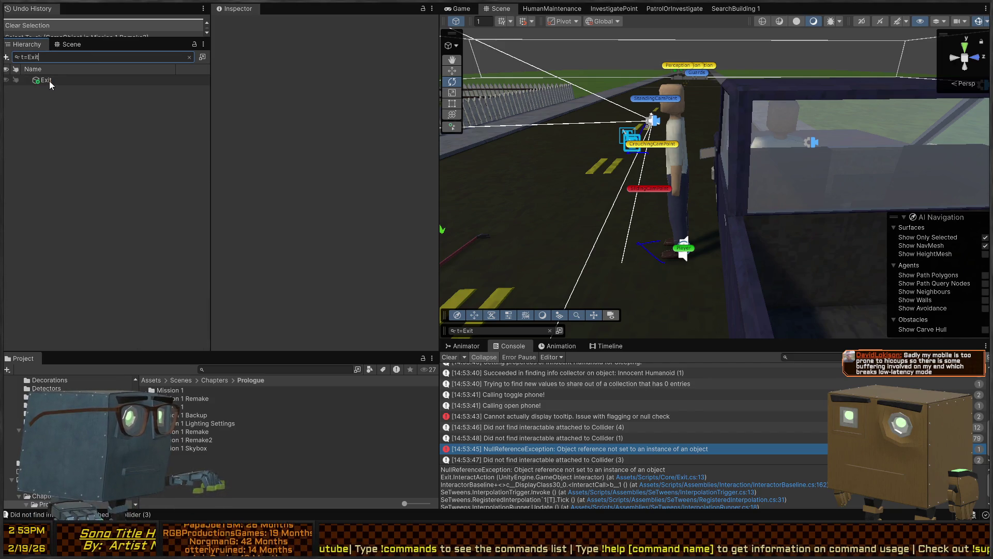
{"action": "left_click", "coordinate": [189, 57]}
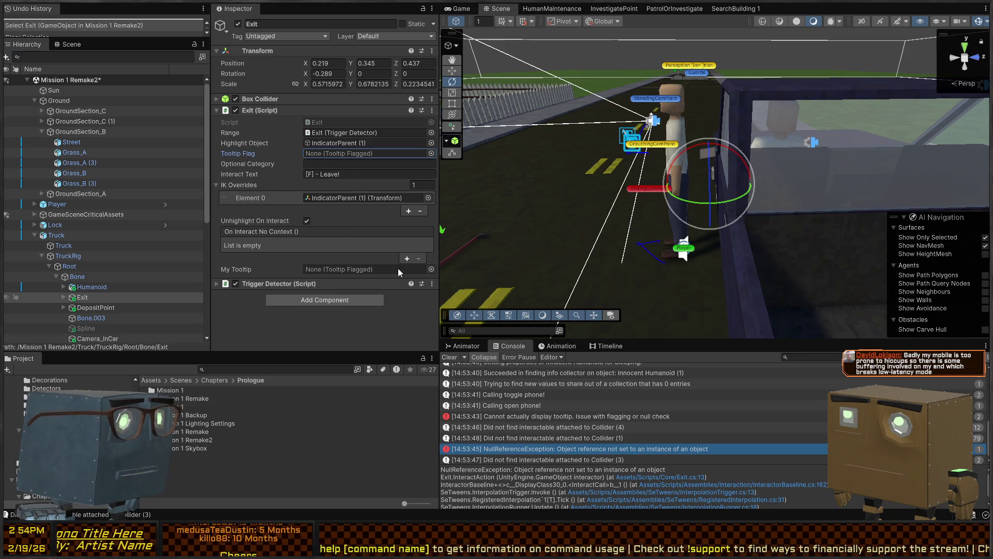
{"action": "key", "text": "ctrl+v"}
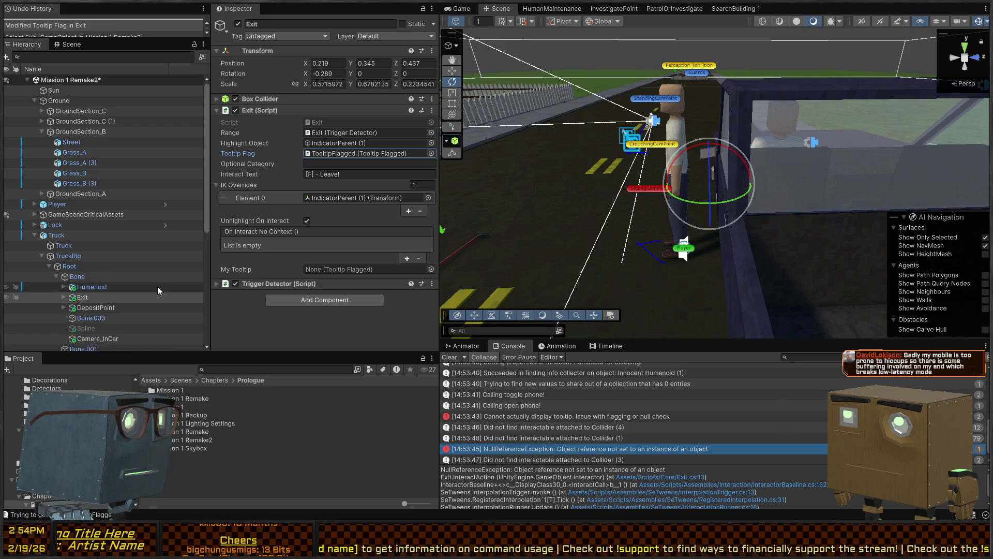
Step: Expand Exit and select its TooltipFlagged child object
{"action": "scroll", "coordinate": [155, 269], "scroll_direction": "down", "scroll_amount": 5}
{"action": "left_click", "coordinate": [64, 185]}
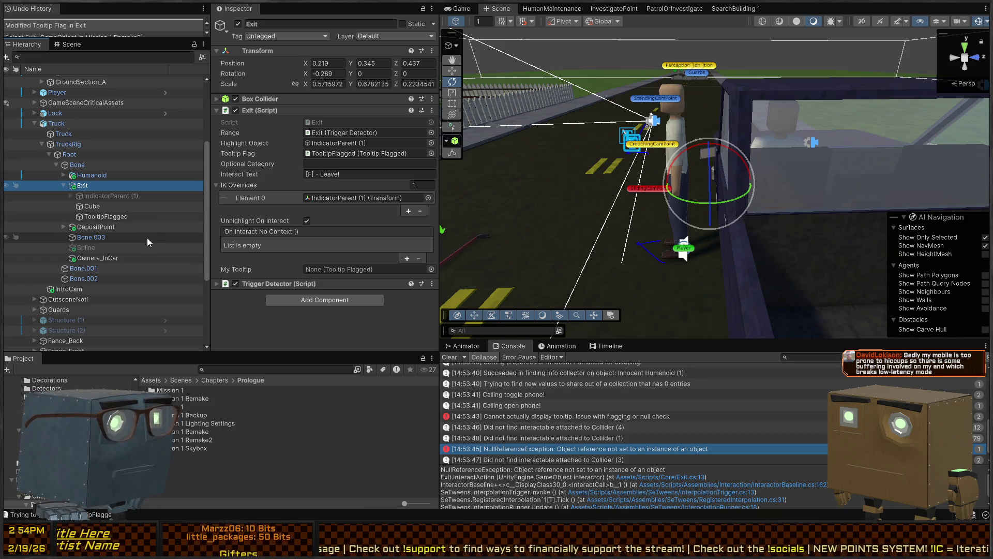
{"action": "left_click", "coordinate": [106, 216]}
Step: Enable the TooltipFlagged tooltip with text 'Leave', then select the truck in the Scene view
{"action": "left_click", "coordinate": [297, 100]}
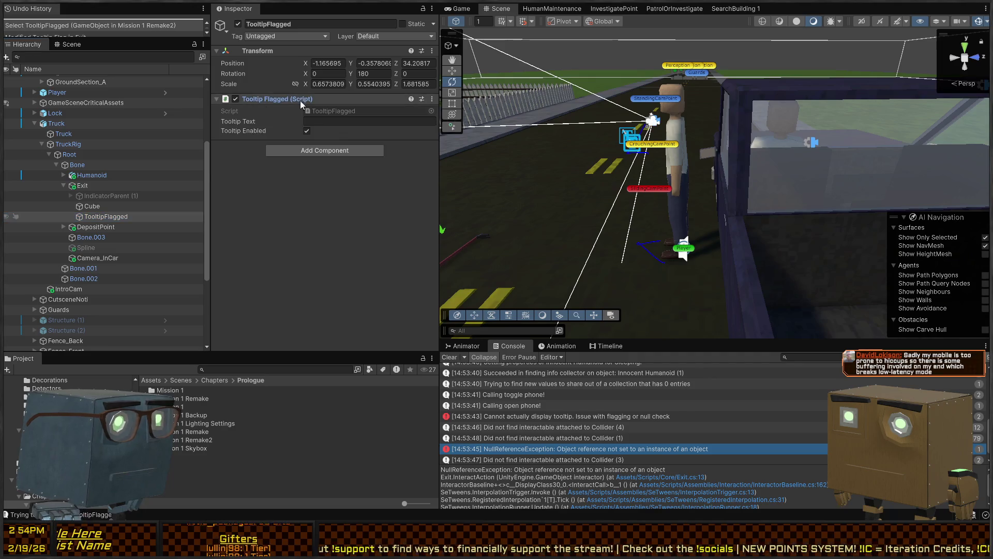
{"action": "left_click", "coordinate": [350, 133]}
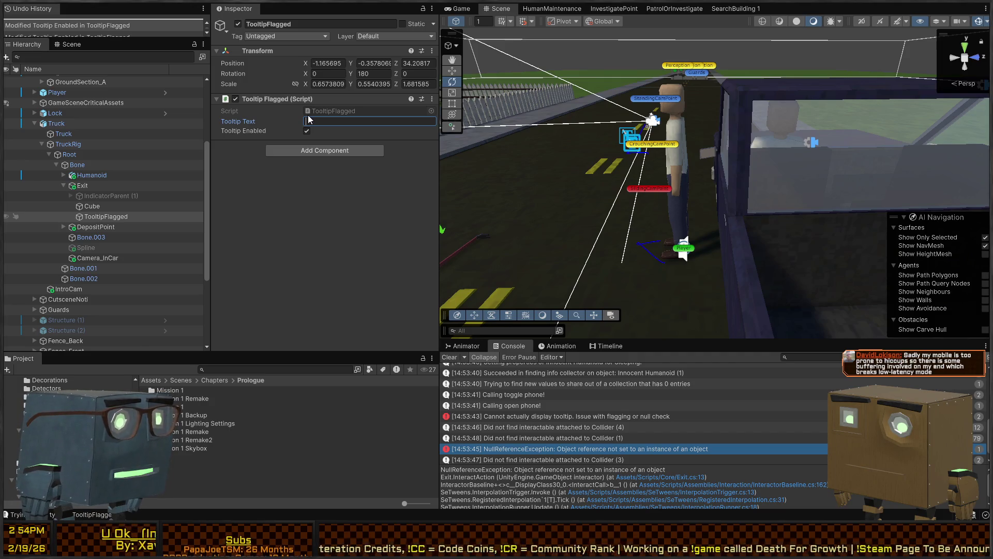
{"action": "type", "text": "Leave"}
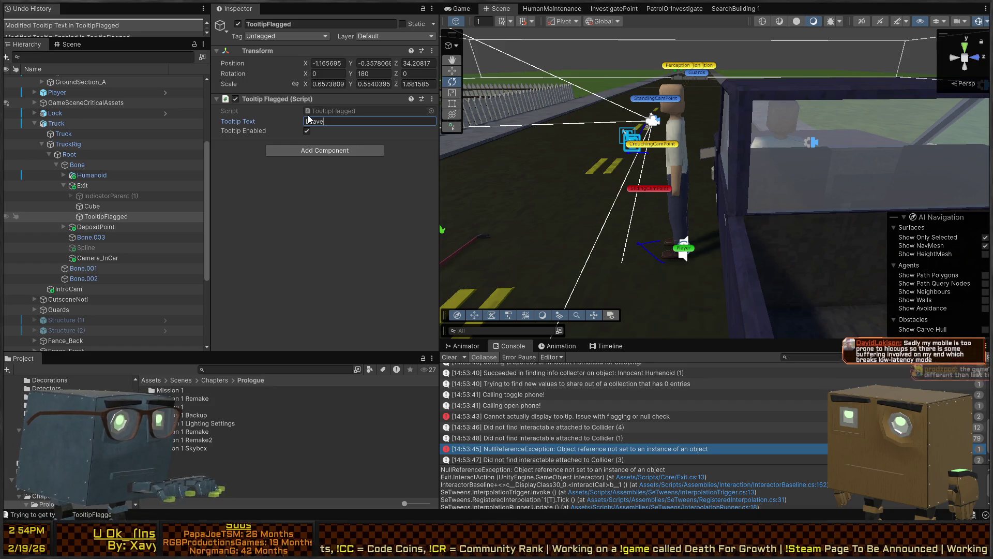
{"action": "mouse_move", "coordinate": [537, 43]}
{"action": "left_mouse_down"}
{"action": "mouse_move", "coordinate": [672, 126]}
{"action": "mouse_move", "coordinate": [681, 156]}
{"action": "left_mouse_up"}
{"action": "left_click", "coordinate": [725, 216]}
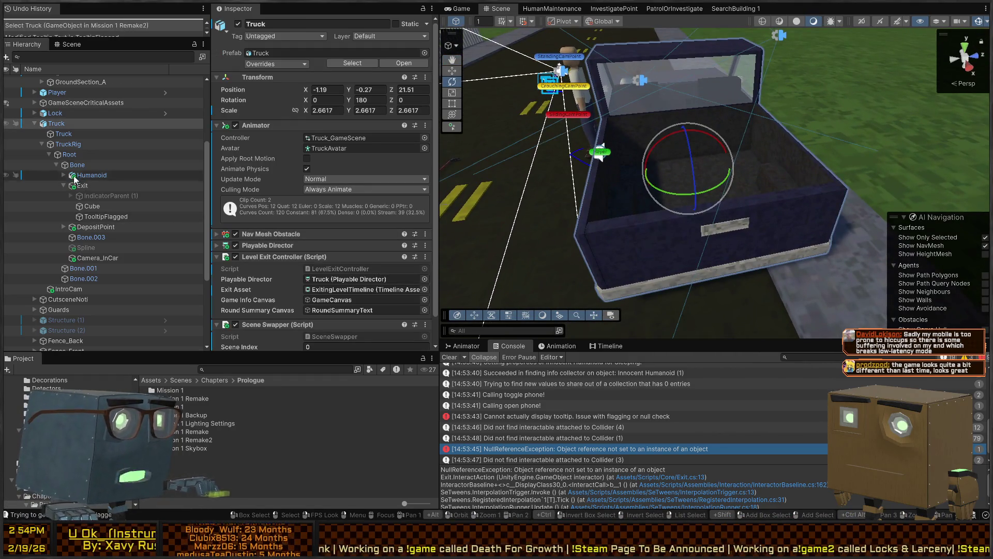
Step: Locate DepositPoint under TruckRig and Exit, give it the tooltip 'Deposit', and enter Play mode
{"action": "scroll", "coordinate": [284, 187], "scroll_direction": "down", "scroll_amount": 2}
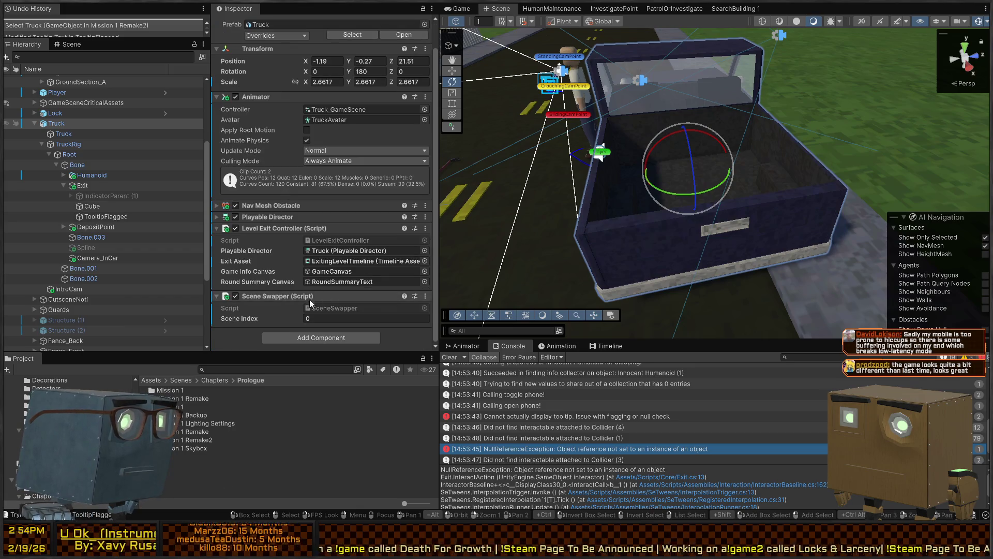
{"action": "left_click", "coordinate": [78, 144]}
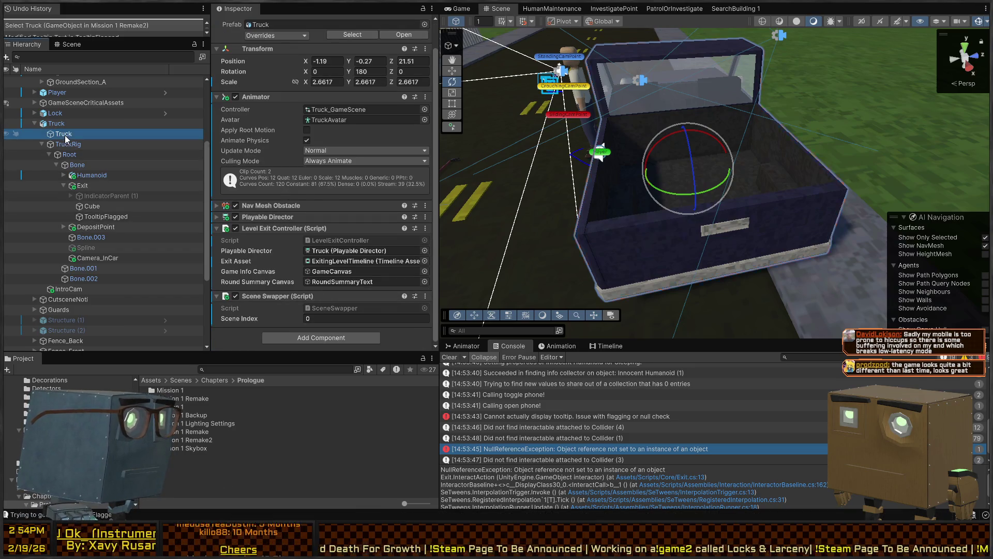
{"action": "left_click", "coordinate": [71, 195]}
{"action": "left_click", "coordinate": [82, 185]}
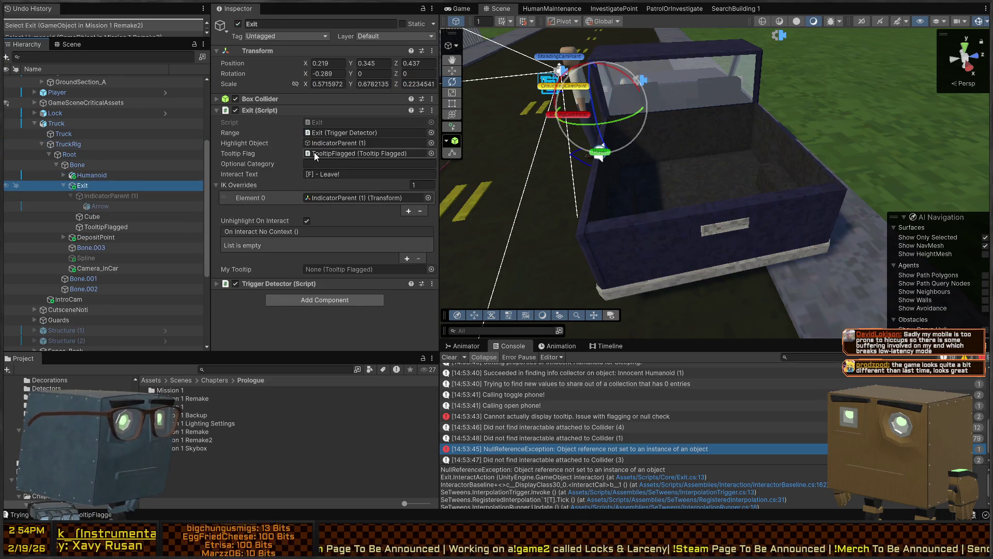
{"action": "left_click", "coordinate": [104, 237]}
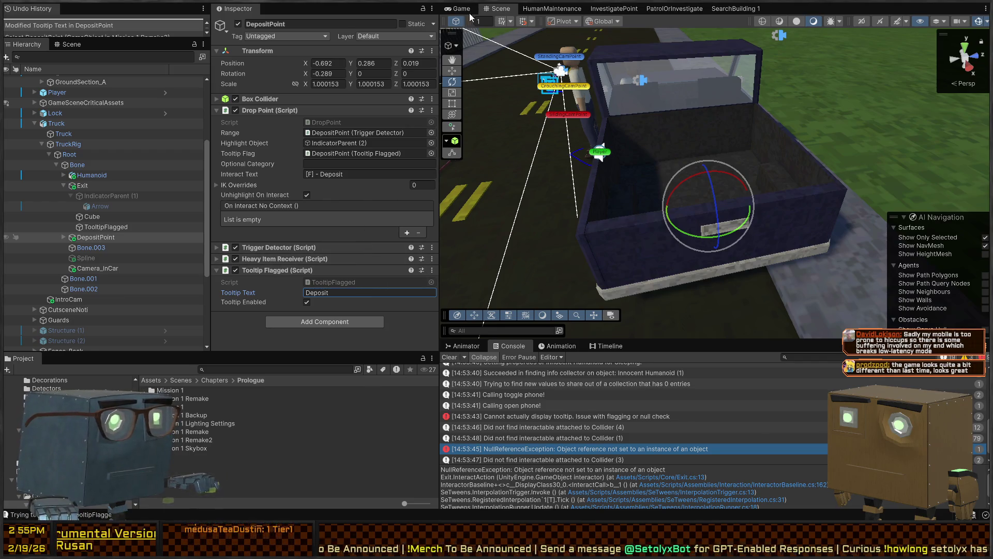
{"action": "key", "text": "ctrl+p"}
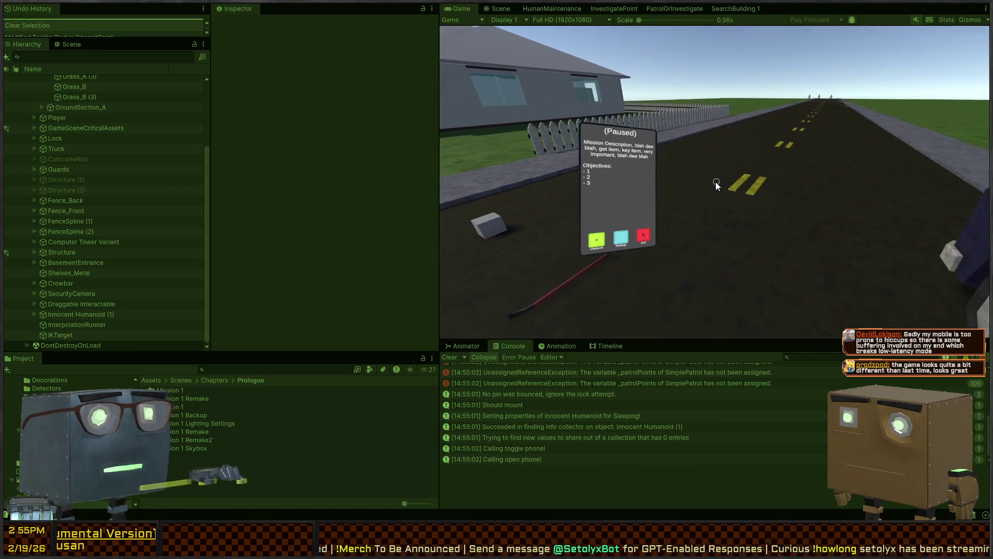
Step: Resume play and walk to the truck bed and cab to see the Deposit and Leave prompts
{"action": "key", "text": "Escape"}
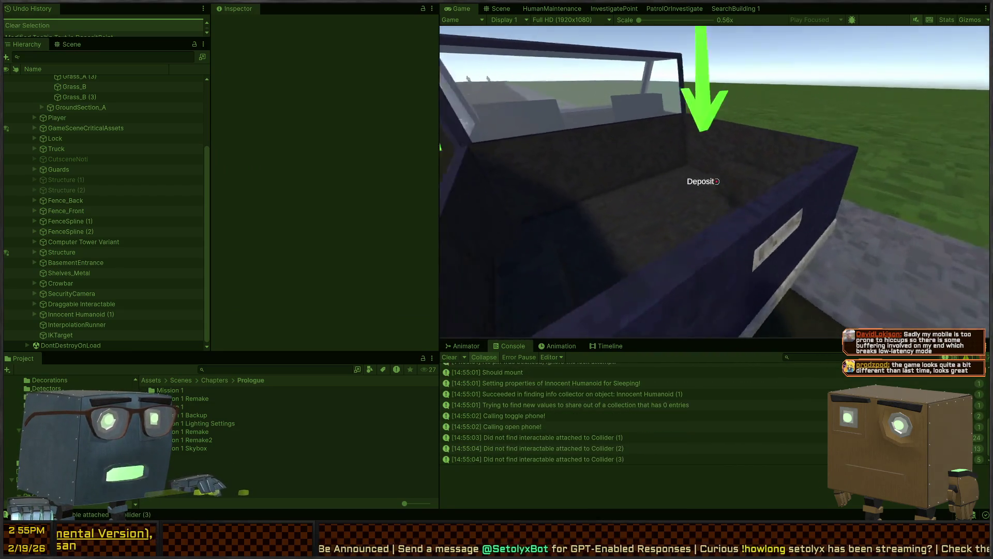
{"action": "key", "text": "s"}
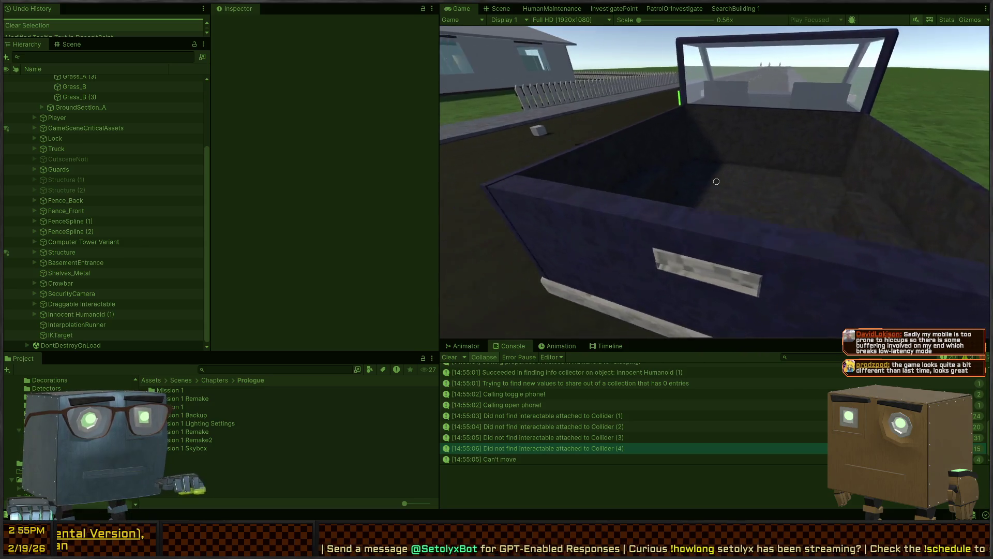
{"action": "key", "text": "a"}
{"action": "key", "text": "d"}
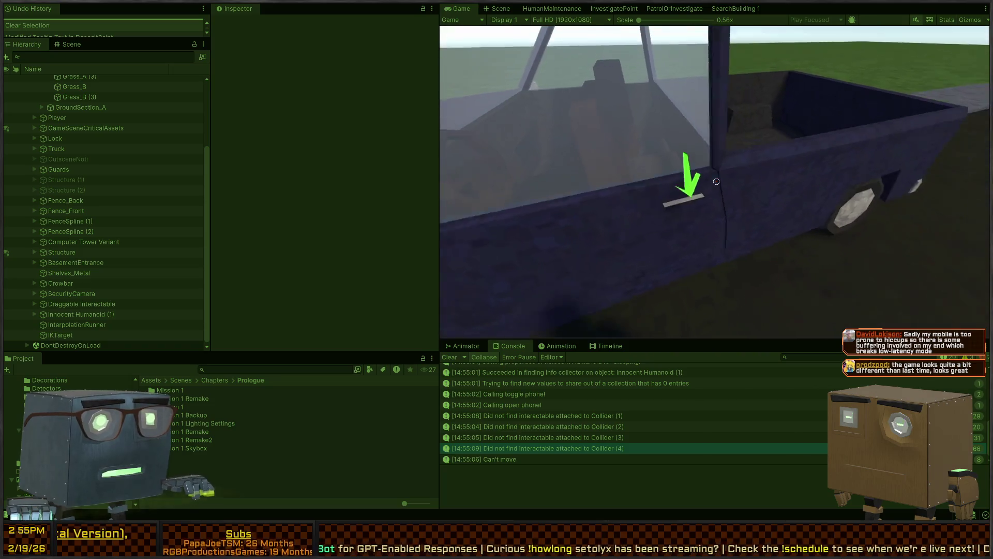
{"action": "key", "text": "s"}
{"action": "key", "text": "w"}
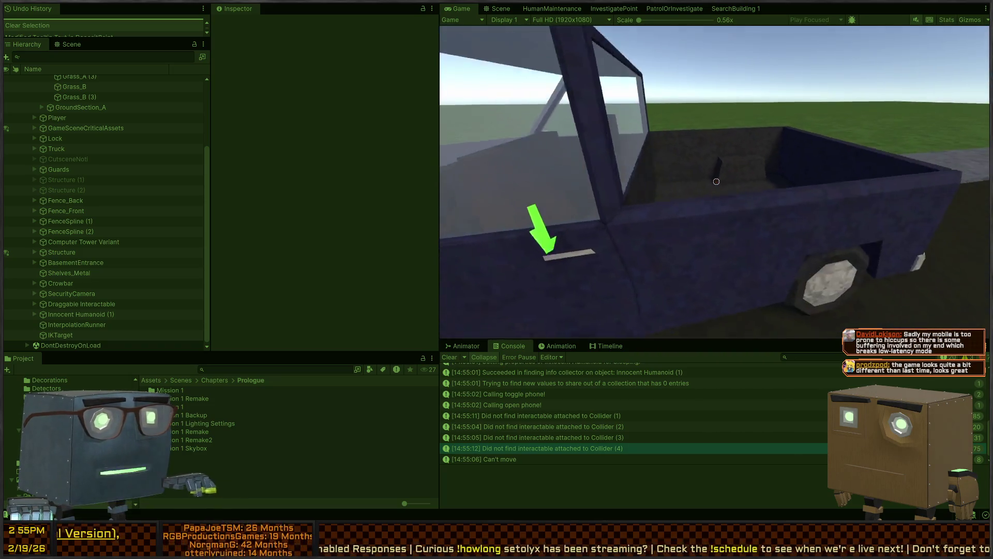
{"action": "key", "text": "d"}
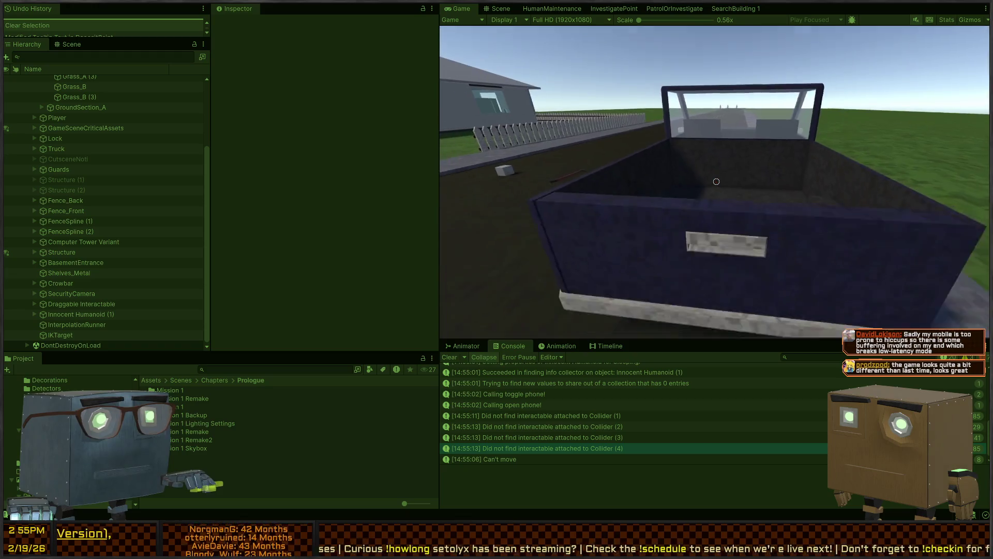
{"action": "key", "text": "s"}
{"action": "key", "text": "w"}
{"action": "key", "text": "a"}
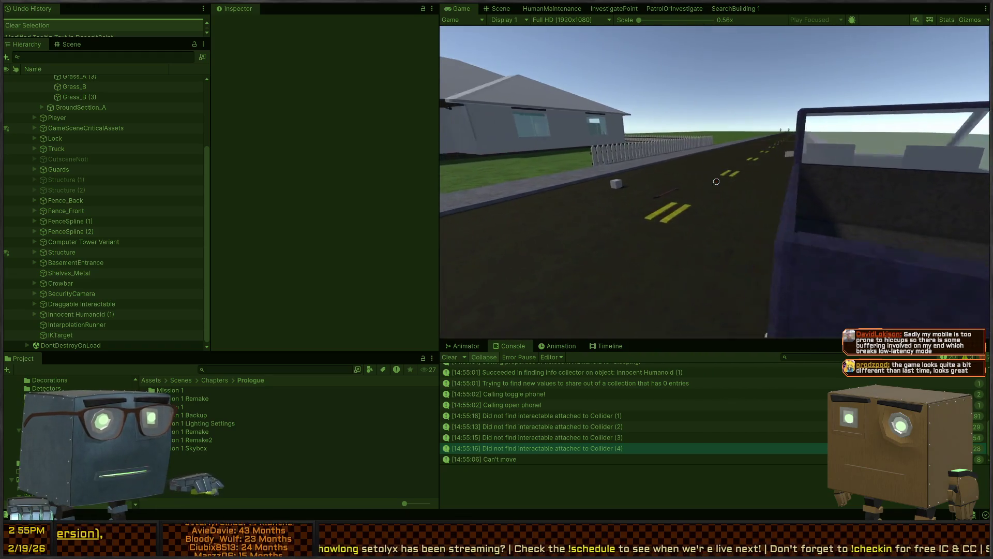
{"action": "key", "text": "e"}
{"action": "key", "text": "e"}
Step: Pick up the crowbar, then briefly check the Scene view before returning to the game
{"action": "key", "text": "w"}
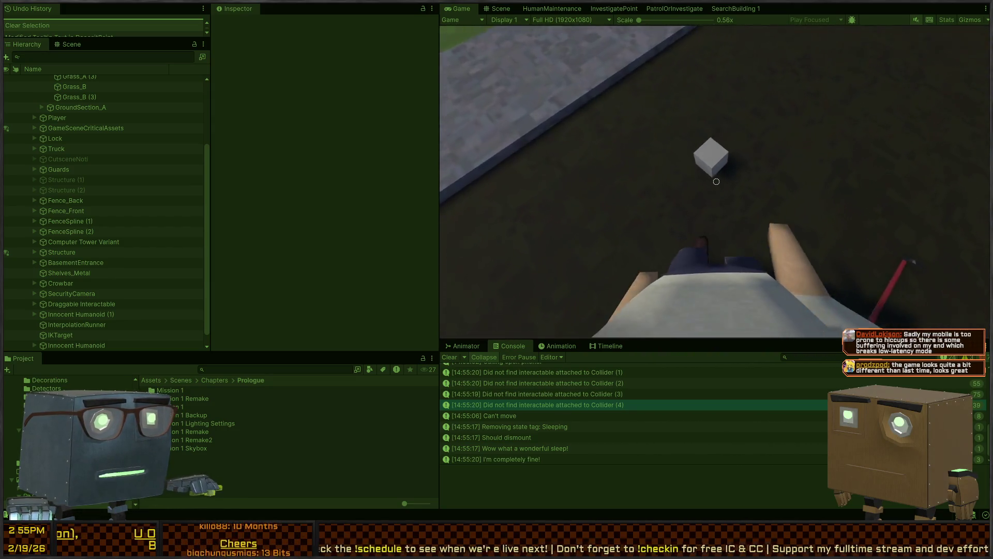
{"action": "key", "text": "e"}
{"action": "key", "text": "w"}
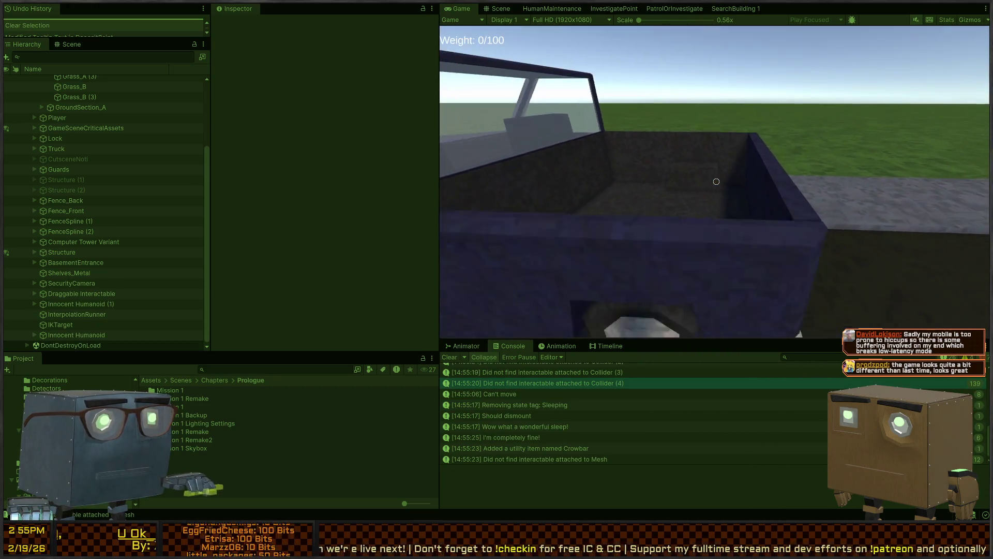
{"action": "left_click", "coordinate": [497, 9]}
{"action": "scroll", "coordinate": [625, 432], "scroll_direction": "up", "scroll_amount": 3}
{"action": "scroll", "coordinate": [625, 431], "scroll_direction": "down", "scroll_amount": 3}
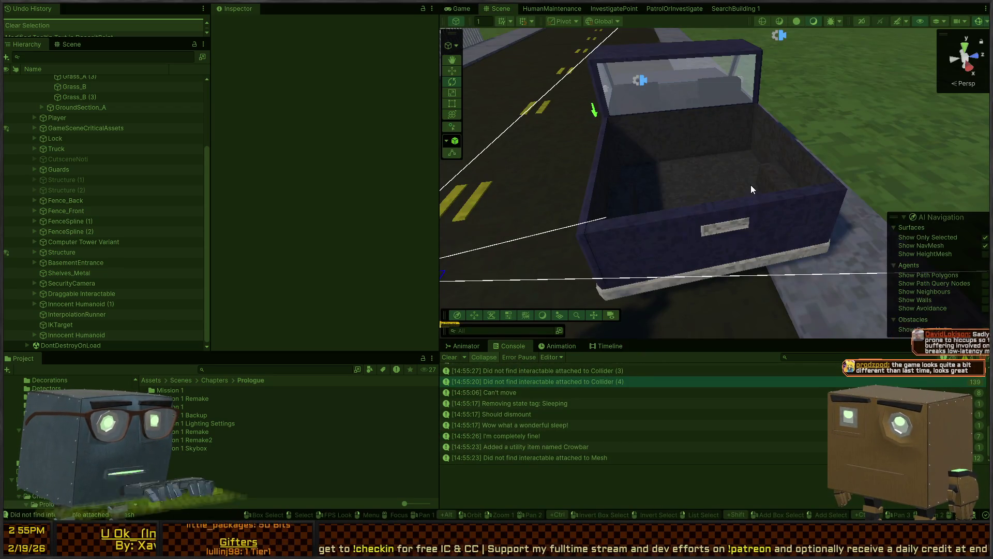
{"action": "left_click", "coordinate": [458, 8]}
Step: Walk to the house and go through the front and inner red doors
{"action": "key", "text": "w"}
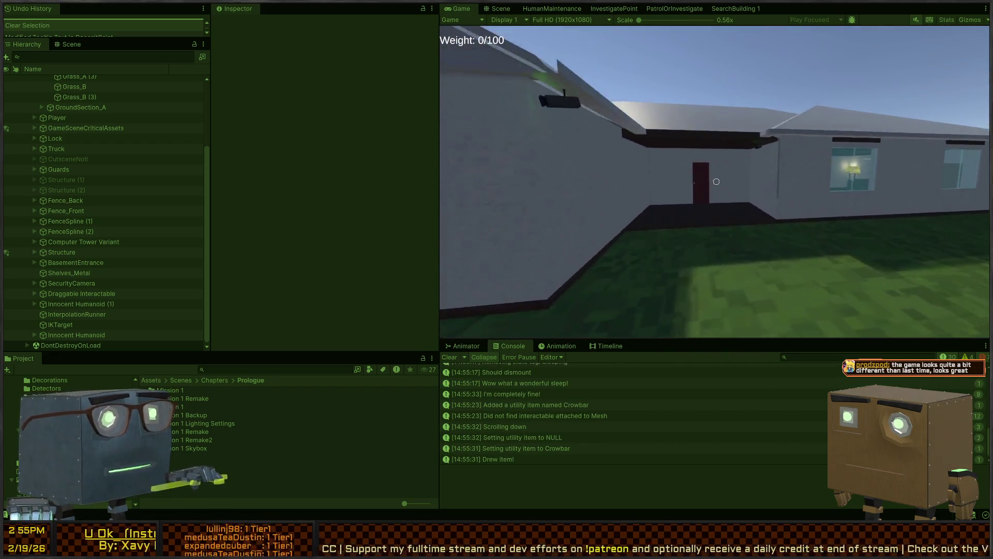
{"action": "key", "text": "w"}
{"action": "key", "text": "w"}
{"action": "key", "text": "e"}
{"action": "key", "text": "w"}
{"action": "key", "text": "e"}
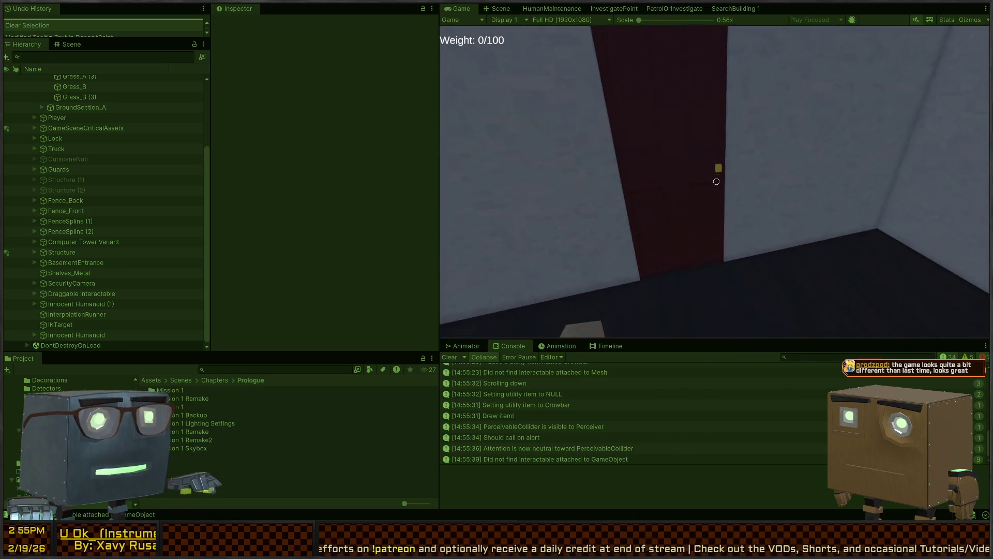
{"action": "key", "text": "w"}
{"action": "key", "text": "e"}
Step: Continue down the corridor, open the bathroom door and approach the sink
{"action": "key", "text": "w"}
{"action": "key", "text": "w"}
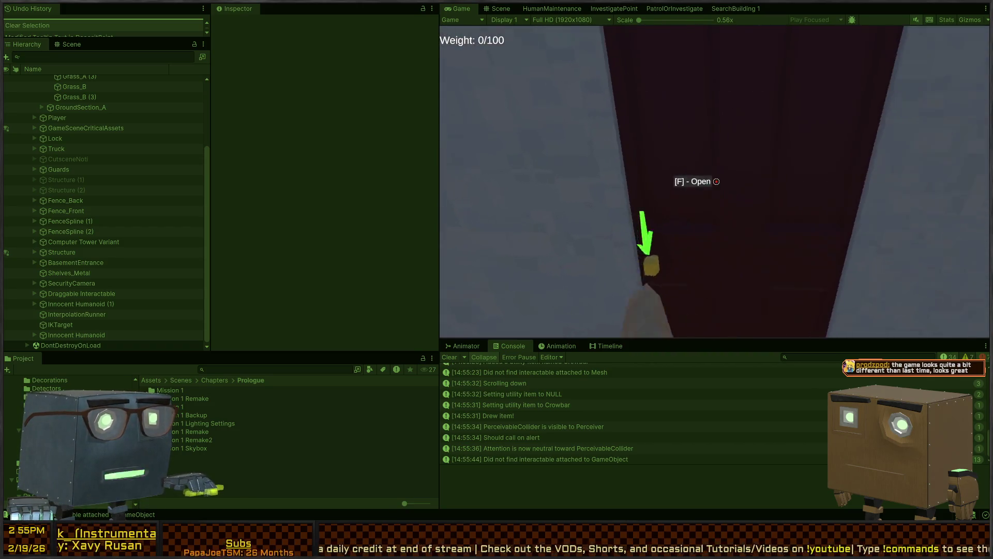
{"action": "key", "text": "f"}
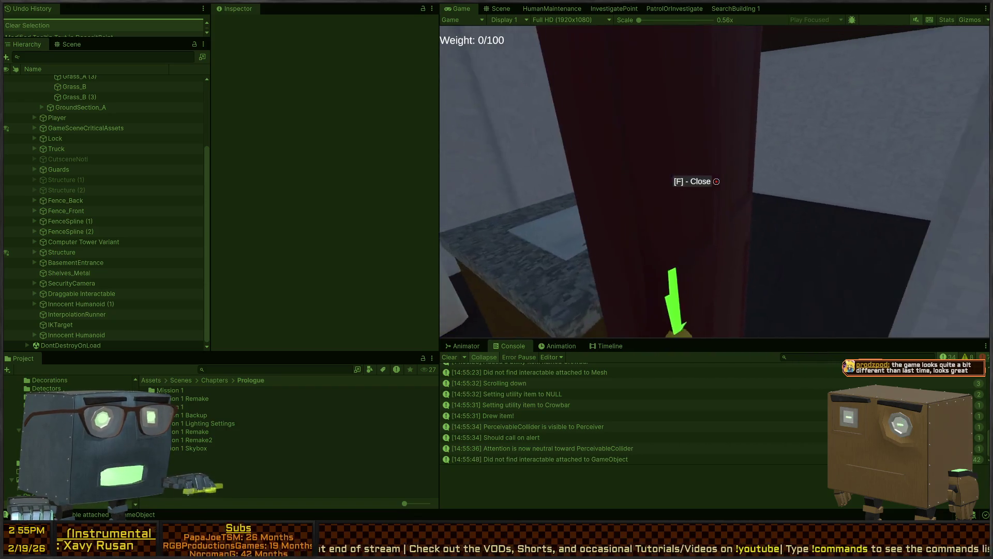
{"action": "key", "text": "w"}
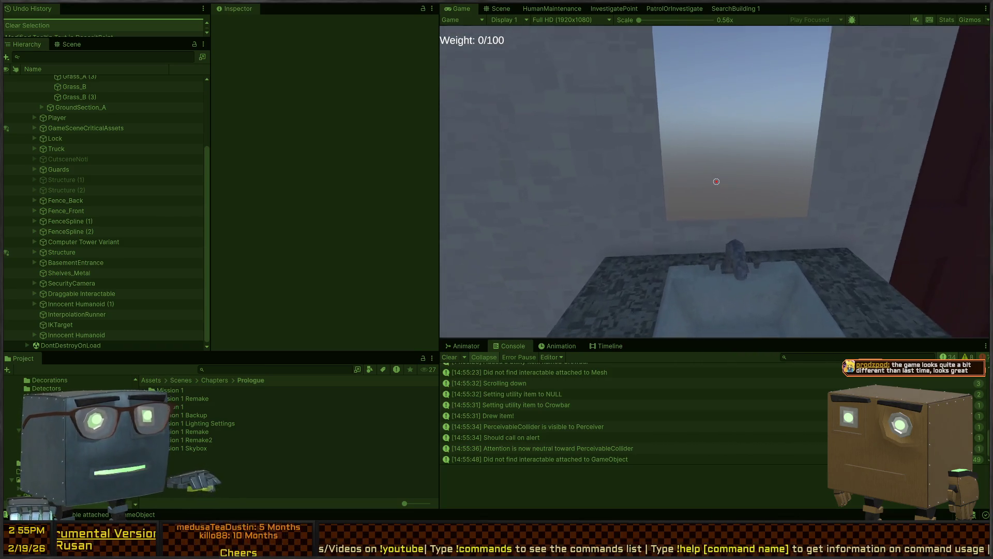
{"action": "key", "text": "s"}
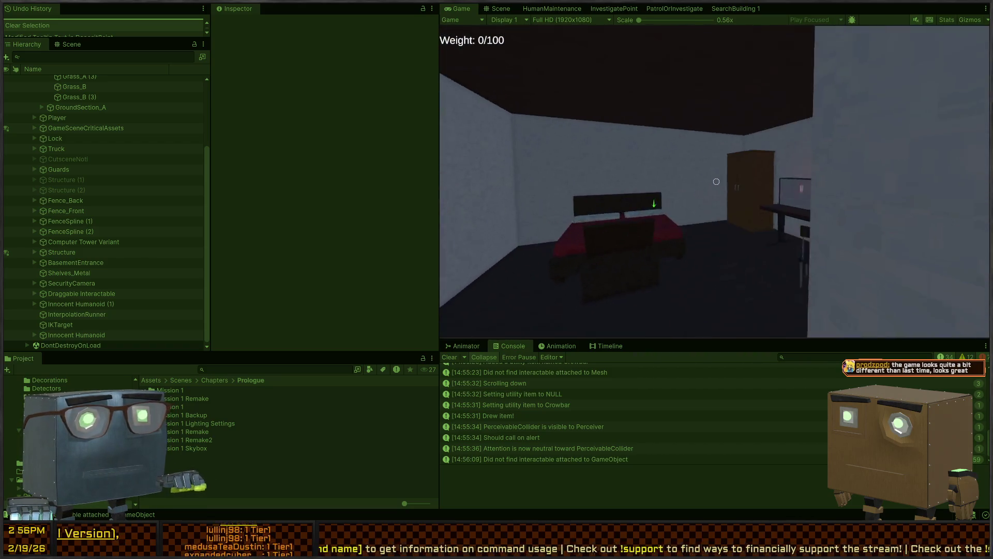
Step: Pick up the television from the desk and carry it outside
{"action": "key", "text": "w"}
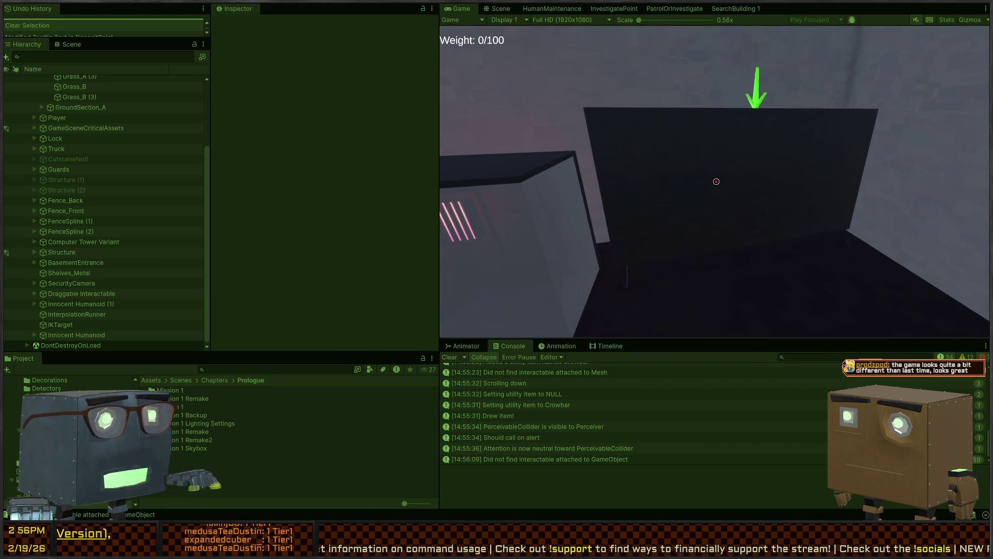
{"action": "key", "text": "e"}
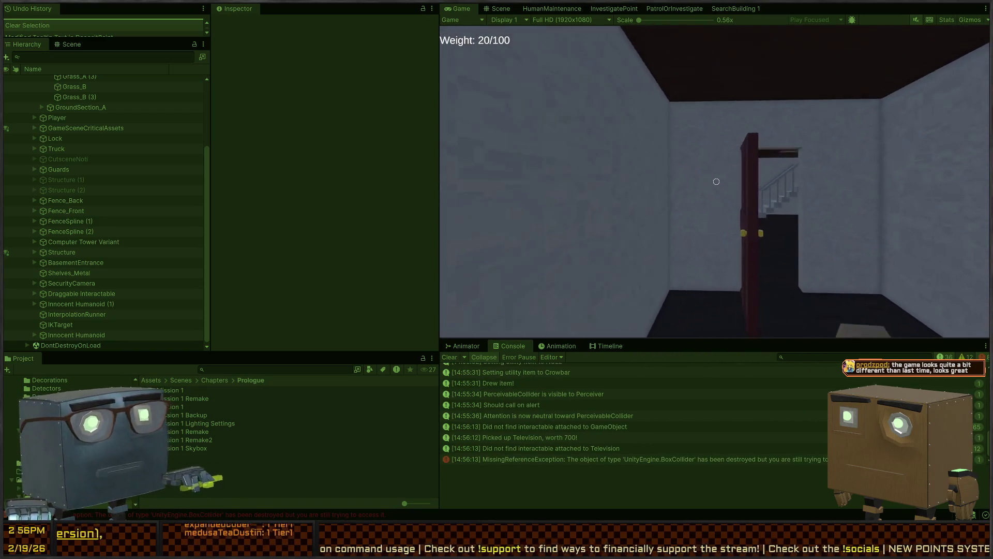
{"action": "key", "text": "w"}
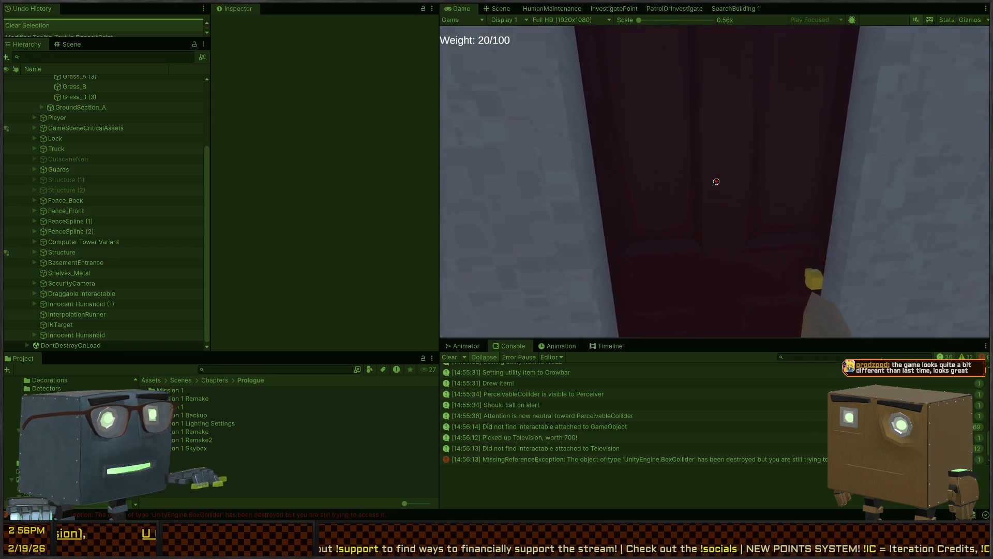
{"action": "key", "text": "w"}
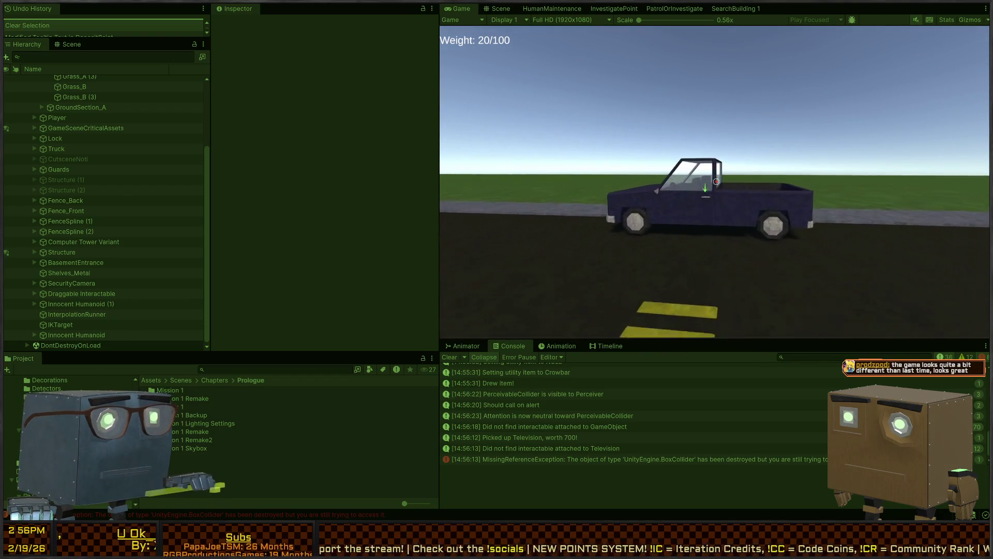
Step: Line up behind the tailgate and deposit the television into the truck bed
{"action": "key", "text": "d"}
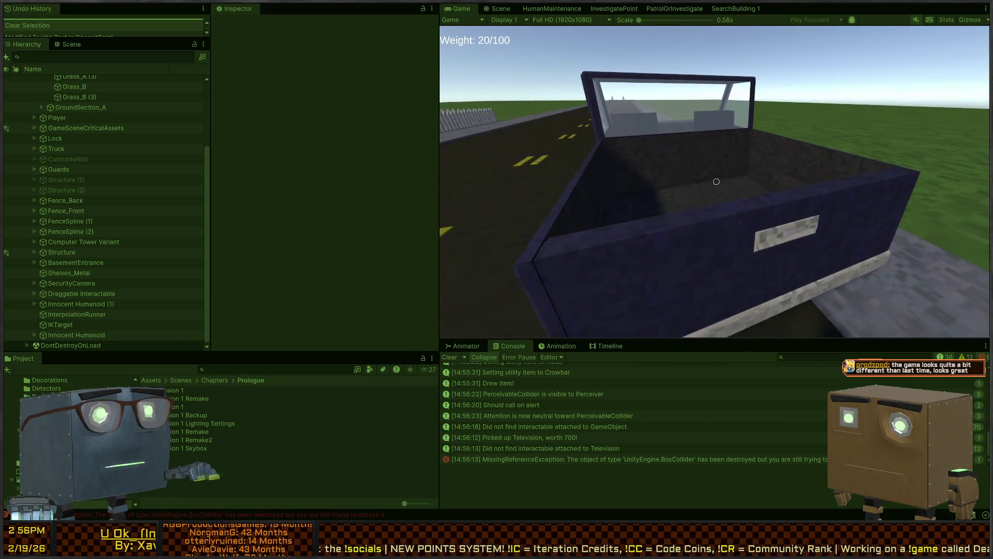
{"action": "key", "text": "d"}
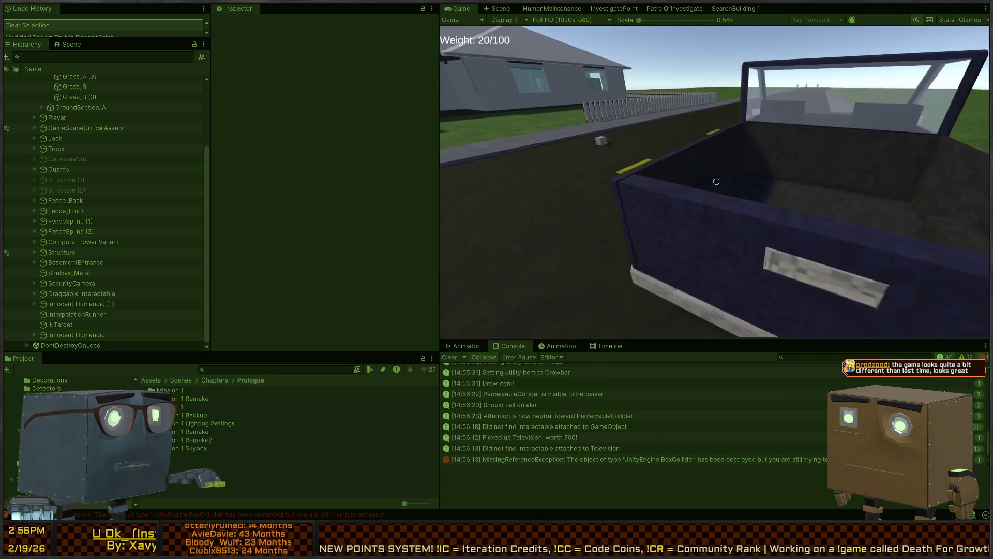
{"action": "key", "text": "d"}
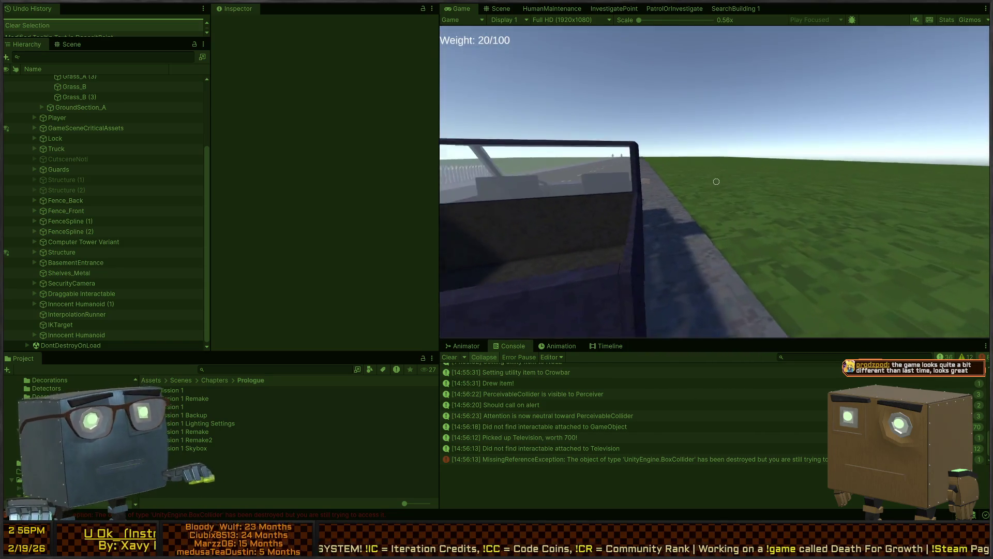
{"action": "key", "text": "w"}
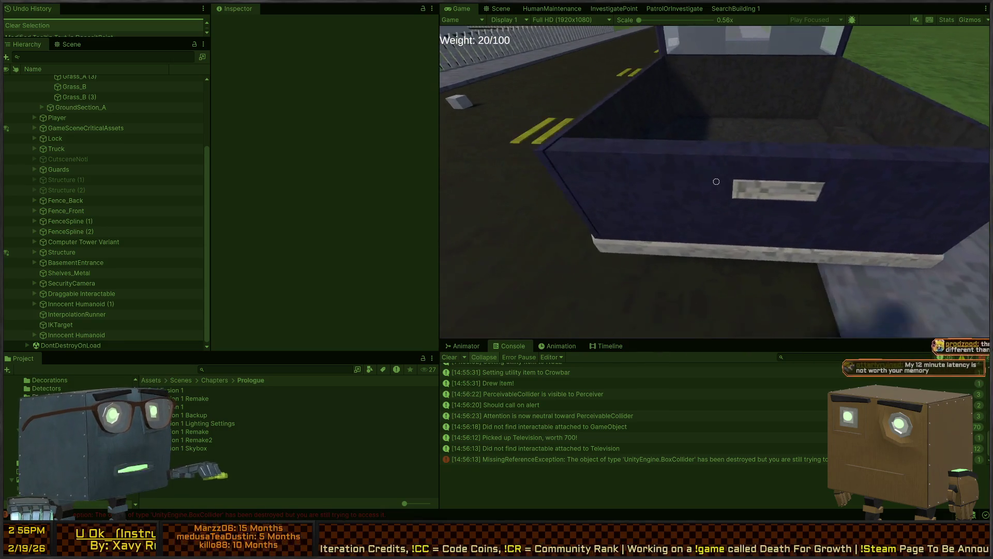
{"action": "key", "text": "d"}
{"action": "key", "text": "w"}
{"action": "key", "text": "e"}
Step: Walk alongside the truck, then flip to the Scene view and back to the game
{"action": "key", "text": "s"}
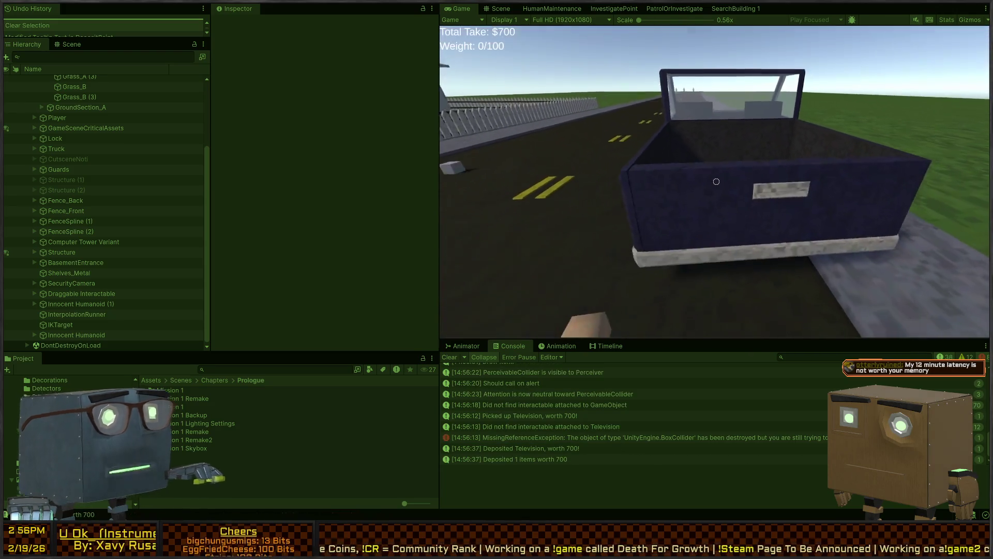
{"action": "key", "text": "a"}
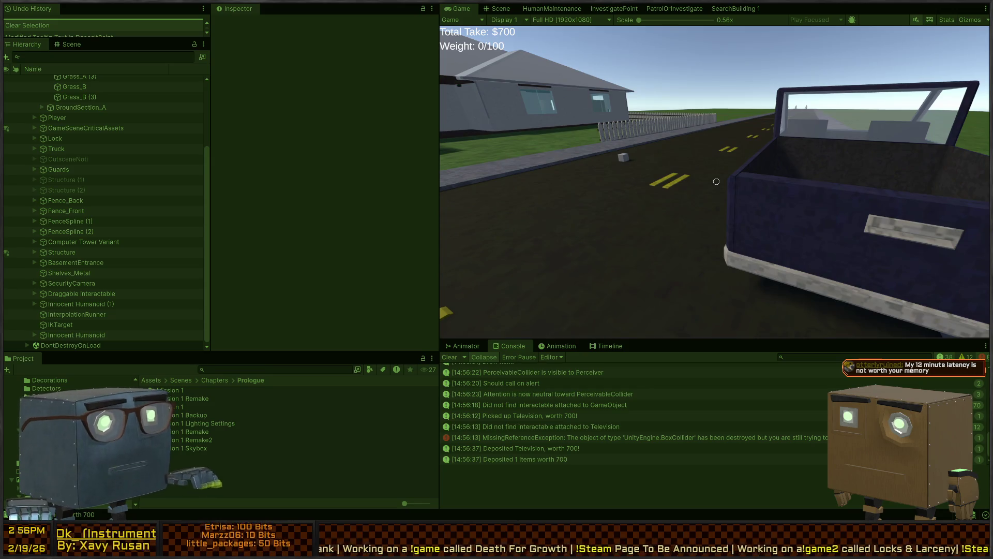
{"action": "key", "text": "d"}
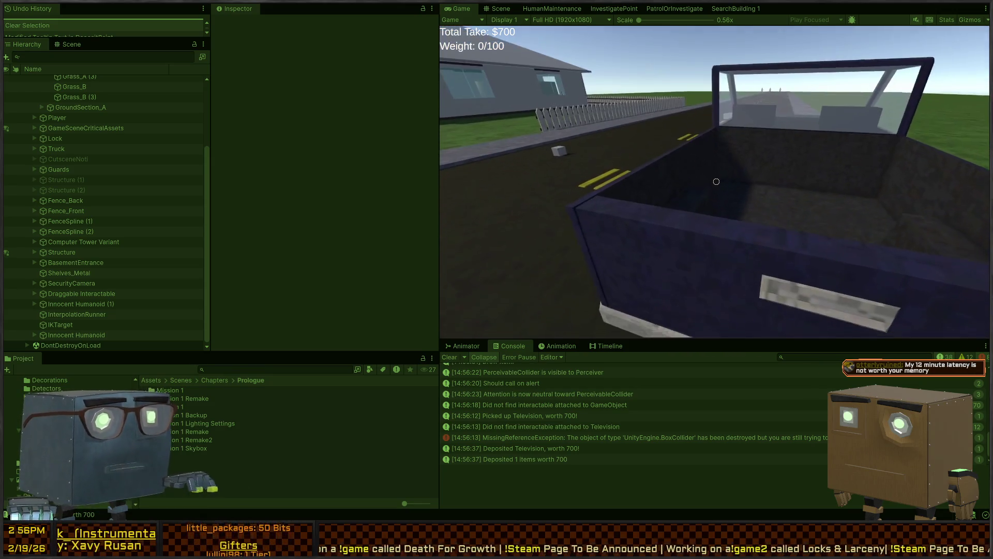
{"action": "key", "text": "a"}
{"action": "key", "text": "d"}
{"action": "key", "text": "a"}
{"action": "key", "text": "a"}
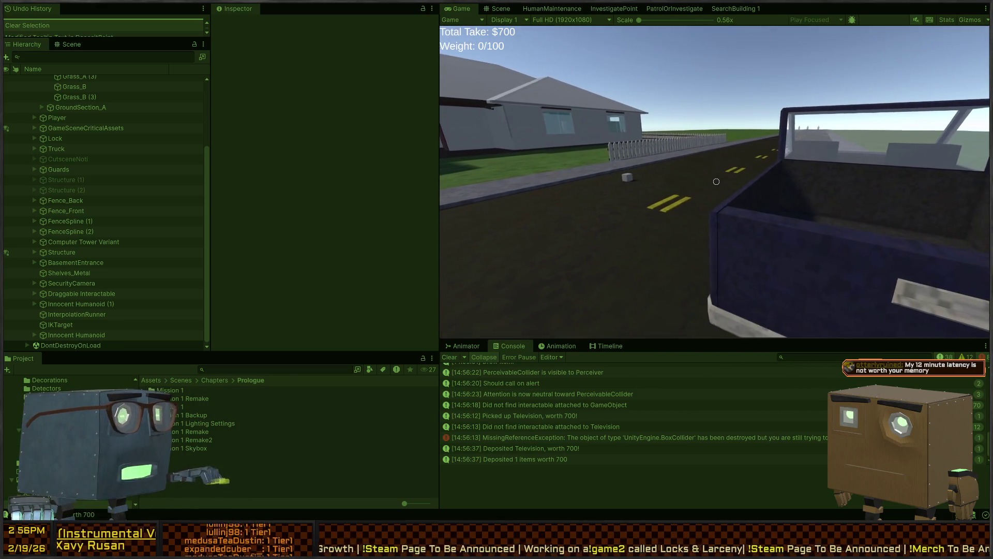
{"action": "key", "text": "d"}
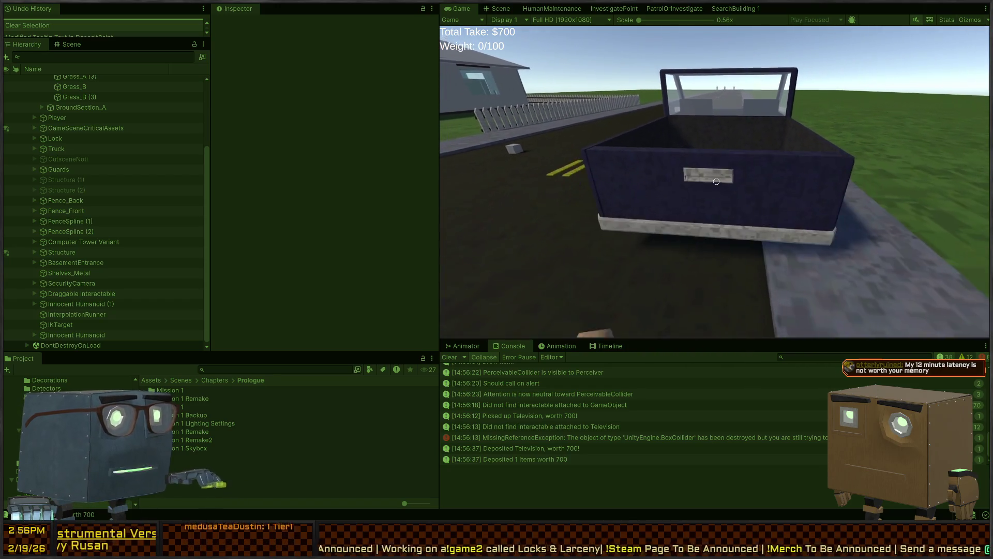
{"action": "key", "text": "ctrl+1"}
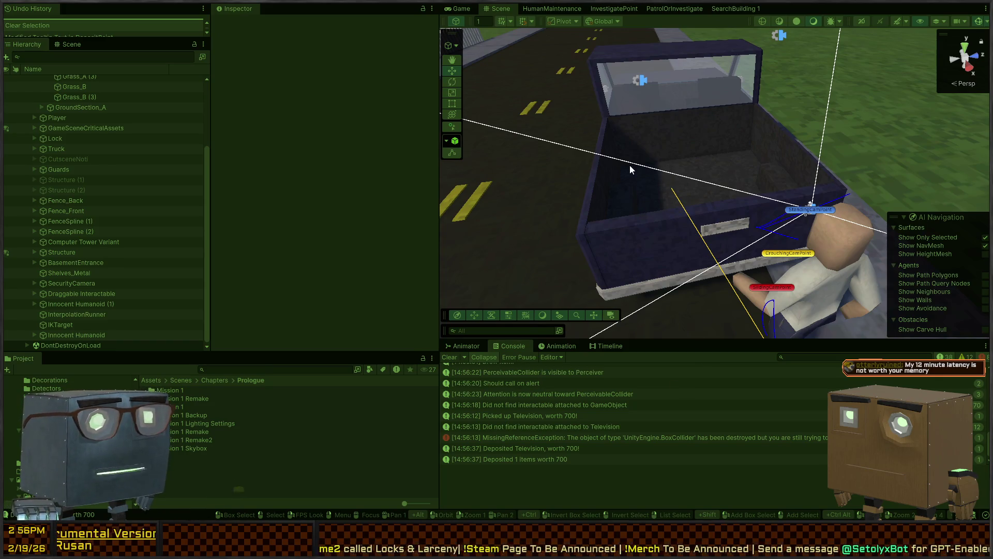
{"action": "key", "text": "ctrl+2"}
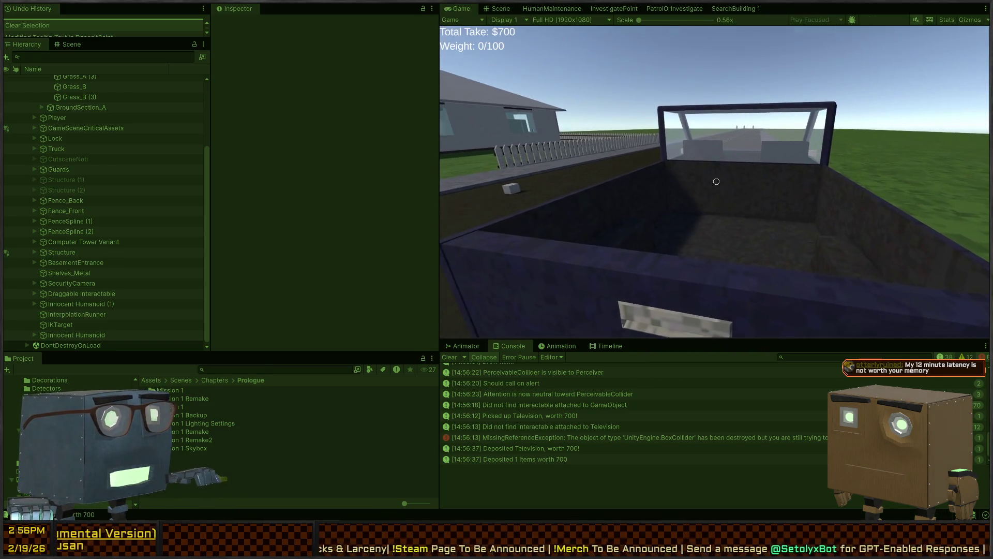
Step: Approach the truck door to see the Leave prompt, then stop play and return to the Scene
{"action": "key", "text": "d"}
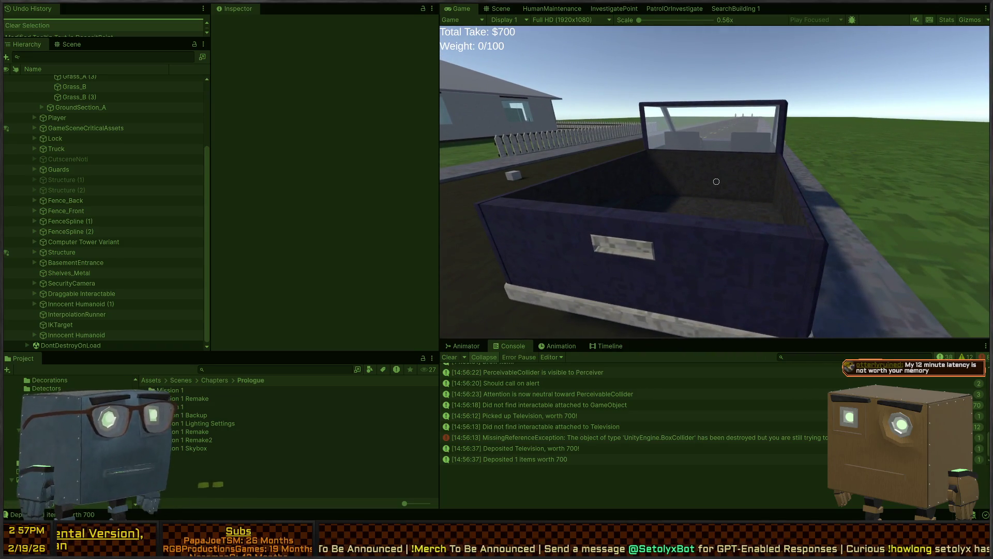
{"action": "key", "text": "s"}
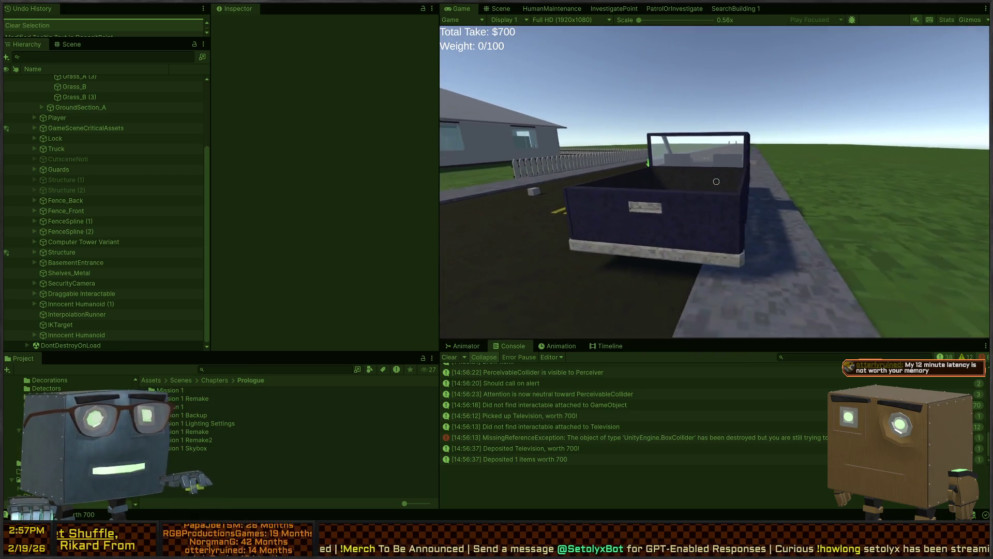
{"action": "key", "text": "w"}
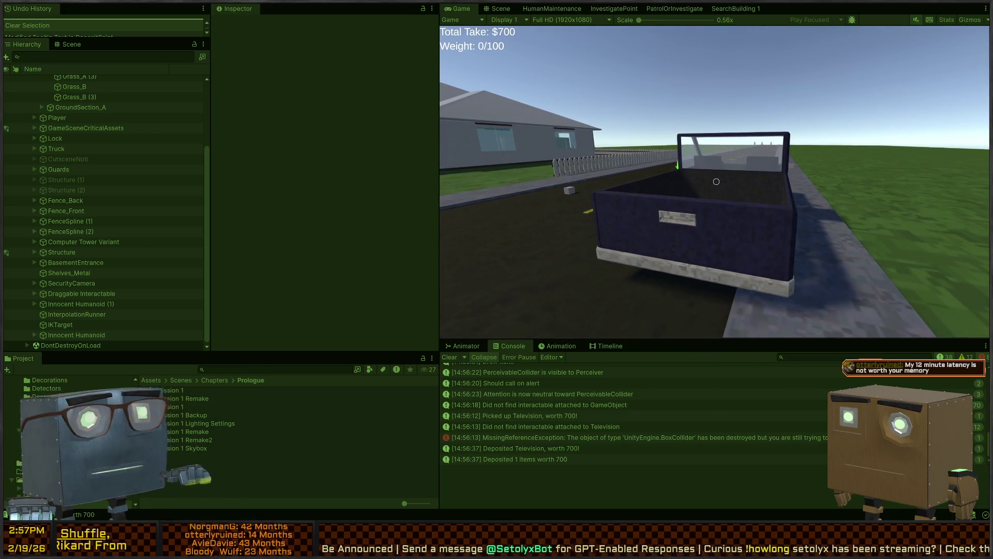
{"action": "key", "text": "d"}
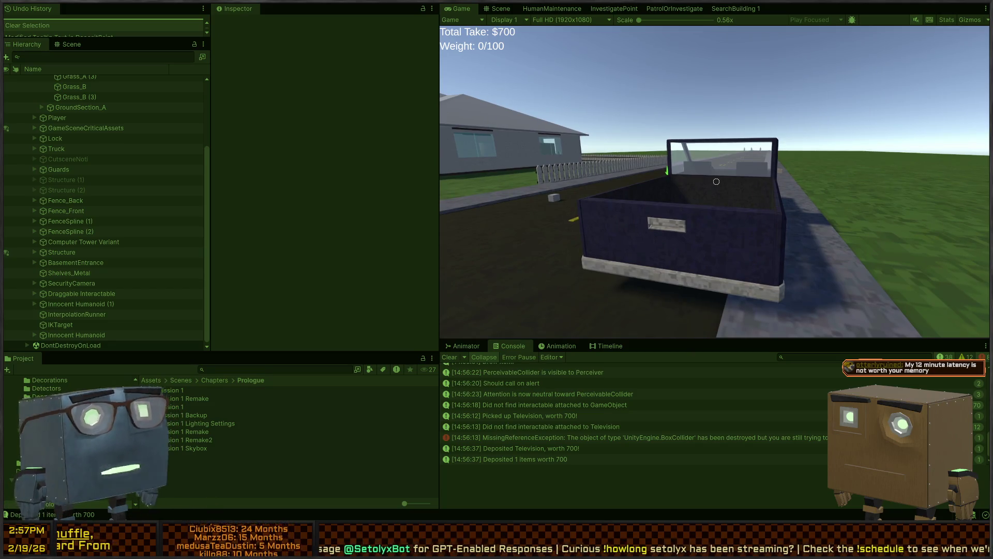
{"action": "key", "text": "w"}
{"action": "key", "text": "w"}
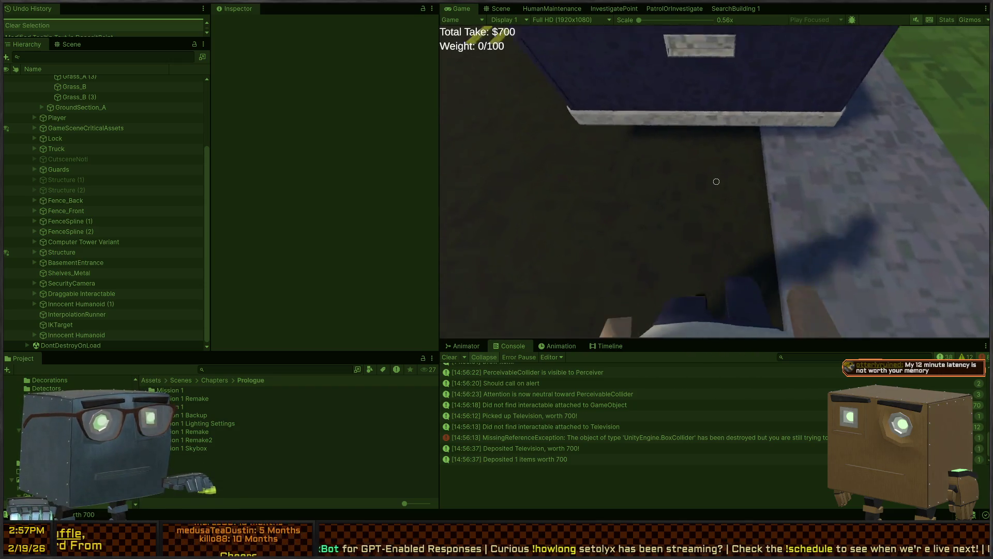
{"action": "key", "text": "w"}
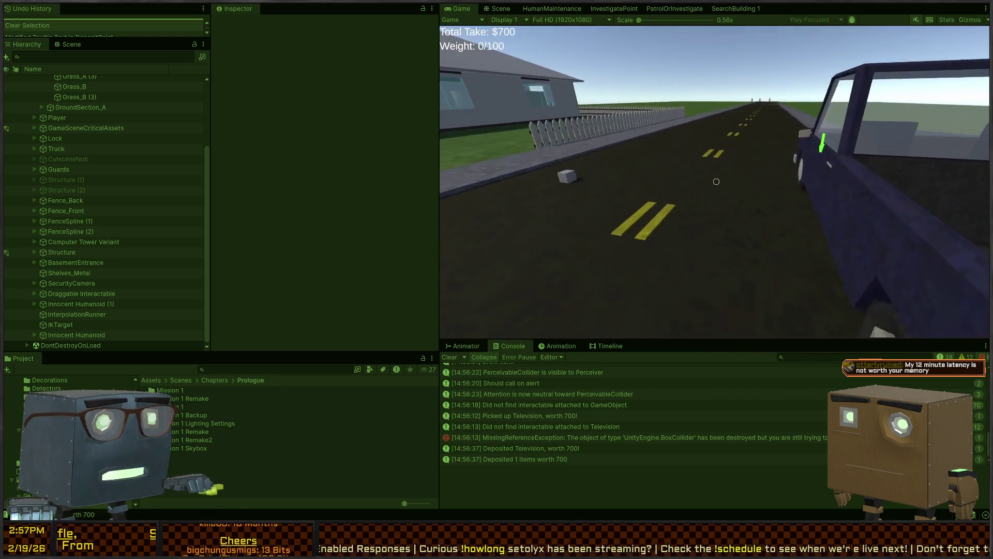
{"action": "key", "text": "s"}
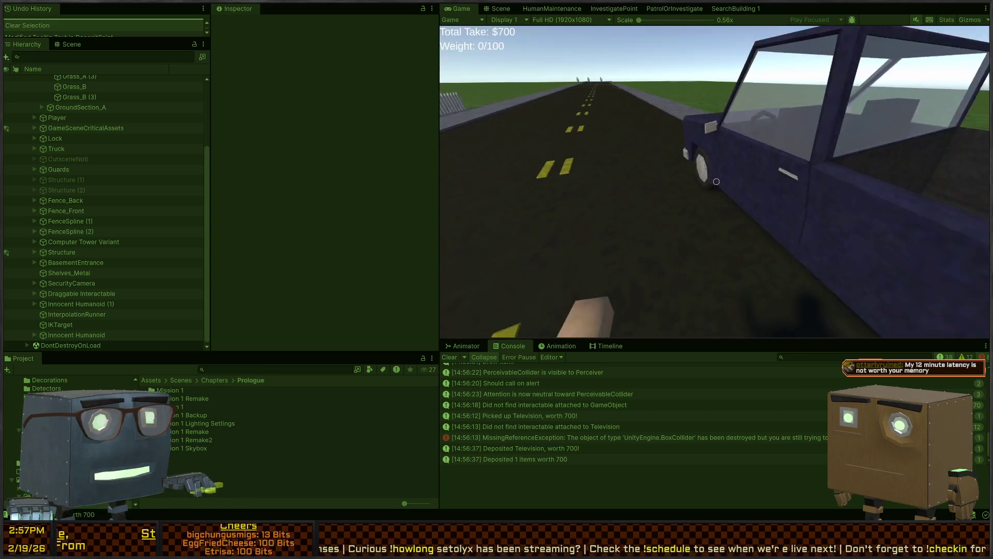
{"action": "key", "text": "w"}
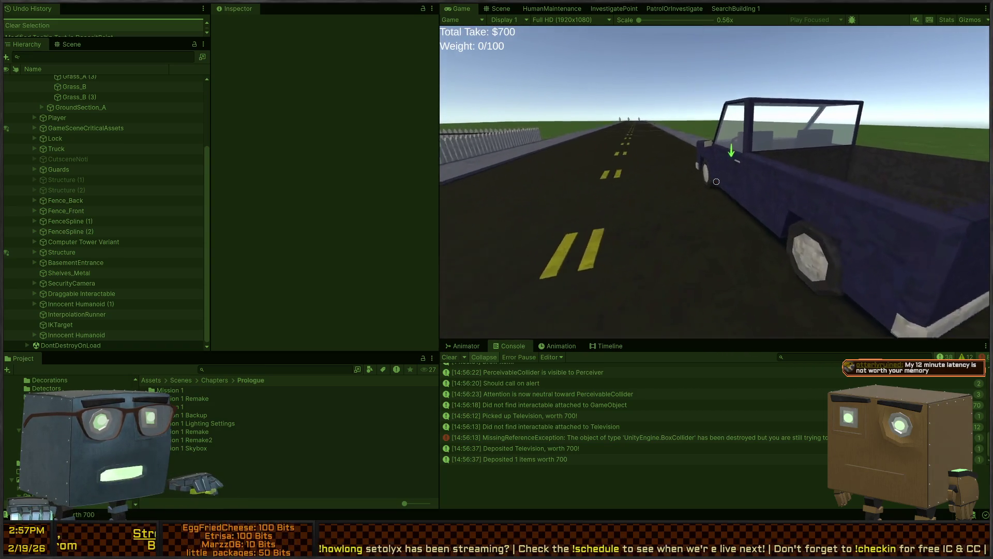
{"action": "key", "text": "s"}
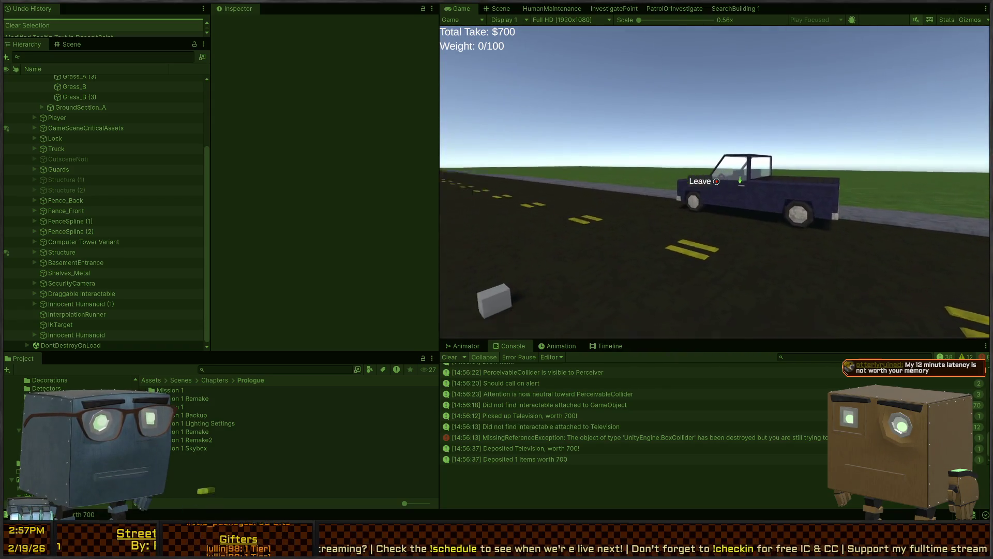
{"action": "key", "text": "Escape"}
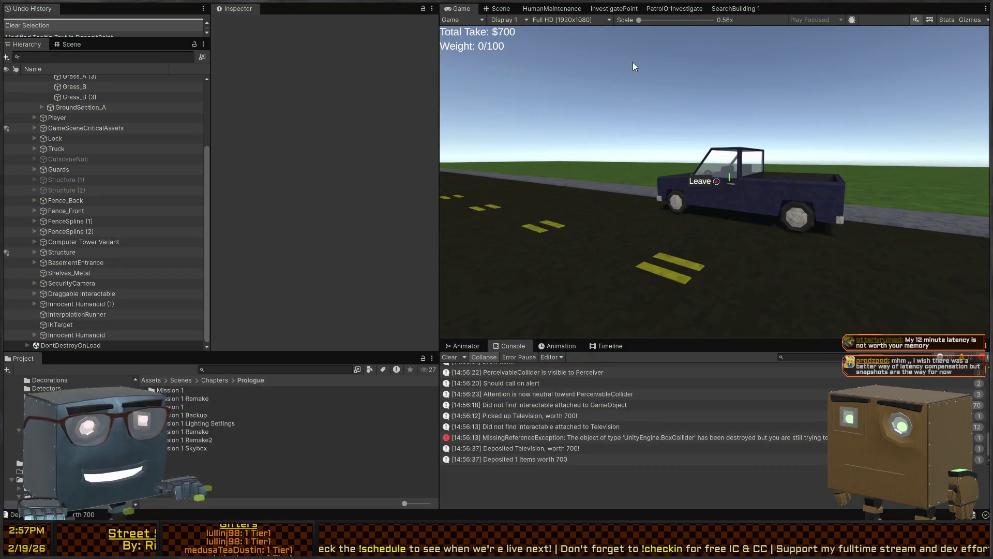
{"action": "key", "text": "ctrl+1"}
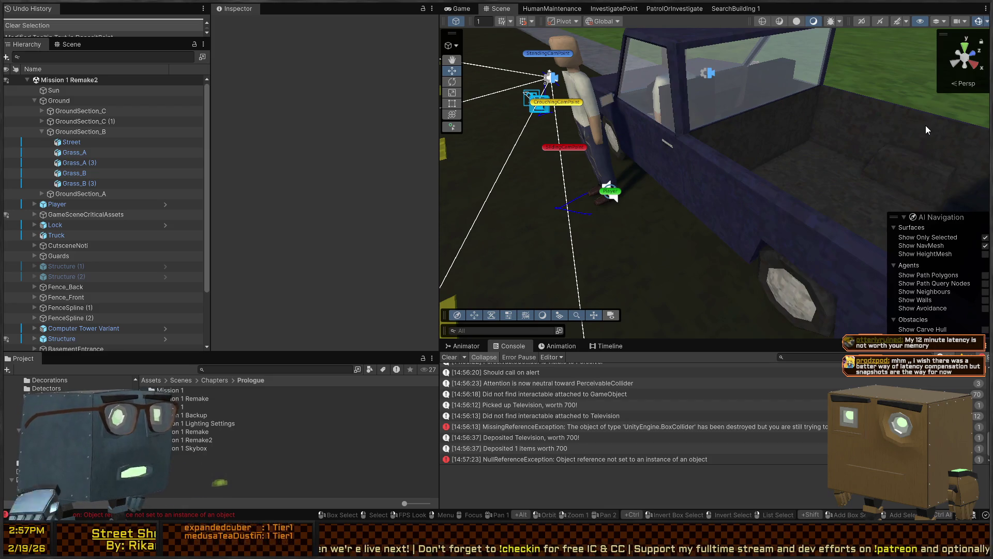
Step: Fly the Scene camera around the truck and select the Player character beside its door
{"action": "right_click", "coordinate": [726, 82]}
{"action": "key", "text": "s"}
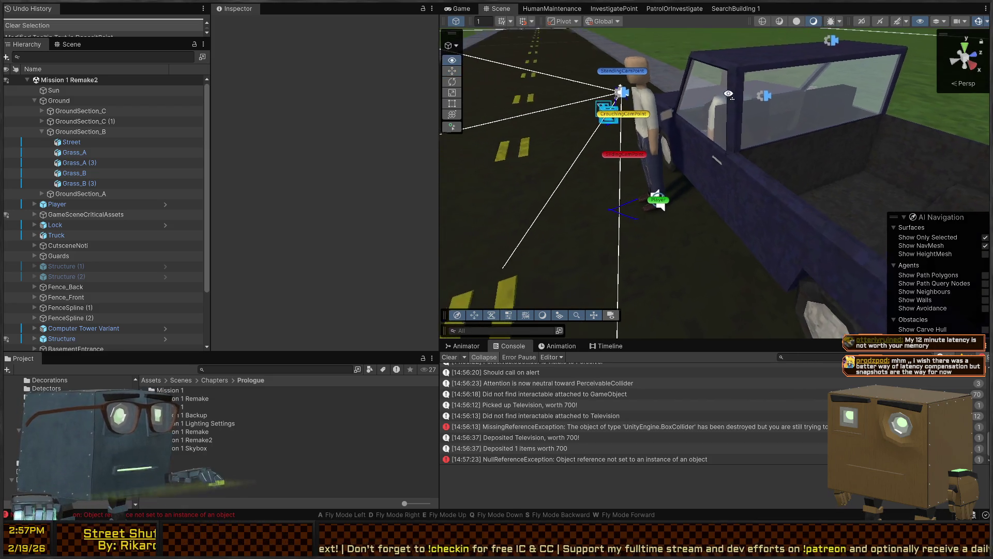
{"action": "key", "text": "w"}
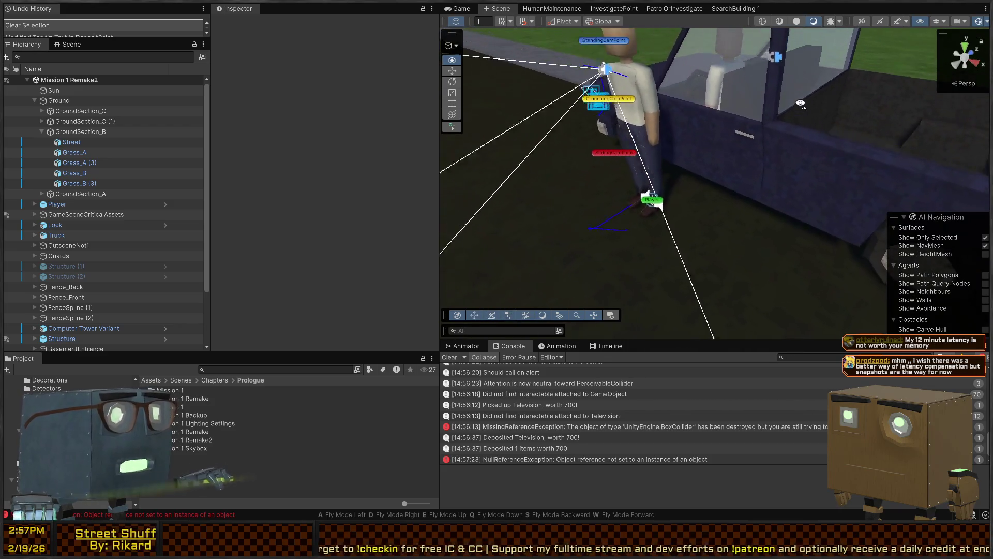
{"action": "key", "text": "d"}
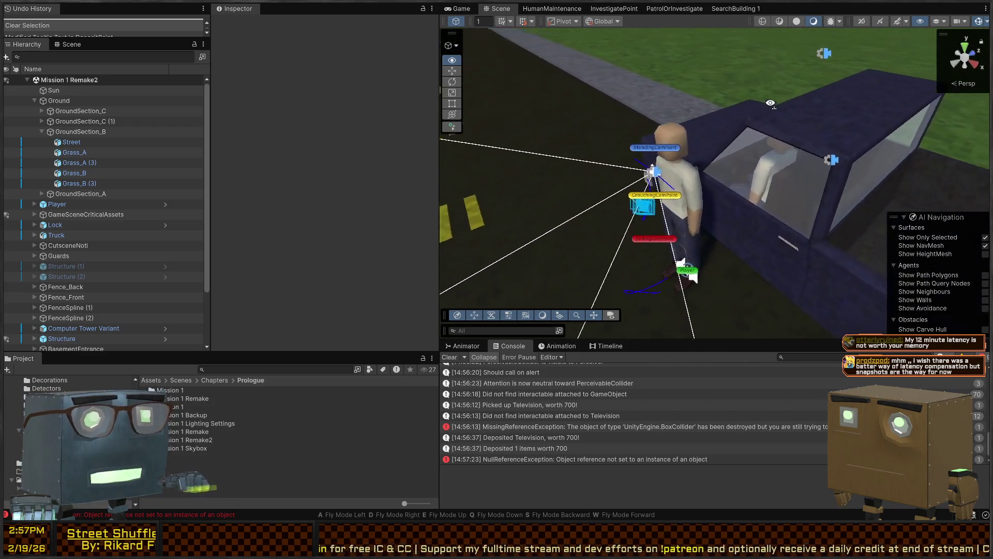
{"action": "key", "text": "s"}
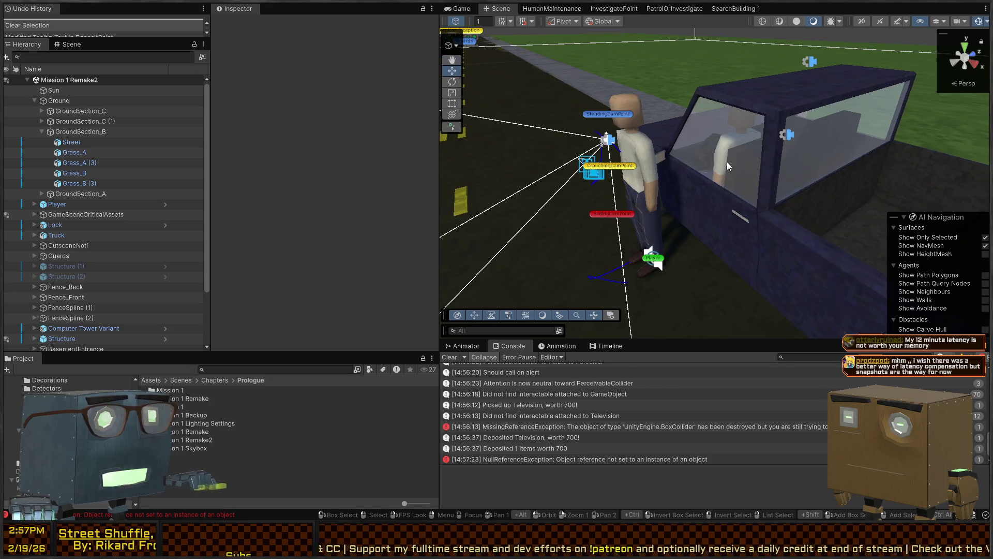
{"action": "key", "text": "w"}
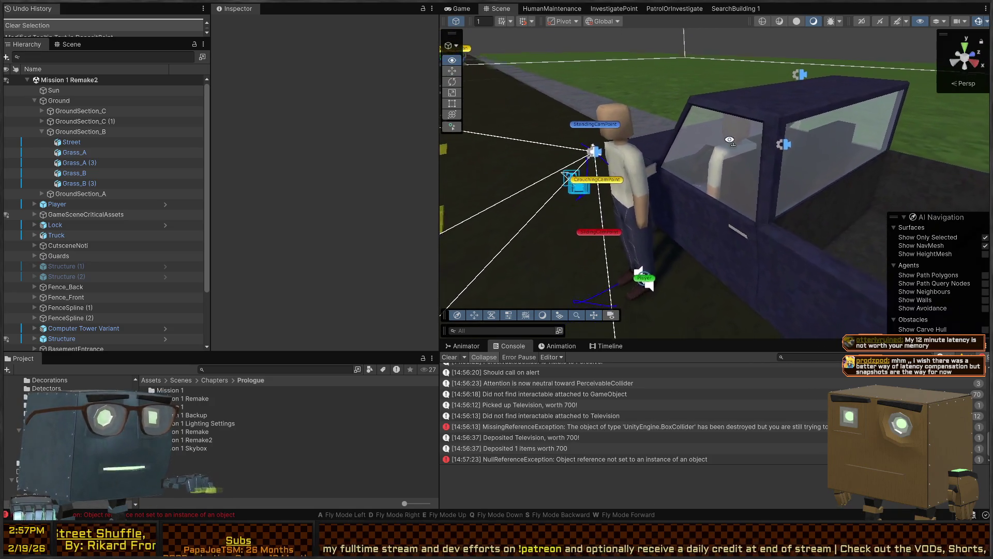
{"action": "key", "text": "w"}
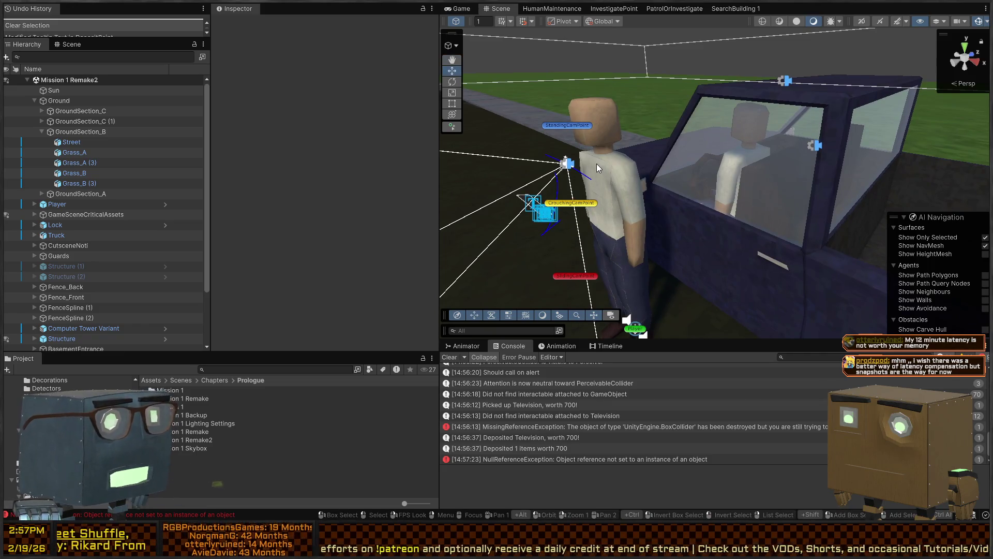
{"action": "right_click", "coordinate": [712, 167]}
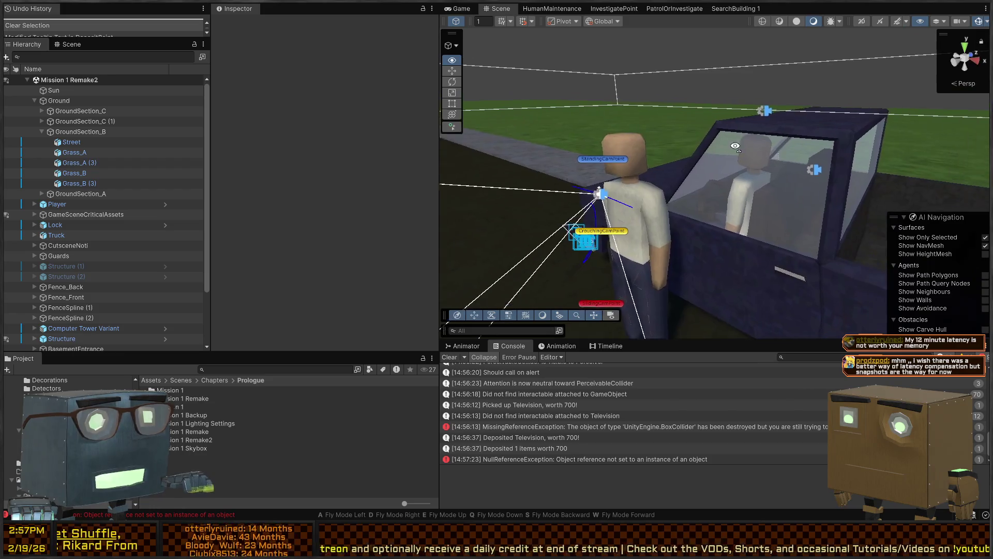
{"action": "key", "text": "w"}
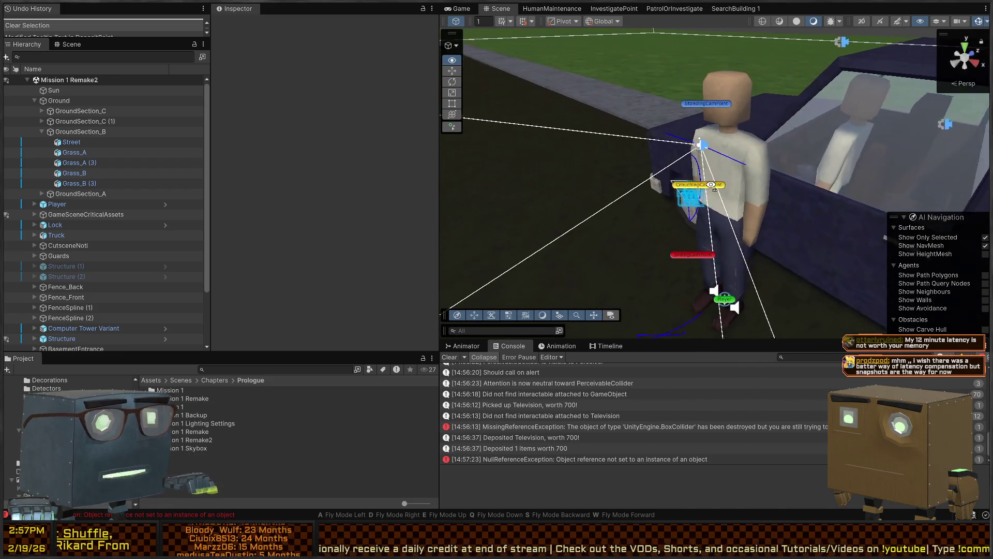
{"action": "key", "text": "w"}
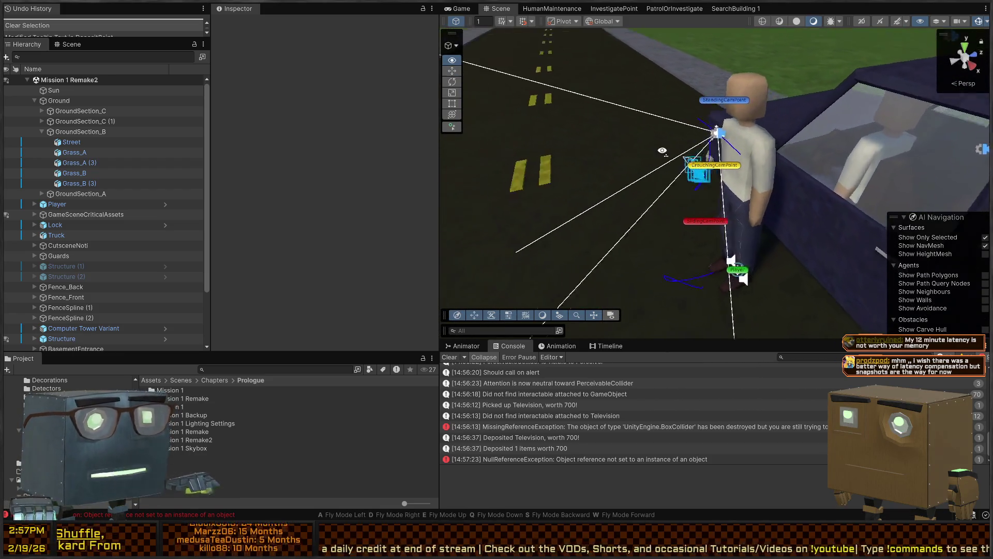
{"action": "left_click", "coordinate": [712, 249]}
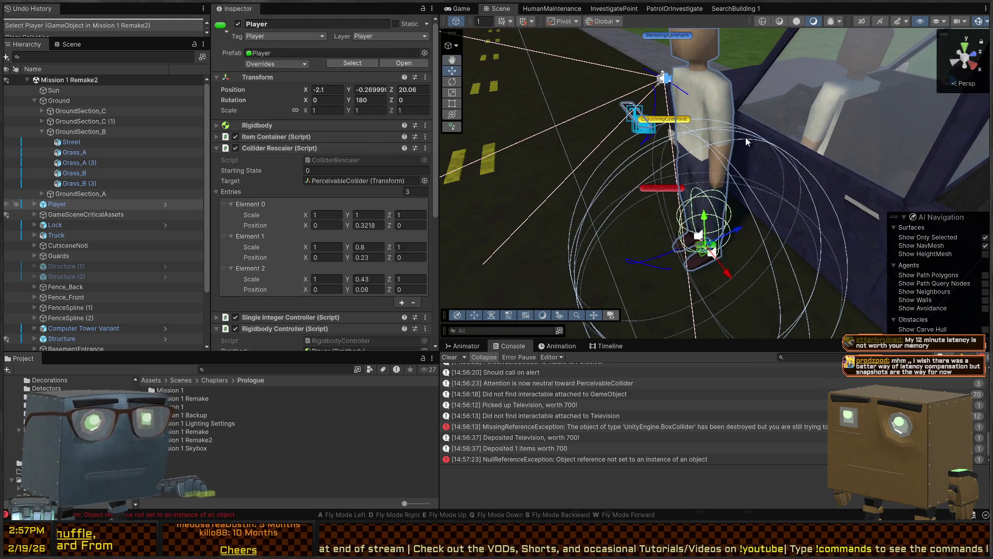
Step: Orbit the Scene view around the truck and player, then select the truck and its mesh child
{"action": "right_click", "coordinate": [742, 138]}
{"action": "key", "text": "s"}
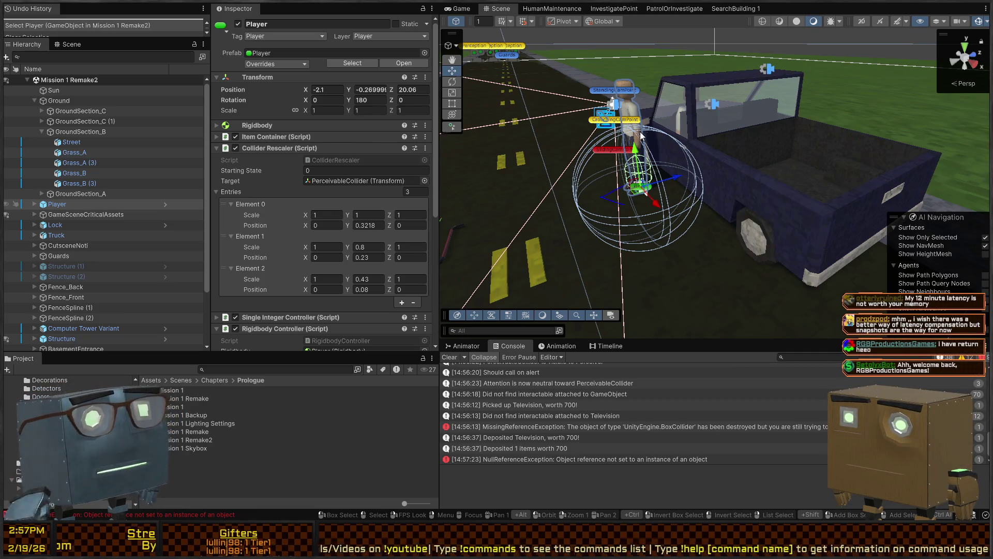
{"action": "key", "text": "w"}
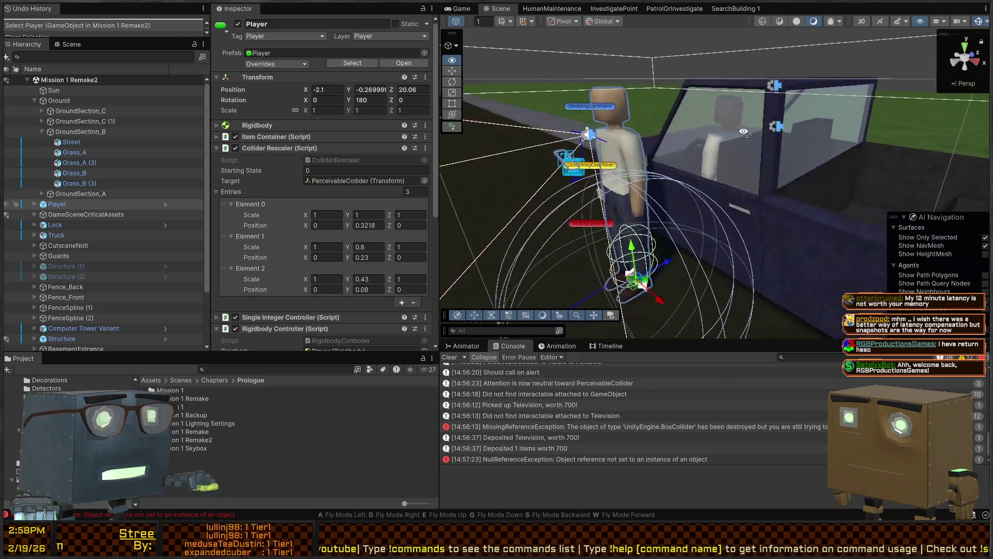
{"action": "key", "text": "s"}
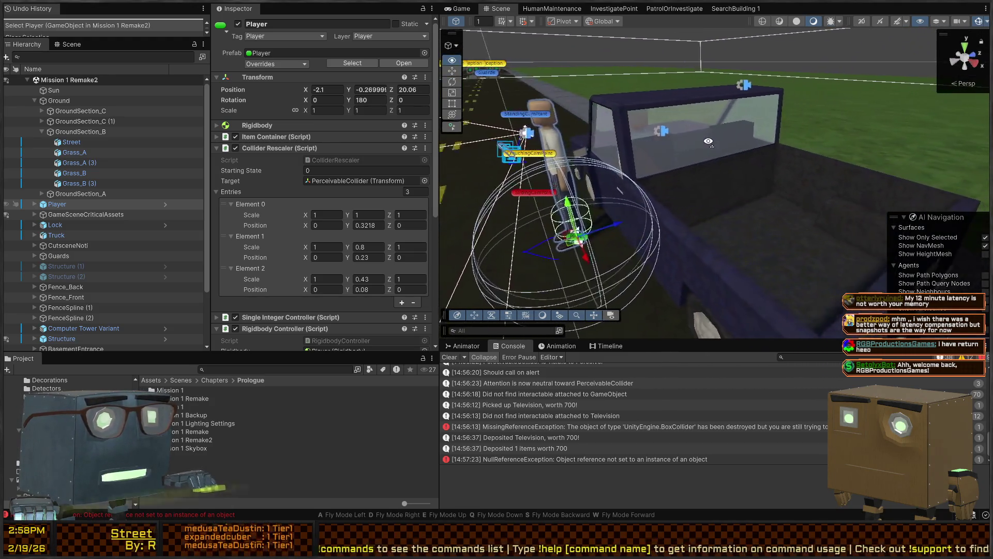
{"action": "key", "text": "a"}
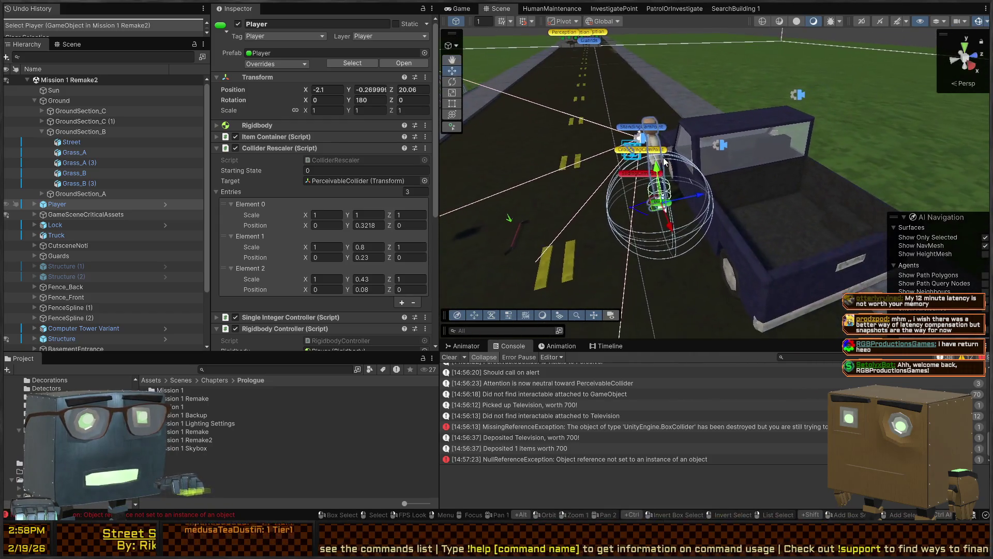
{"action": "key", "text": "s"}
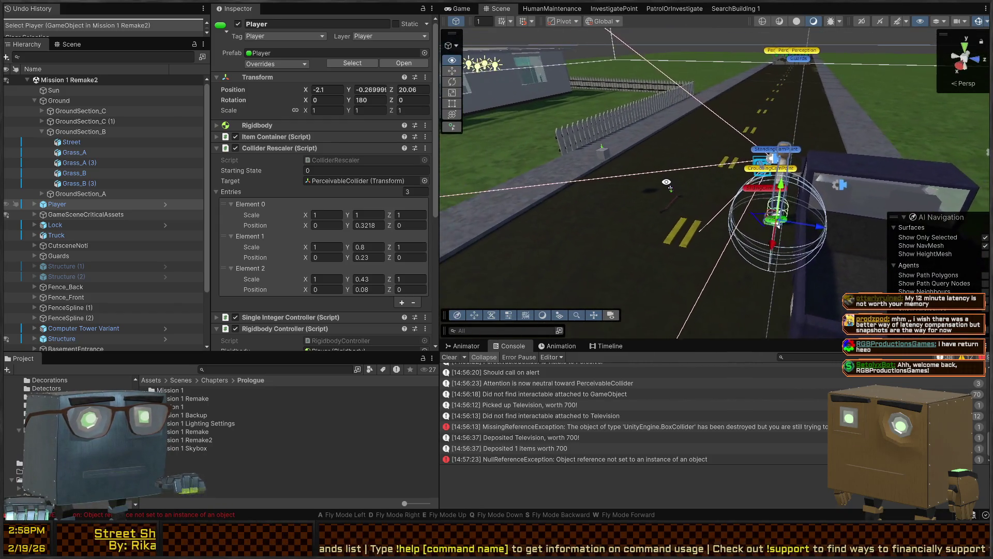
{"action": "left_click_drag", "start_coordinate": [666, 182], "coordinate": [793, 199]}
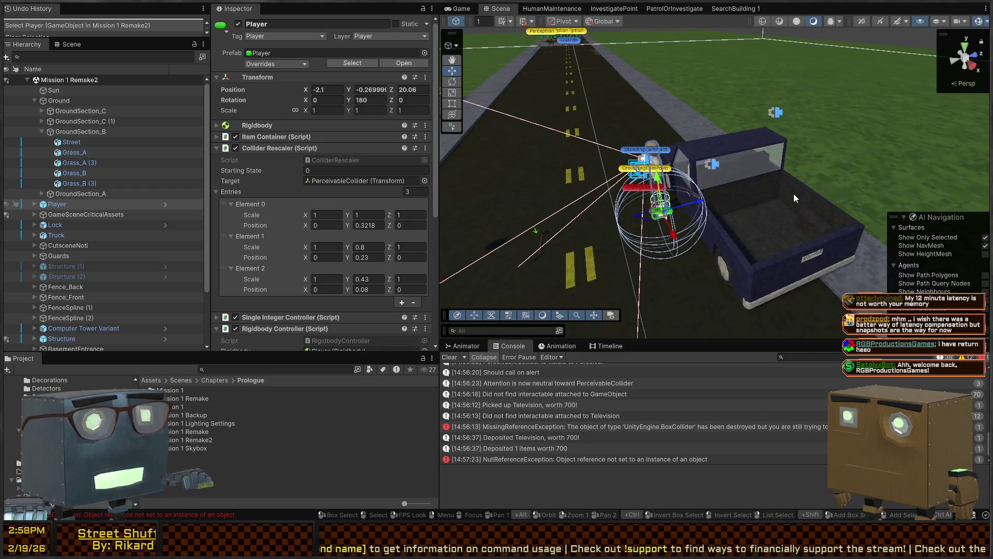
{"action": "key", "text": "w"}
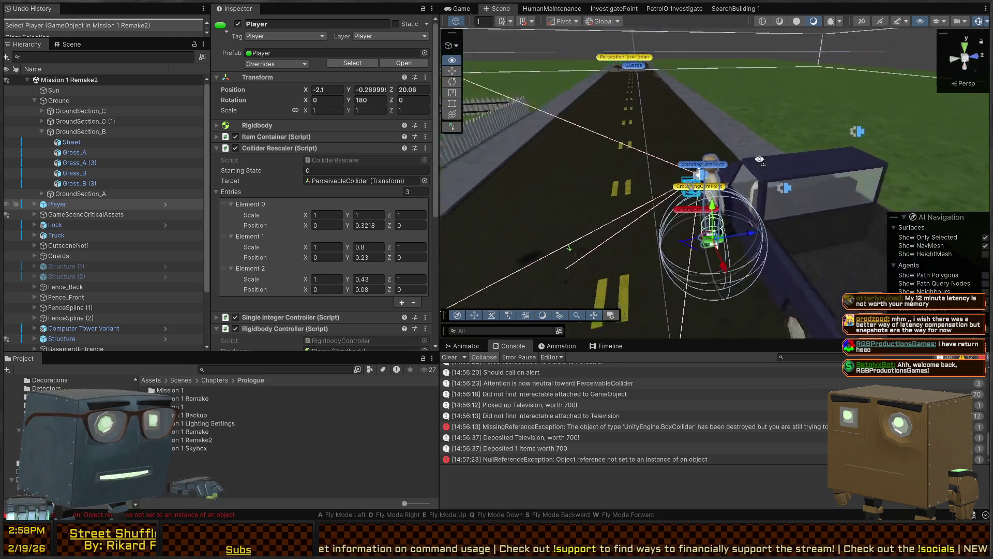
{"action": "left_click", "coordinate": [758, 172]}
{"action": "left_click", "coordinate": [801, 157]}
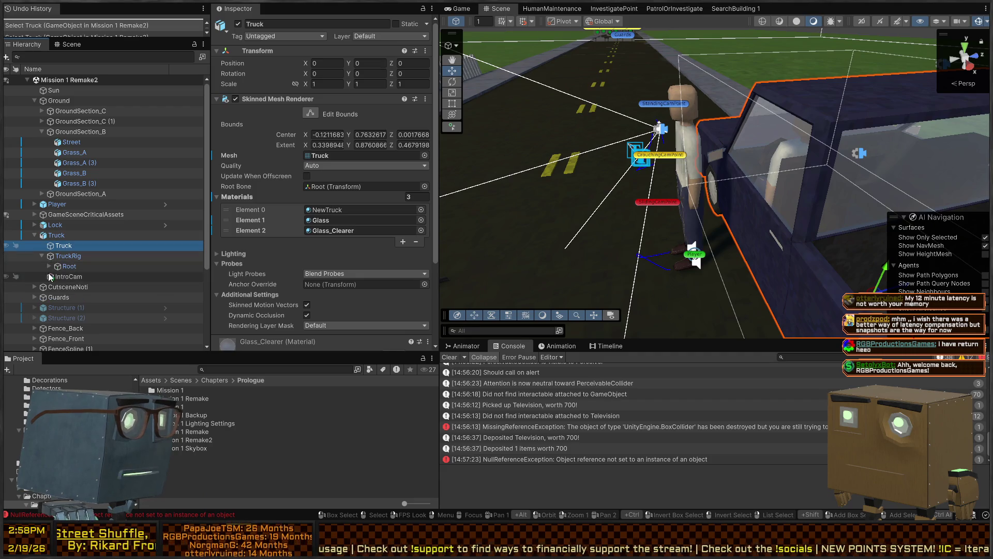
{"action": "scroll", "coordinate": [57, 277], "scroll_direction": "down", "scroll_amount": 1}
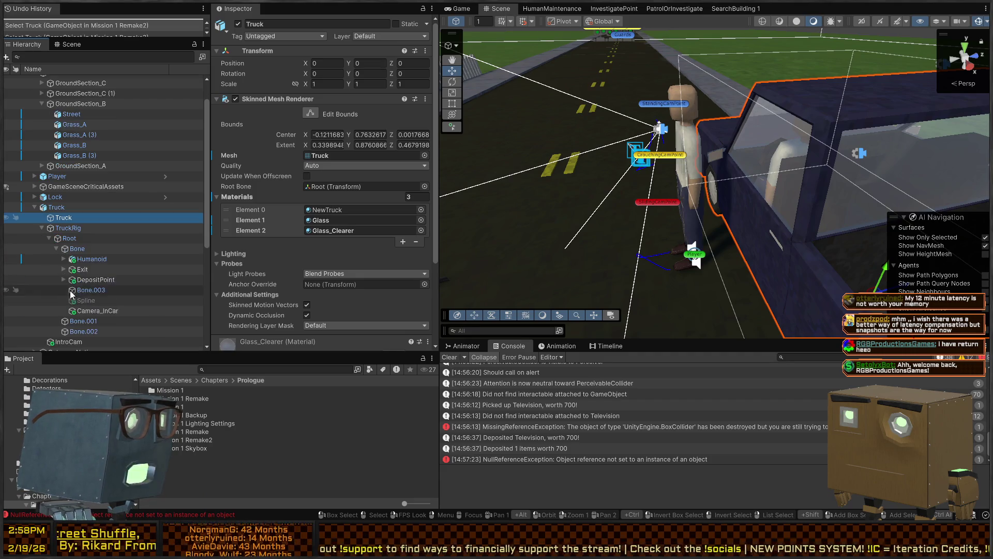
Step: Inspect the Exit interactable's box collider and its TooltipFlagged child
{"action": "left_click", "coordinate": [82, 268]}
{"action": "mouse_move", "coordinate": [649, 234]}
{"action": "left_mouse_down"}
{"action": "mouse_move", "coordinate": [737, 228]}
{"action": "mouse_move", "coordinate": [600, 209]}
{"action": "left_mouse_up"}
{"action": "left_click", "coordinate": [290, 100]}
{"action": "mouse_move", "coordinate": [549, 144]}
{"action": "left_mouse_down"}
{"action": "mouse_move", "coordinate": [702, 171]}
{"action": "mouse_move", "coordinate": [673, 176]}
{"action": "left_mouse_up"}
{"action": "key", "text": "w"}
{"action": "scroll", "coordinate": [279, 189], "scroll_direction": "down", "scroll_amount": 3}
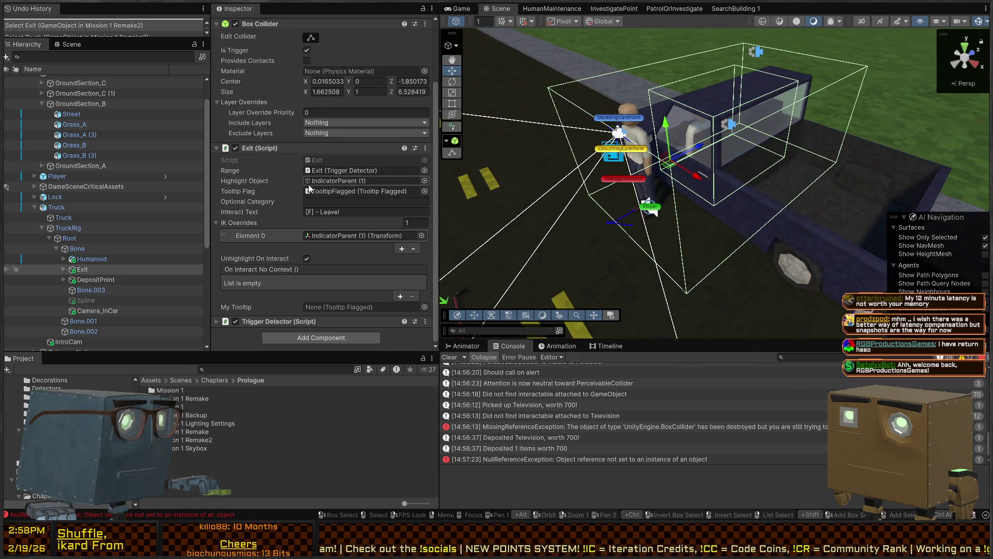
{"action": "left_click", "coordinate": [65, 270]}
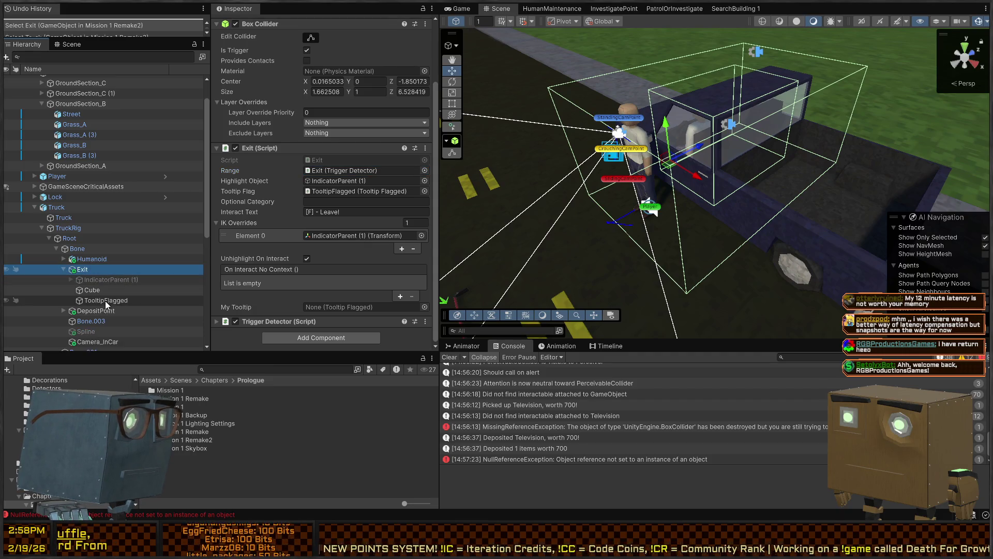
{"action": "left_click", "coordinate": [107, 301]}
{"action": "left_click", "coordinate": [87, 268]}
{"action": "scroll", "coordinate": [277, 221], "scroll_direction": "down", "scroll_amount": 3}
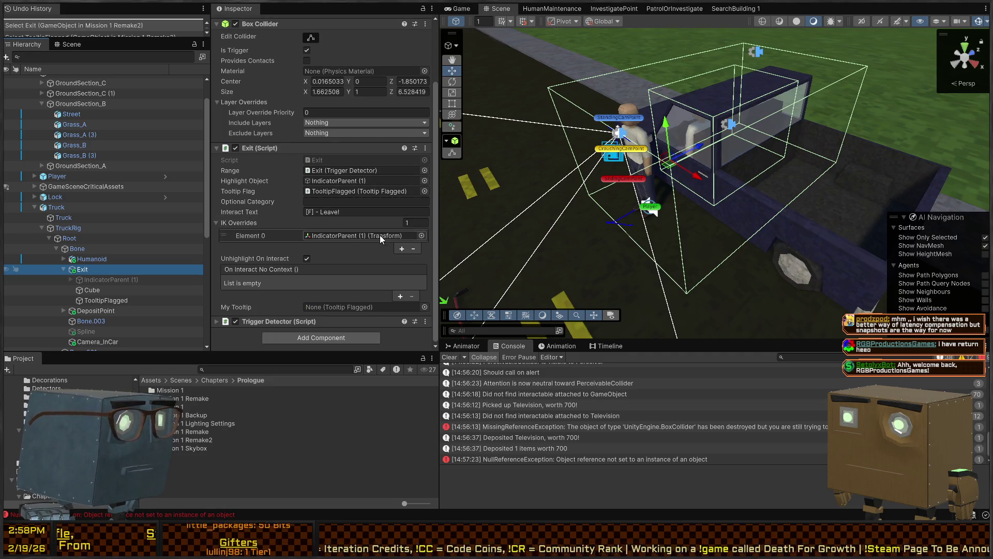
{"action": "scroll", "coordinate": [286, 256], "scroll_direction": "up", "scroll_amount": 2}
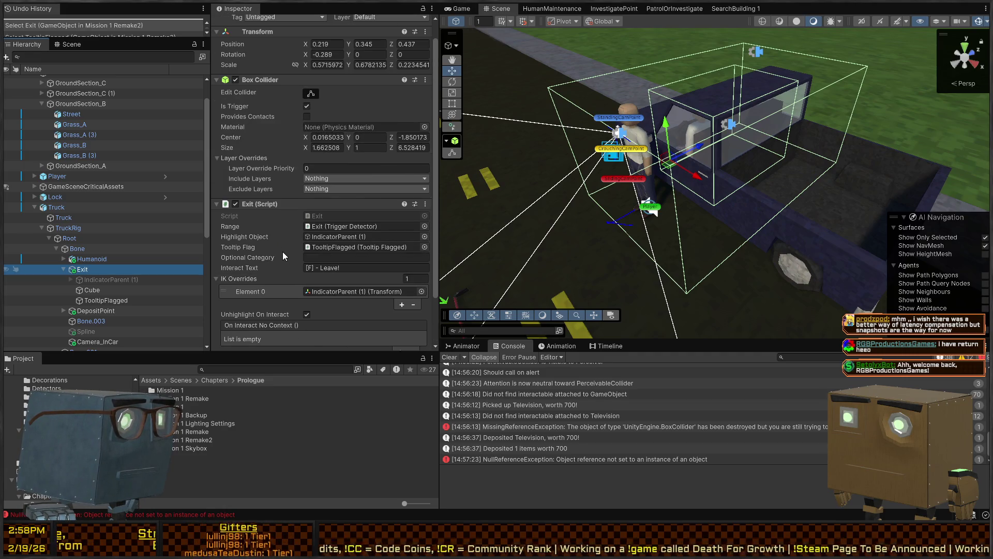
{"action": "scroll", "coordinate": [282, 252], "scroll_direction": "down", "scroll_amount": 2}
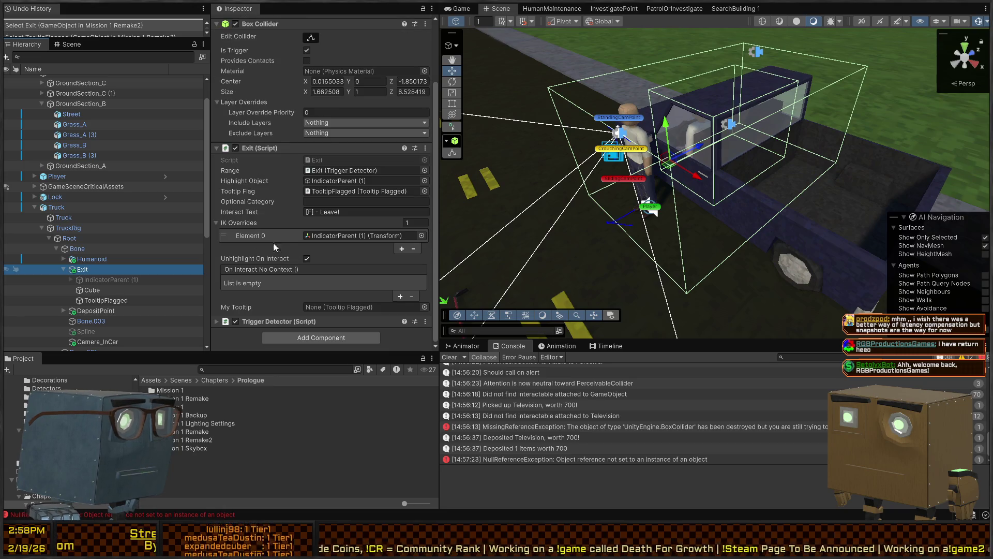
{"action": "scroll", "coordinate": [264, 226], "scroll_direction": "up", "scroll_amount": 3}
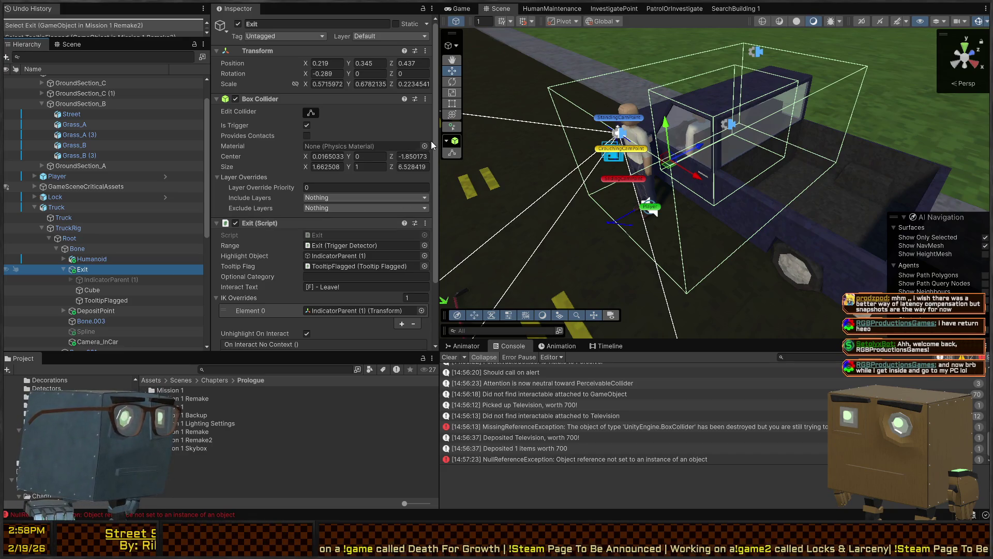
Step: Select Root, TruckRig and then Truck in the Hierarchy to view Truck's components
{"action": "left_click_drag", "start_coordinate": [626, 88], "coordinate": [575, 97]}
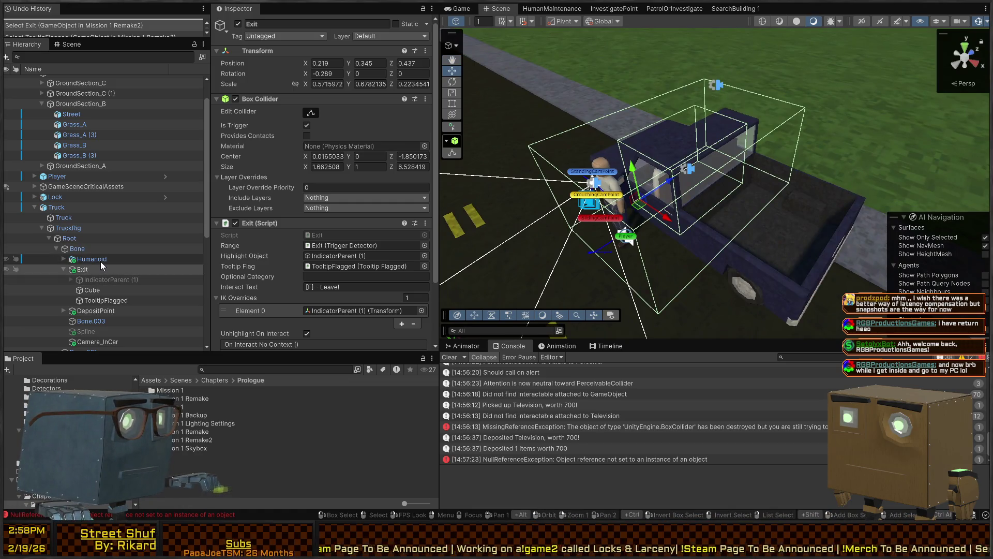
{"action": "left_click", "coordinate": [69, 238]}
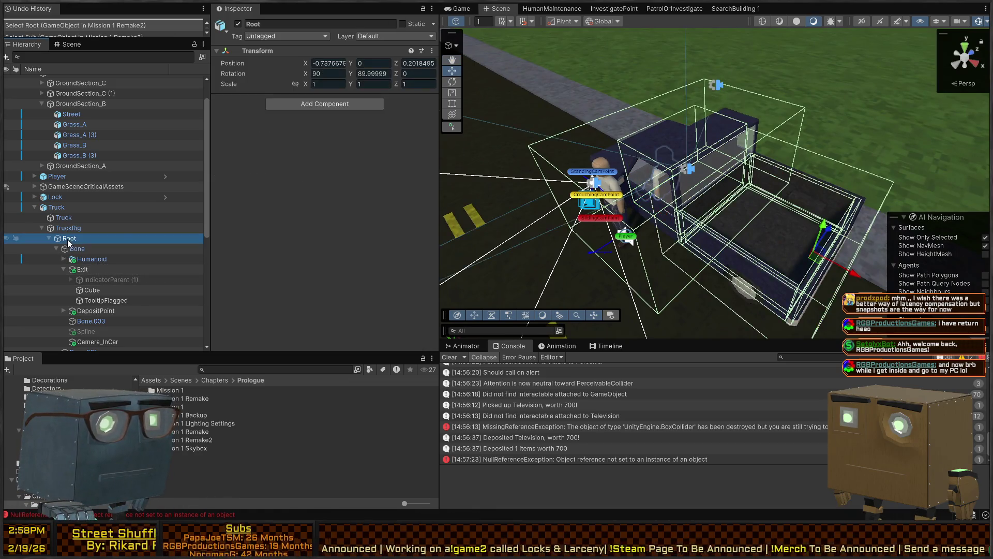
{"action": "left_click", "coordinate": [70, 228]}
{"action": "left_click", "coordinate": [70, 207]}
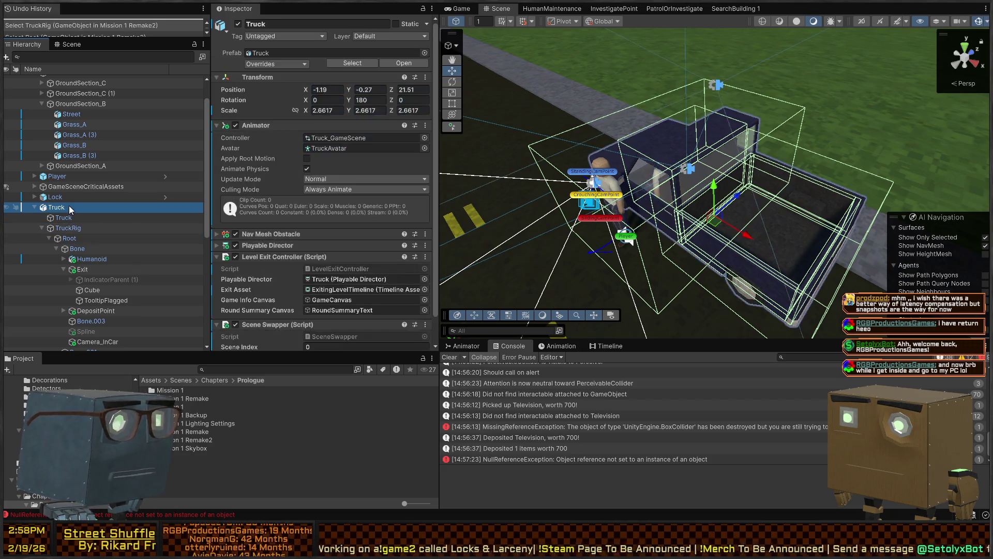
{"action": "mouse_move", "coordinate": [767, 233]}
{"action": "left_mouse_down"}
{"action": "mouse_move", "coordinate": [401, 210]}
{"action": "mouse_move", "coordinate": [775, 180]}
{"action": "mouse_move", "coordinate": [687, 224]}
{"action": "left_mouse_up"}
Step: Select the Player and enter Play mode with Ctrl+P
{"action": "left_click", "coordinate": [684, 228]}
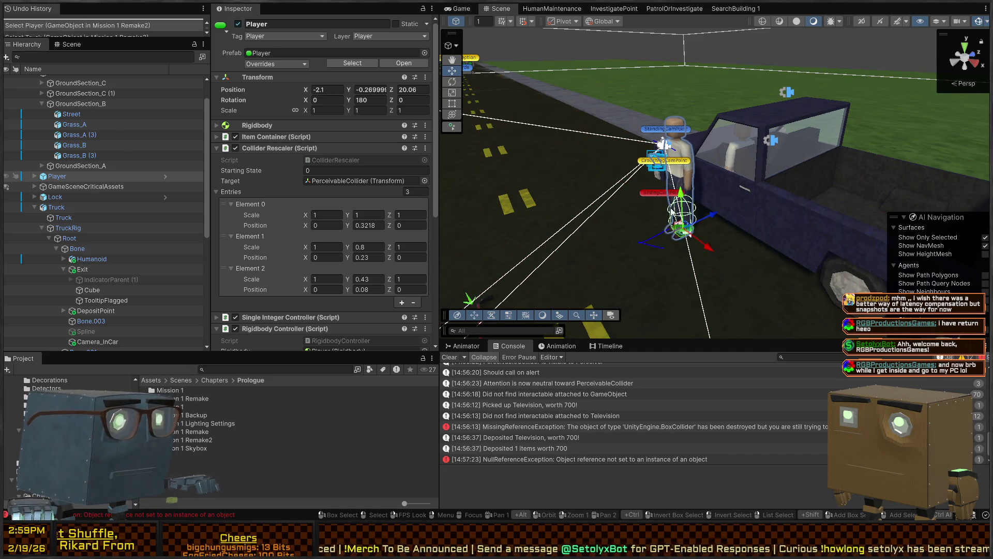
{"action": "key", "text": "ctrl+p"}
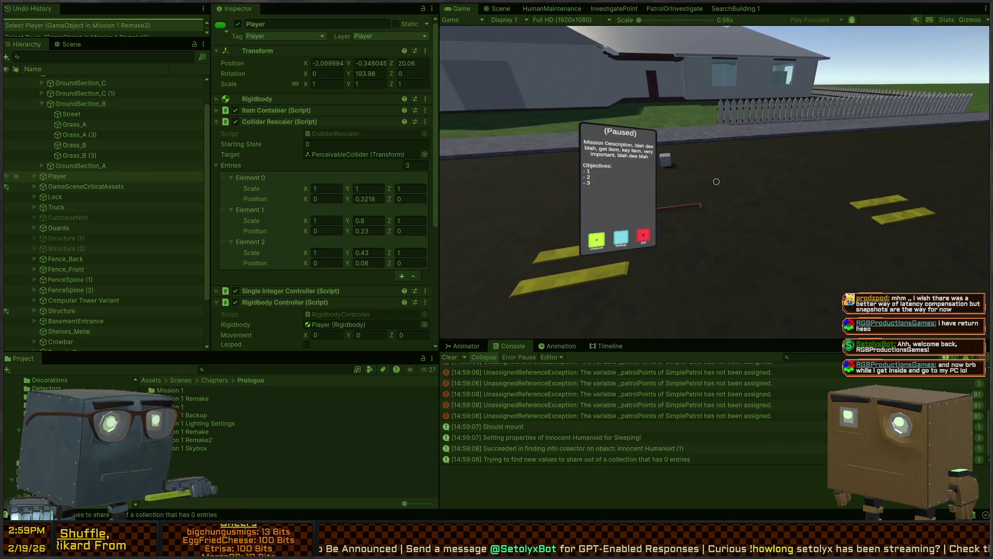
Step: Resume the game and walk the player to the truck until the Leave prompt appears
{"action": "key", "text": "Escape"}
{"action": "key", "text": "w"}
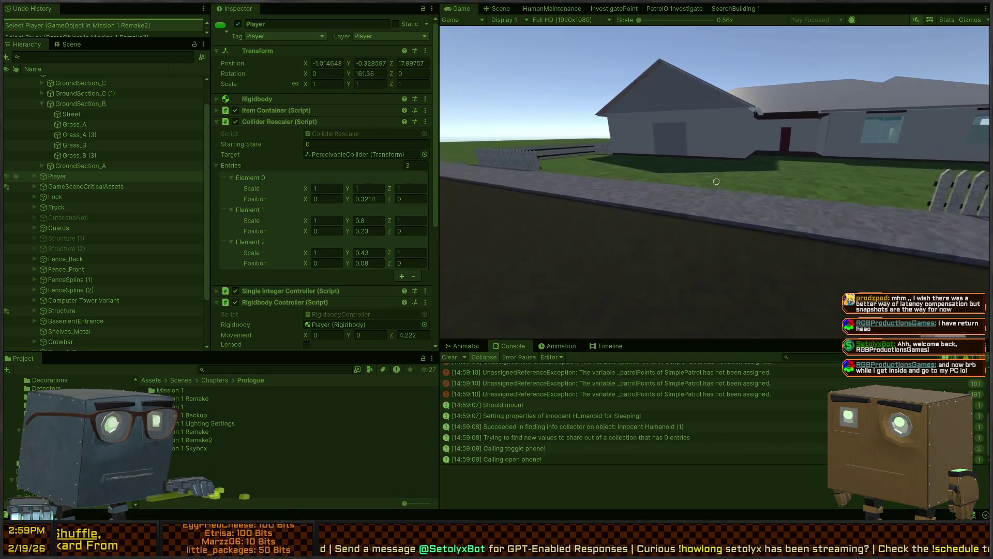
{"action": "key", "text": "s"}
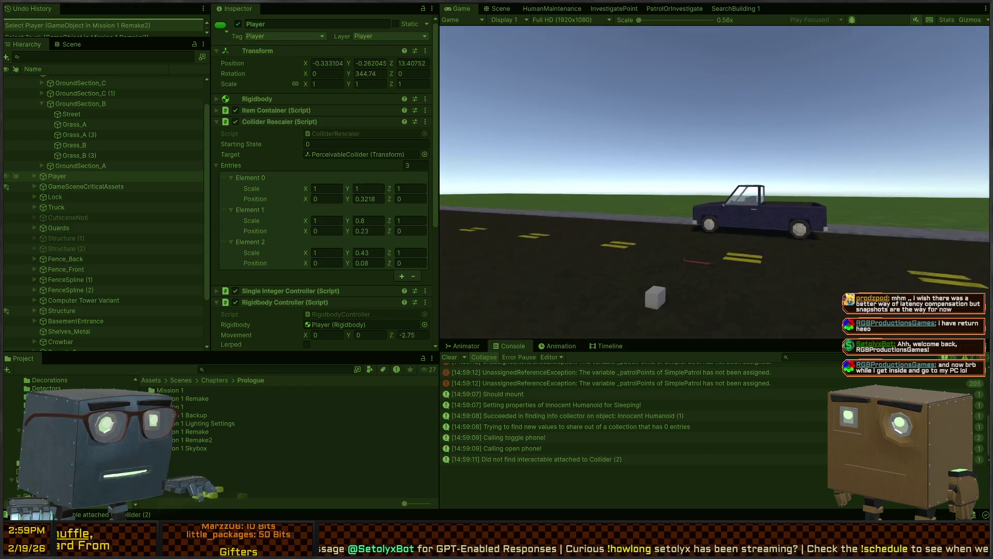
{"action": "key", "text": "d"}
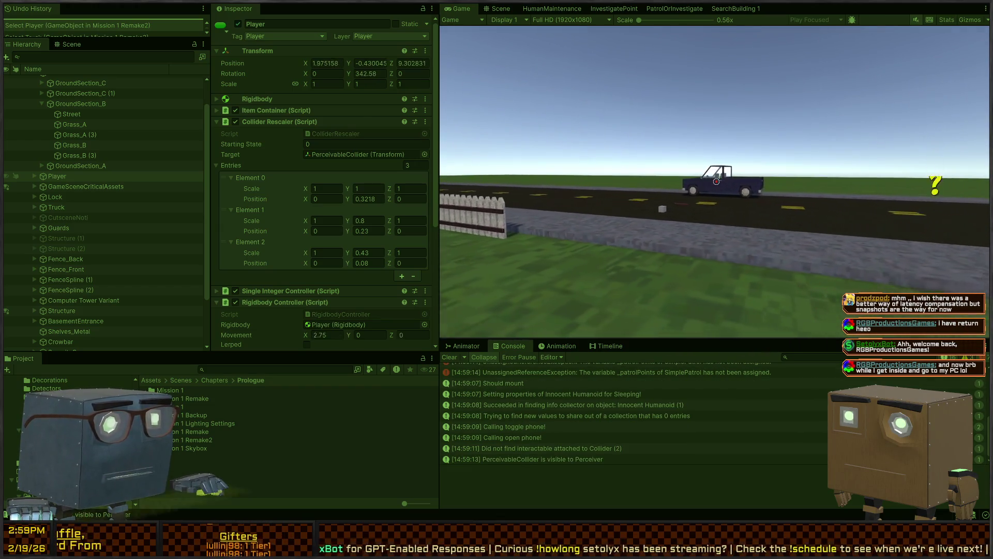
{"action": "key", "text": "w"}
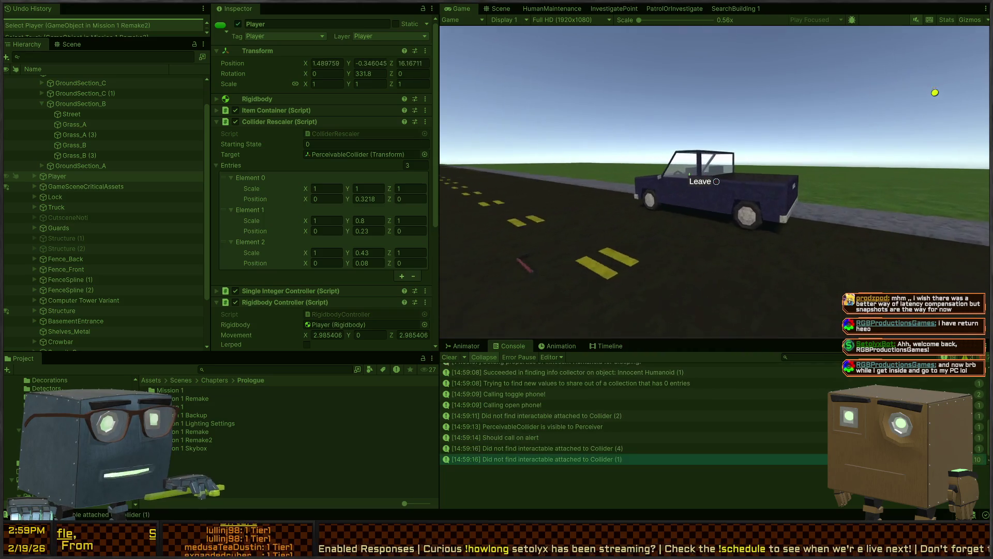
{"action": "key", "text": "w"}
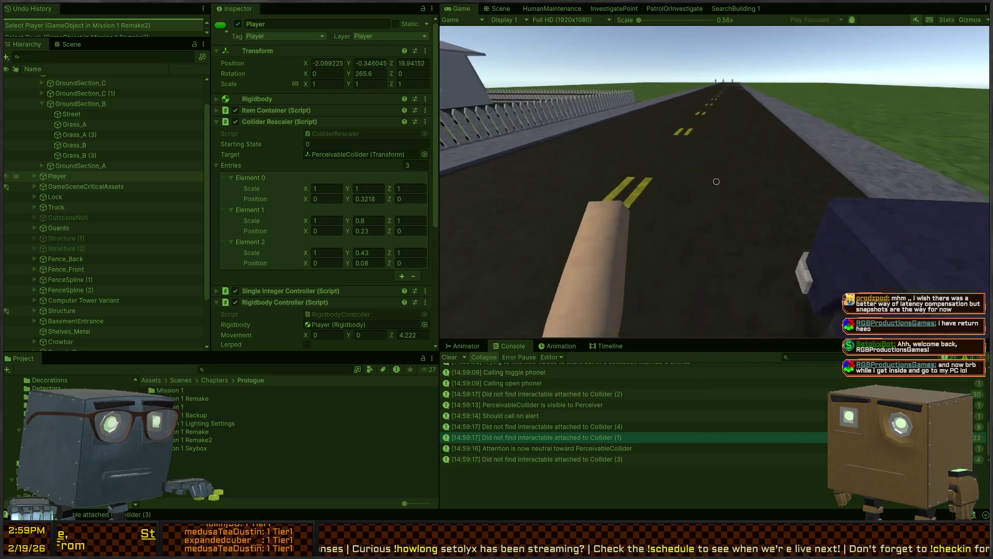
{"action": "key", "text": "d"}
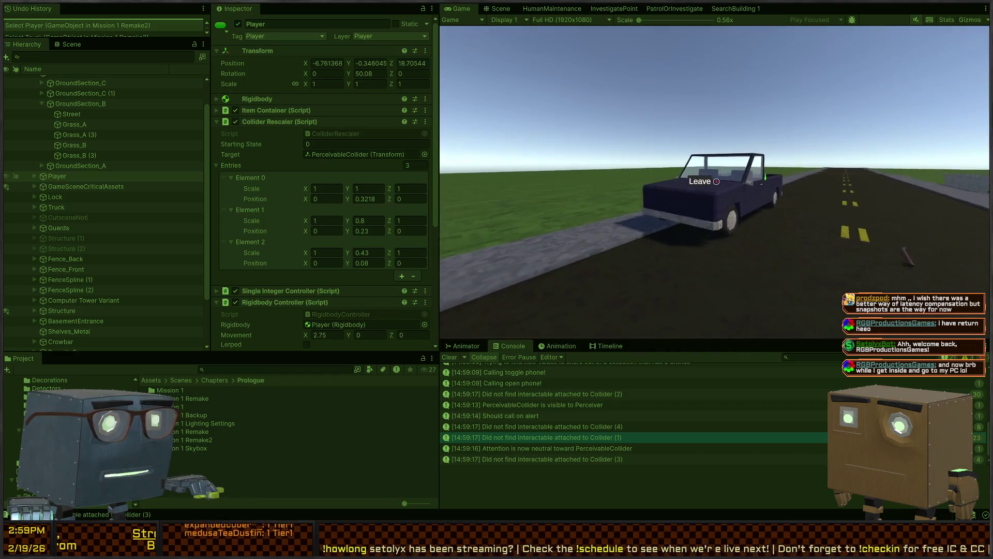
Step: Exit Play mode and select the truck's mesh child in the Scene view
{"action": "key", "text": "Escape"}
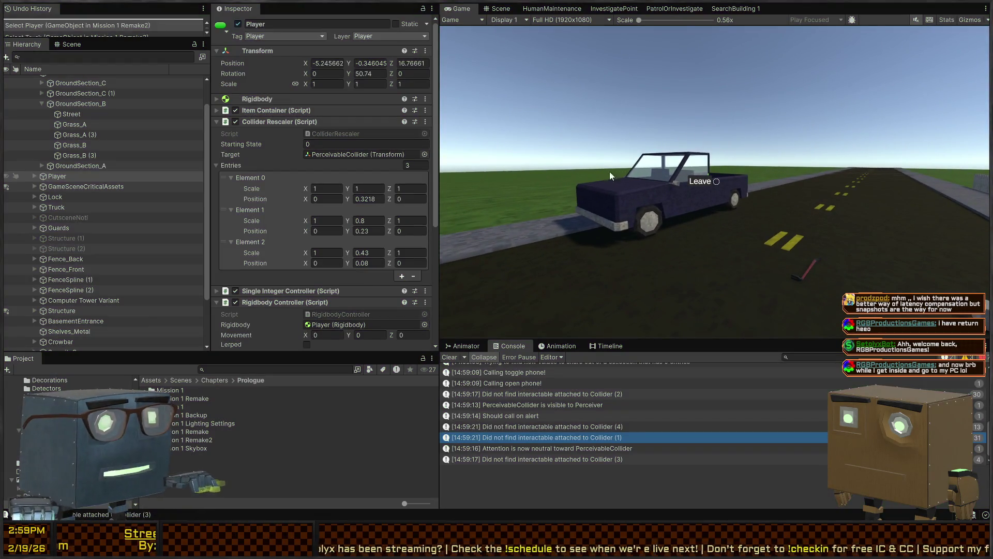
{"action": "key", "text": "ctrl+2"}
{"action": "left_click", "coordinate": [731, 189]}
{"action": "left_click", "coordinate": [730, 190]}
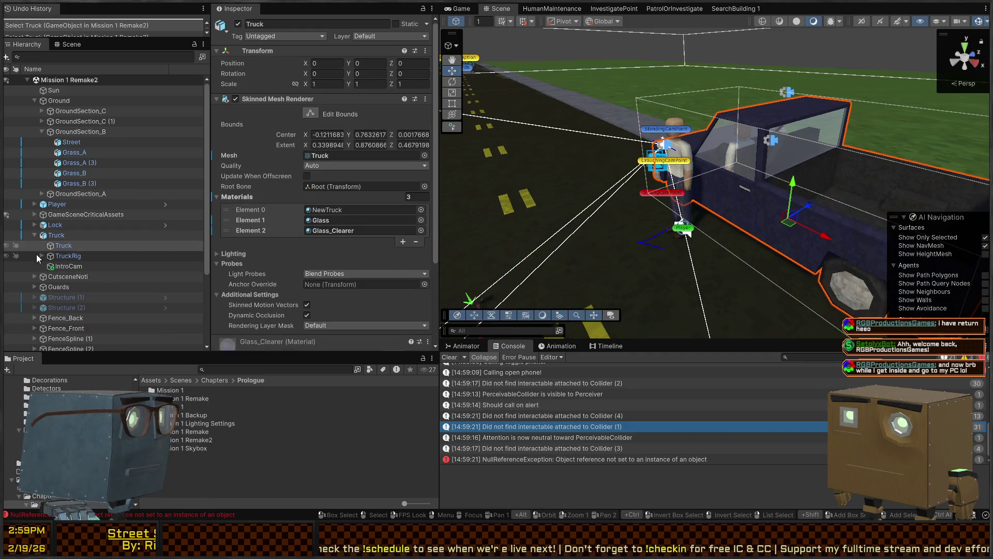
Step: Select the TruckRig object in the Hierarchy
{"action": "left_click", "coordinate": [37, 257]}
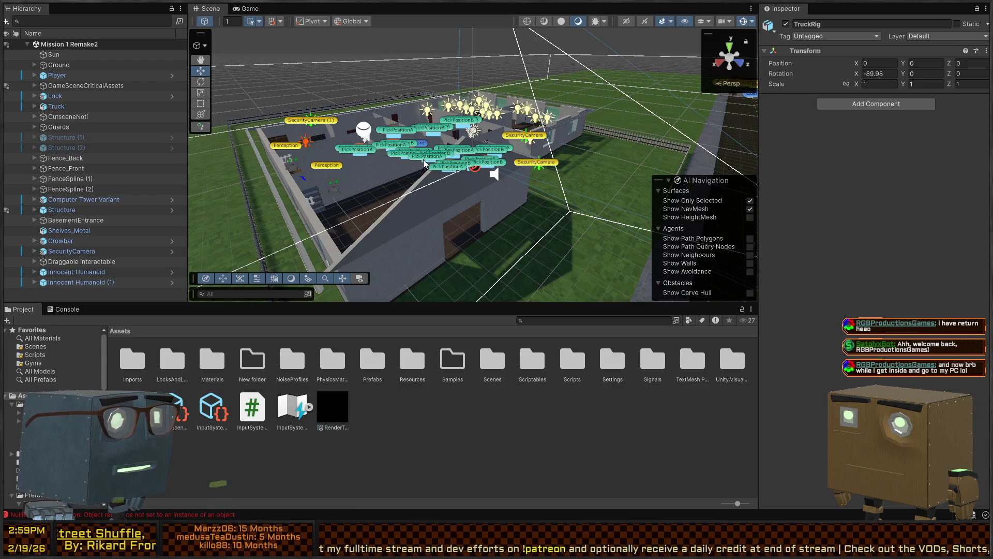
Step: Frame TruckRig in the Scene view and dock the Console panel below the Hierarchy
{"action": "key", "text": "f"}
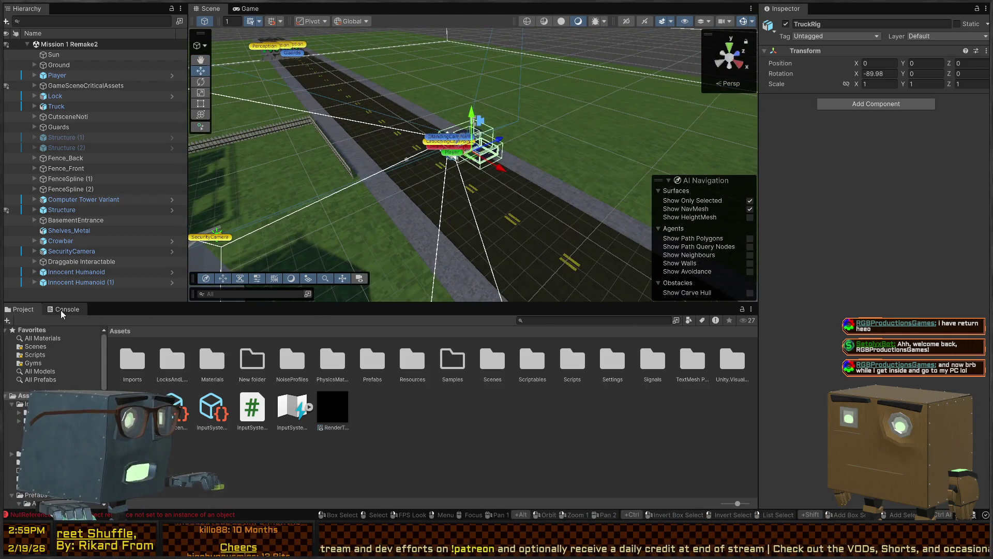
{"action": "left_click", "coordinate": [55, 310]}
{"action": "mouse_move", "coordinate": [43, 284]}
{"action": "left_mouse_down"}
{"action": "mouse_move", "coordinate": [489, 336]}
{"action": "mouse_move", "coordinate": [186, 377]}
{"action": "mouse_move", "coordinate": [288, 377]}
{"action": "mouse_move", "coordinate": [216, 377]}
{"action": "left_mouse_up"}
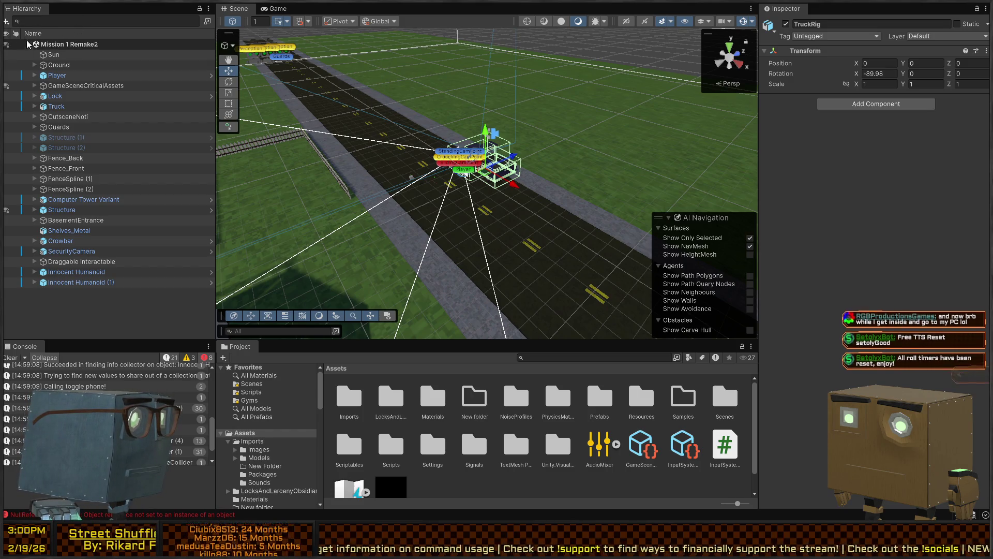
Step: Dock Undo History above the Hierarchy and the Inspector beside it, resizing the panels
{"action": "key", "text": "ctrl+u"}
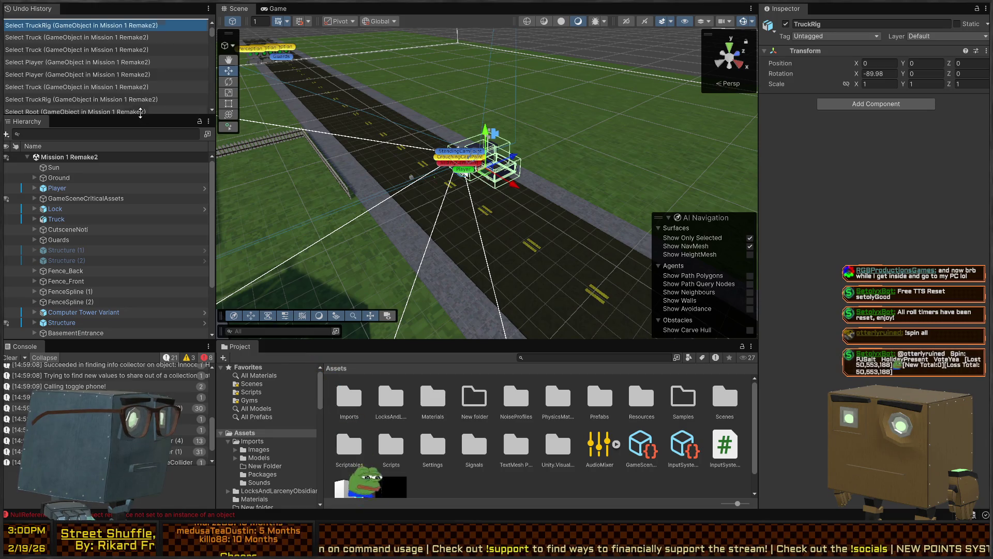
{"action": "left_click_drag", "start_coordinate": [139, 112], "coordinate": [139, 52]}
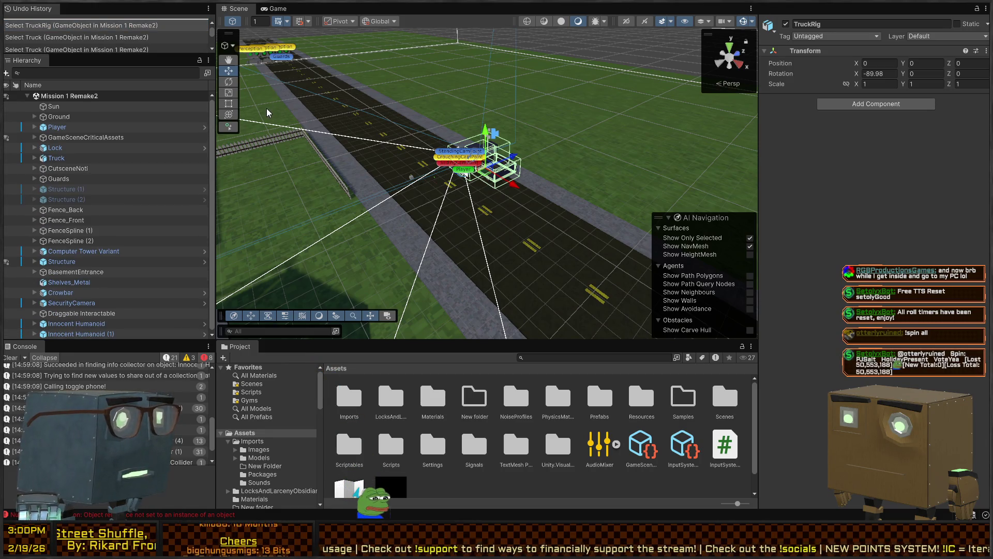
{"action": "left_click_drag", "start_coordinate": [776, 8], "coordinate": [227, 155]}
{"action": "mouse_move", "coordinate": [522, 145]}
{"action": "left_mouse_down"}
{"action": "mouse_move", "coordinate": [377, 145]}
{"action": "mouse_move", "coordinate": [425, 145]}
{"action": "left_mouse_up"}
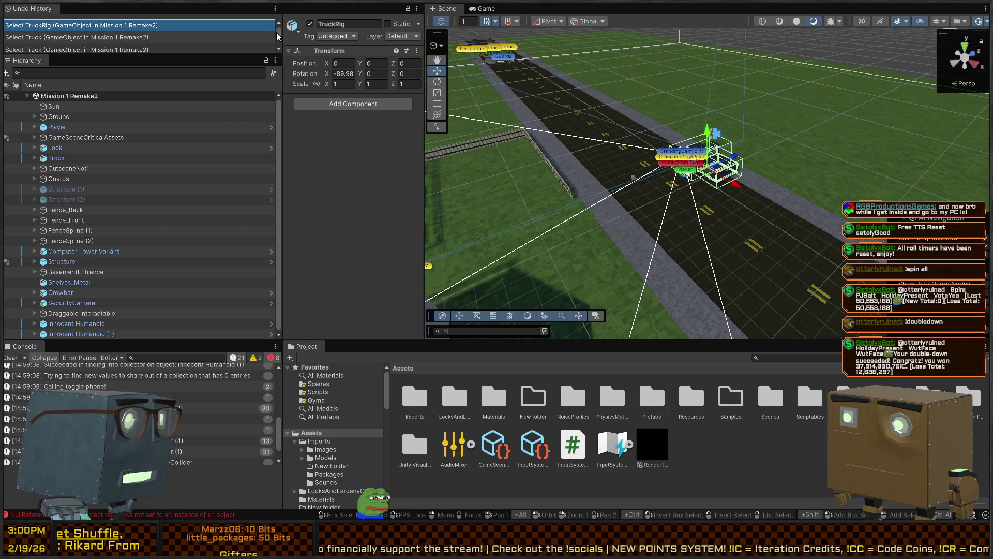
{"action": "left_click_drag", "start_coordinate": [281, 98], "coordinate": [232, 99]}
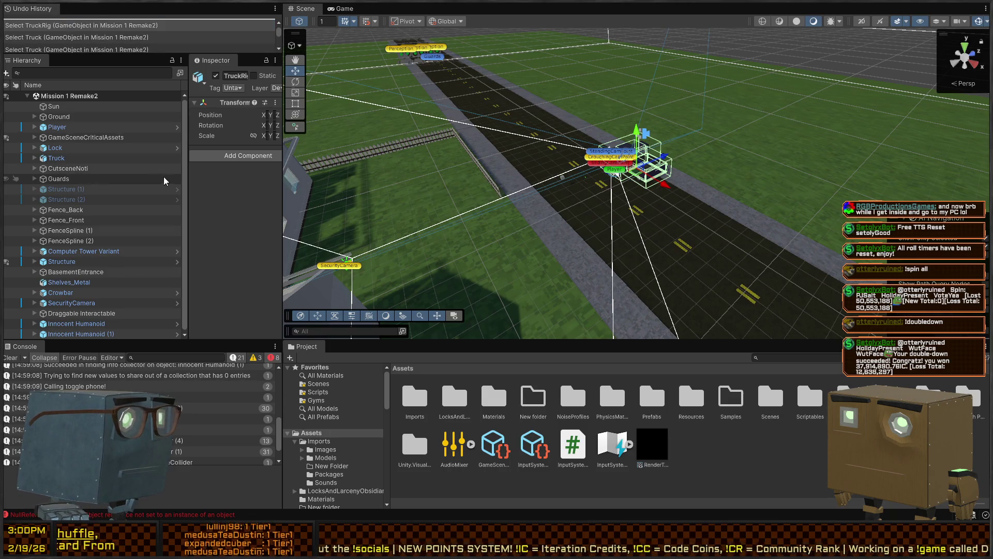
{"action": "left_click_drag", "start_coordinate": [188, 170], "coordinate": [155, 175]}
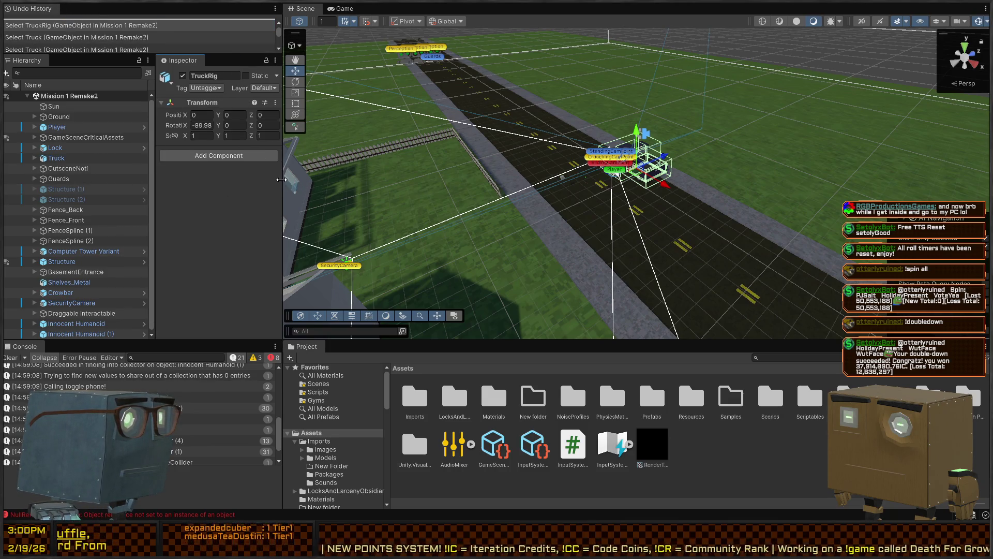
{"action": "left_click_drag", "start_coordinate": [279, 181], "coordinate": [304, 176]}
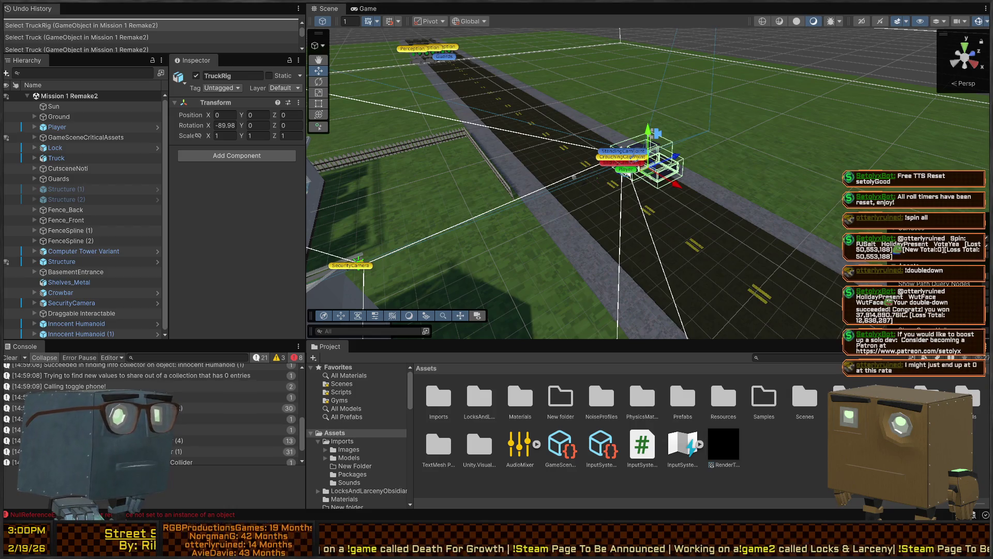
Step: Group the Console tab with the Project browser in the bottom panel
{"action": "mouse_move", "coordinate": [745, 93]}
{"action": "left_mouse_down"}
{"action": "mouse_move", "coordinate": [551, 99]}
{"action": "mouse_move", "coordinate": [374, 23]}
{"action": "left_mouse_up"}
{"action": "left_click_drag", "start_coordinate": [388, 103], "coordinate": [439, 351]}
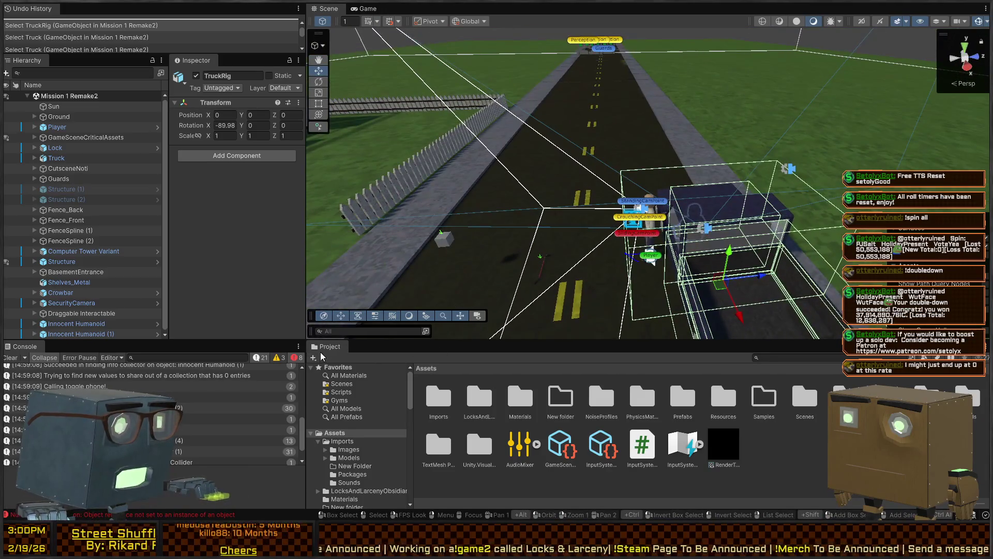
{"action": "mouse_move", "coordinate": [25, 346]}
{"action": "left_mouse_down"}
{"action": "mouse_move", "coordinate": [331, 346]}
{"action": "mouse_move", "coordinate": [246, 244]}
{"action": "mouse_move", "coordinate": [122, 345]}
{"action": "mouse_move", "coordinate": [25, 346]}
{"action": "left_mouse_up"}
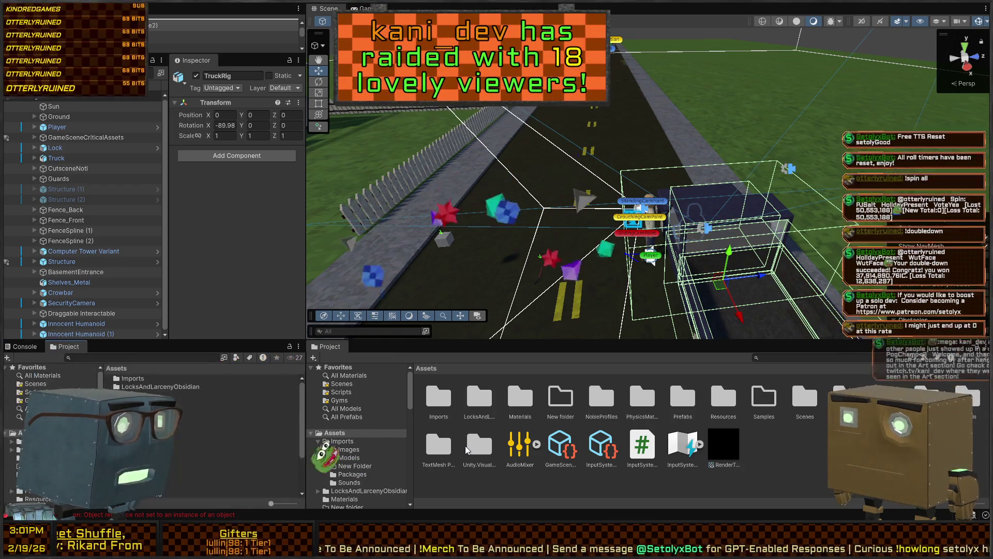
{"action": "mouse_move", "coordinate": [375, 346]}
{"action": "left_mouse_down"}
{"action": "mouse_move", "coordinate": [432, 347]}
{"action": "mouse_move", "coordinate": [408, 350]}
{"action": "left_mouse_up"}
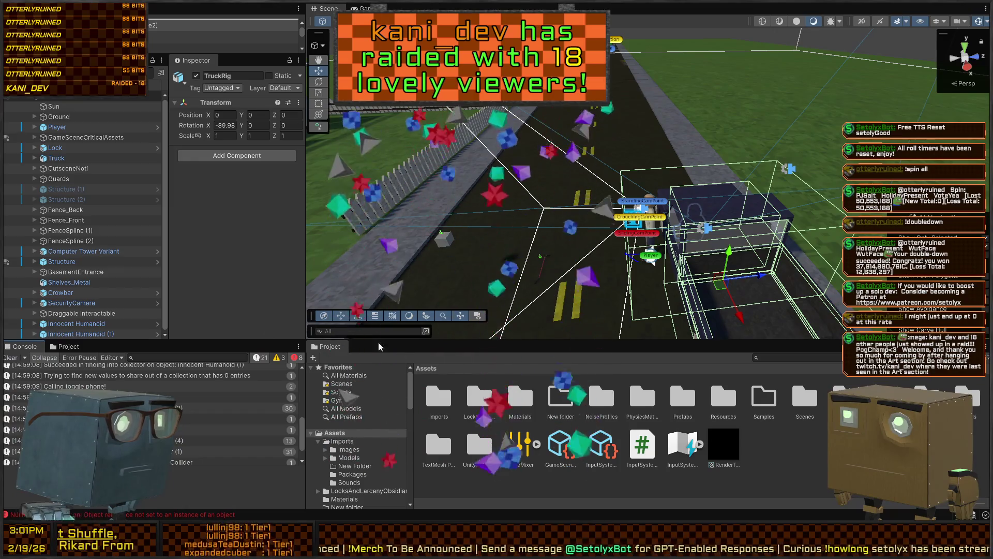
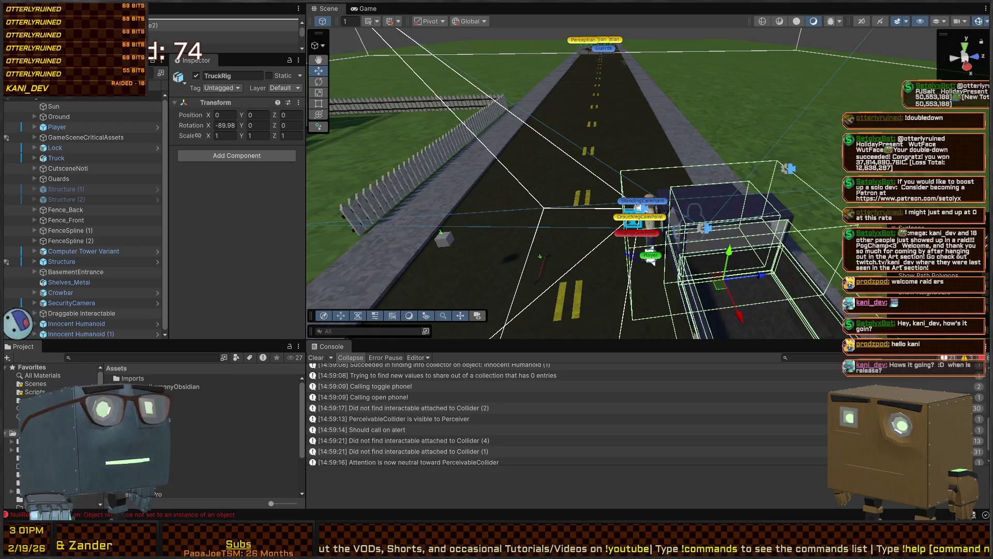
Step: Fly and orbit the Scene view around the truck and along the road
{"action": "left_click_drag", "start_coordinate": [715, 118], "coordinate": [827, 143]}
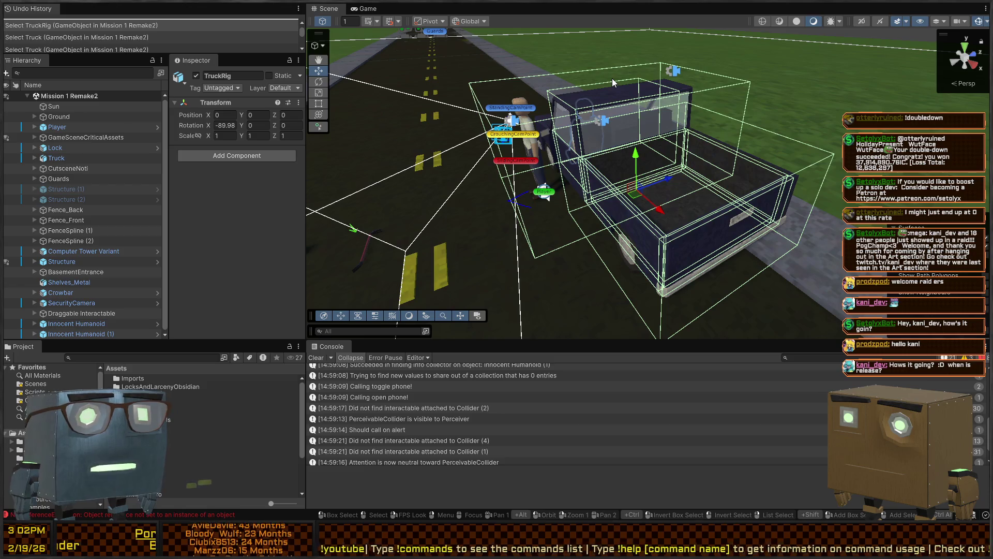
{"action": "left_click_drag", "start_coordinate": [615, 118], "coordinate": [610, 130]}
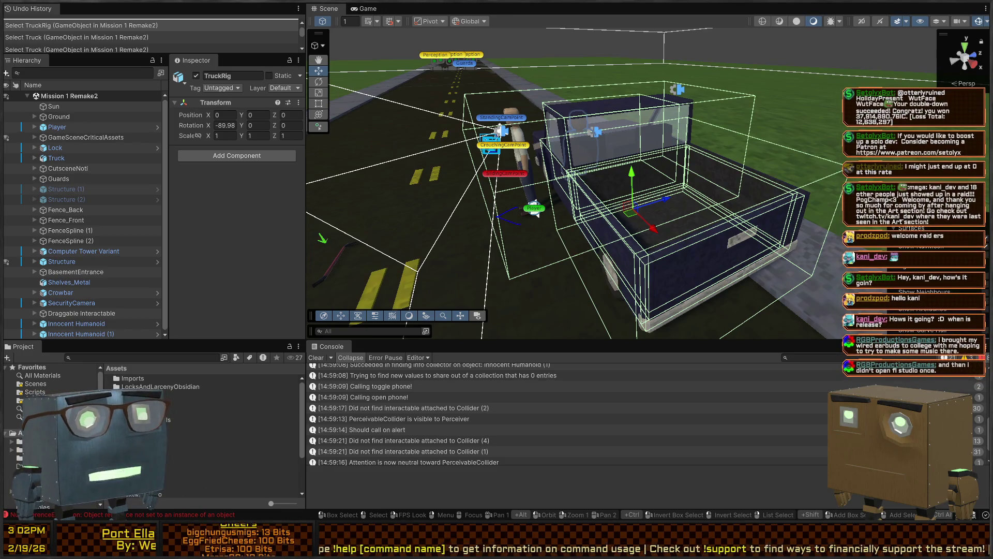
{"action": "left_click_drag", "start_coordinate": [621, 145], "coordinate": [661, 176]}
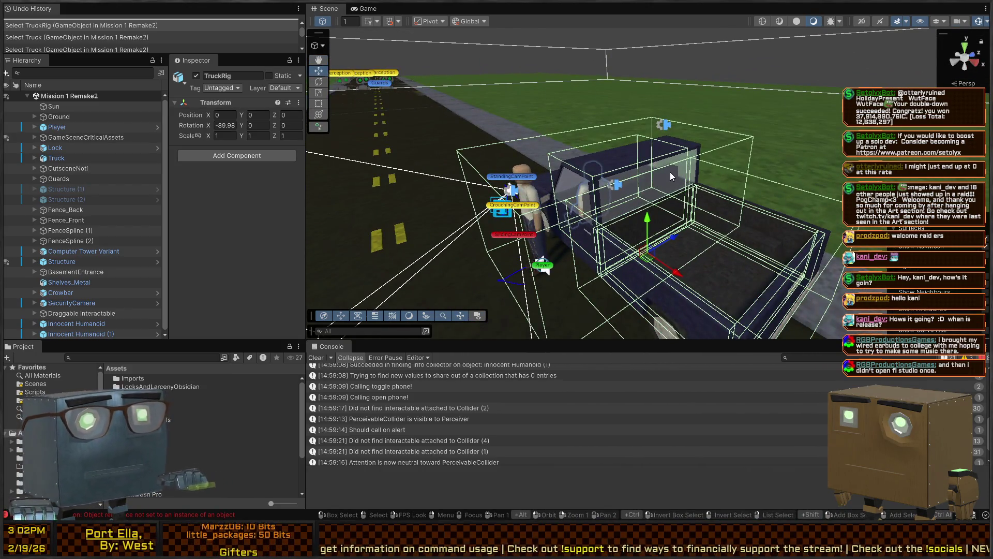
{"action": "mouse_move", "coordinate": [671, 171]}
{"action": "left_mouse_down"}
{"action": "mouse_move", "coordinate": [553, 168]}
{"action": "mouse_move", "coordinate": [561, 181]}
{"action": "left_mouse_up"}
{"action": "left_click_drag", "start_coordinate": [720, 164], "coordinate": [679, 192]}
{"action": "mouse_move", "coordinate": [580, 153]}
{"action": "left_mouse_down"}
{"action": "mouse_move", "coordinate": [628, 175]}
{"action": "mouse_move", "coordinate": [603, 158]}
{"action": "mouse_move", "coordinate": [748, 158]}
{"action": "mouse_move", "coordinate": [543, 138]}
{"action": "left_mouse_up"}
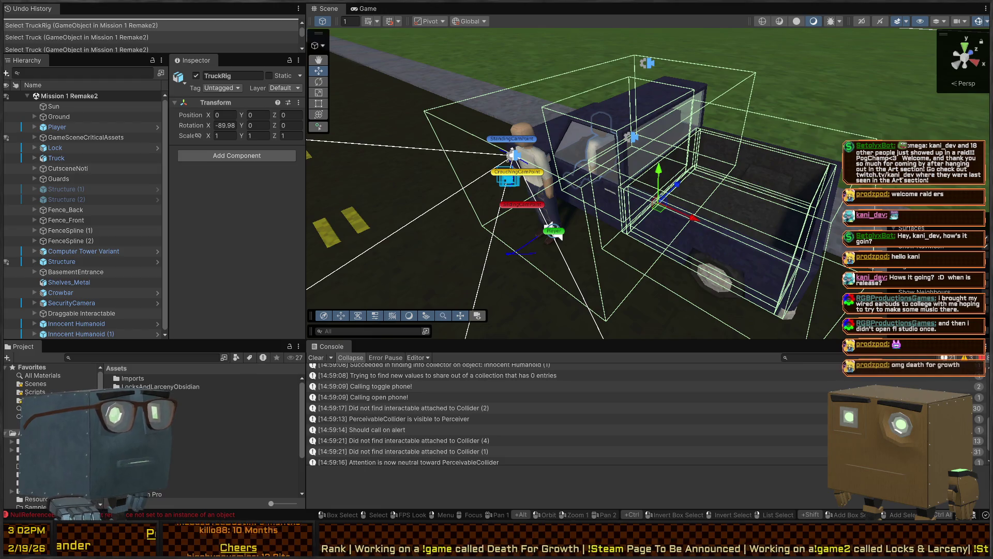
{"action": "mouse_move", "coordinate": [667, 148]}
{"action": "left_mouse_down"}
{"action": "mouse_move", "coordinate": [610, 150]}
{"action": "mouse_move", "coordinate": [683, 146]}
{"action": "mouse_move", "coordinate": [480, 144]}
{"action": "left_mouse_up"}
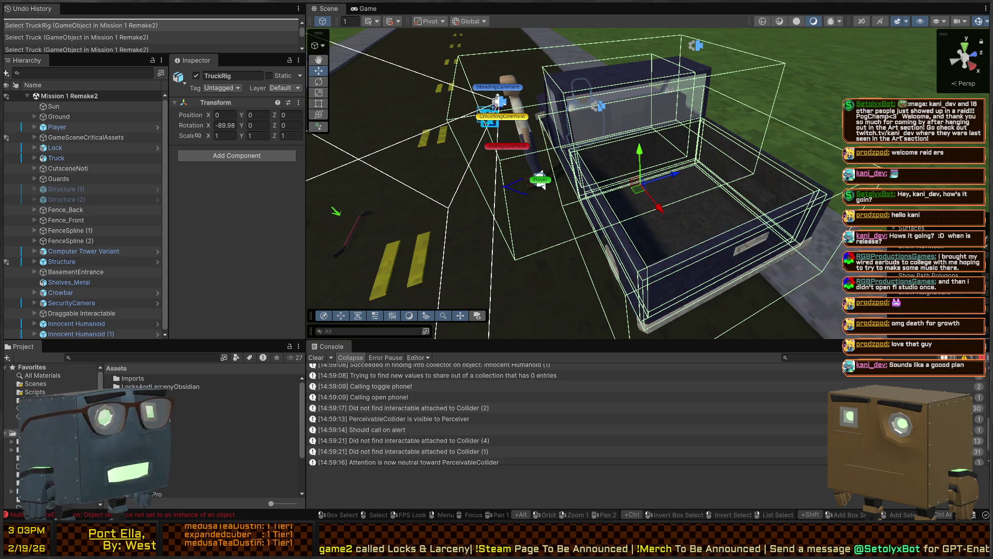
{"action": "mouse_move", "coordinate": [672, 155]}
{"action": "left_mouse_down"}
{"action": "mouse_move", "coordinate": [695, 140]}
{"action": "mouse_move", "coordinate": [669, 136]}
{"action": "left_mouse_up"}
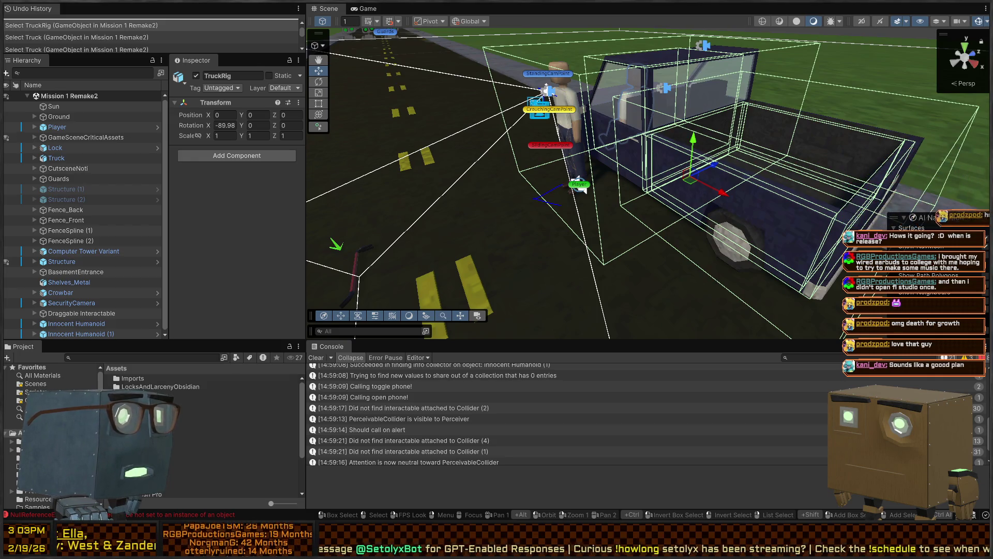
{"action": "left_click_drag", "start_coordinate": [610, 136], "coordinate": [610, 136]}
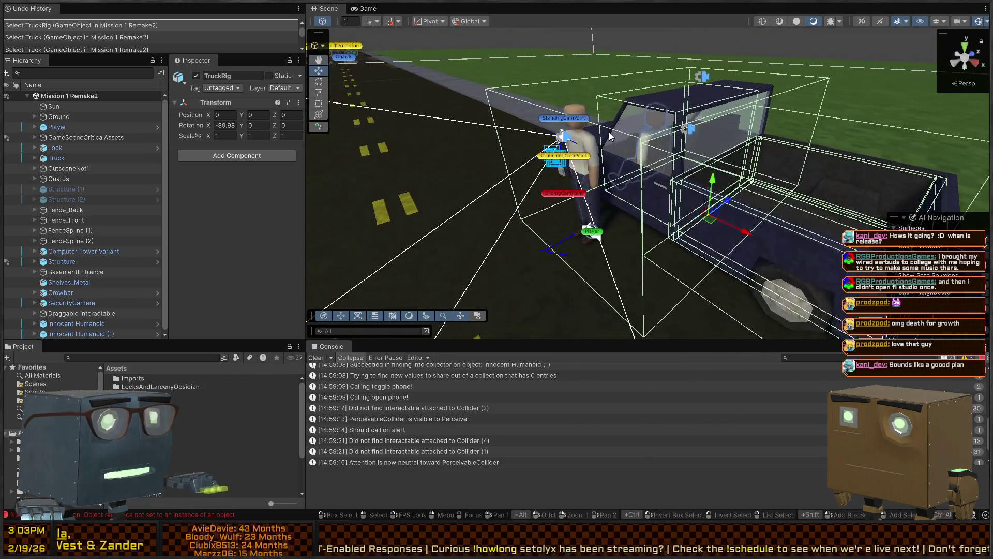
Step: Shift the Player to Z ≈ 19.27, playtest the mission, then fly the maximized view toward the building
{"action": "left_click", "coordinate": [602, 242]}
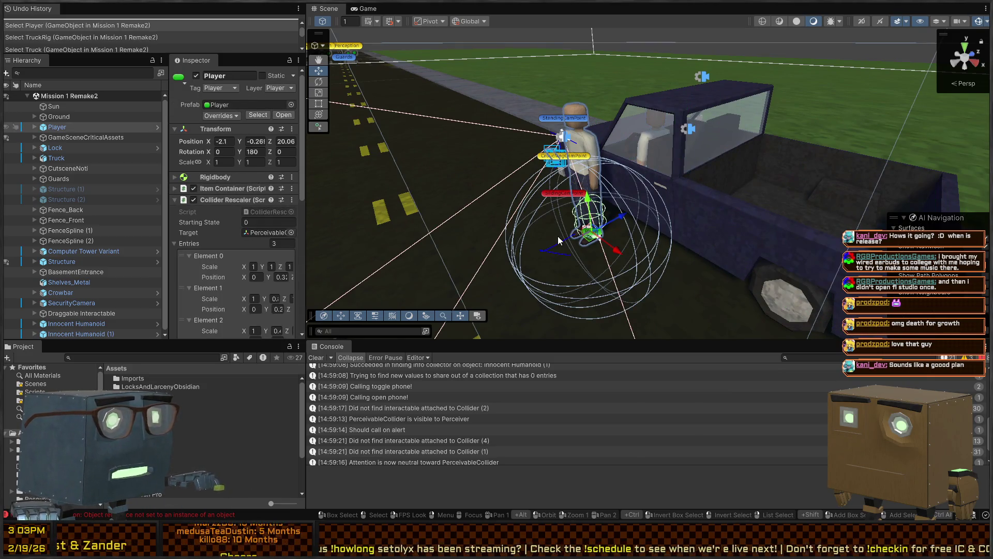
{"action": "left_click_drag", "start_coordinate": [623, 217], "coordinate": [571, 243]}
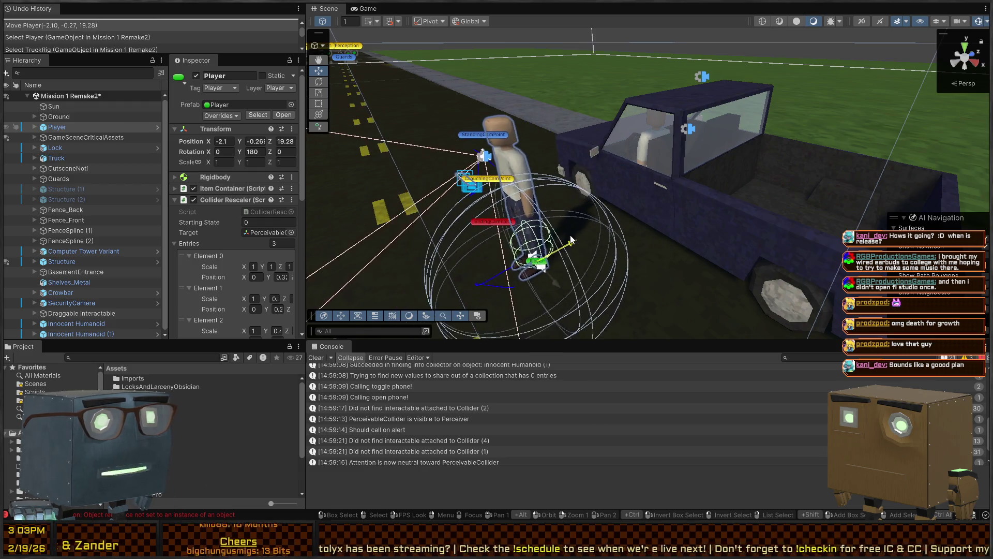
{"action": "key", "text": "ctrl+p"}
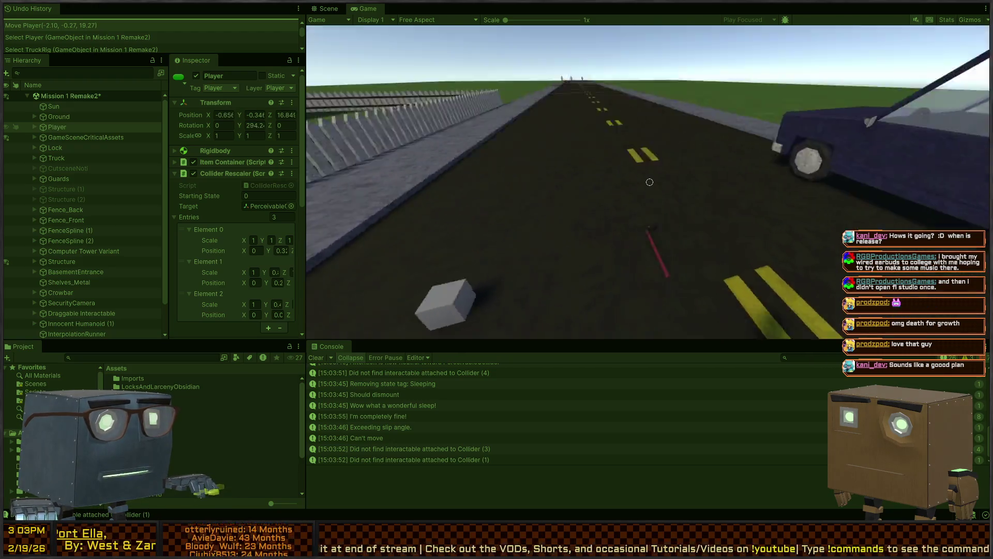
{"action": "key", "text": "ctrl+1"}
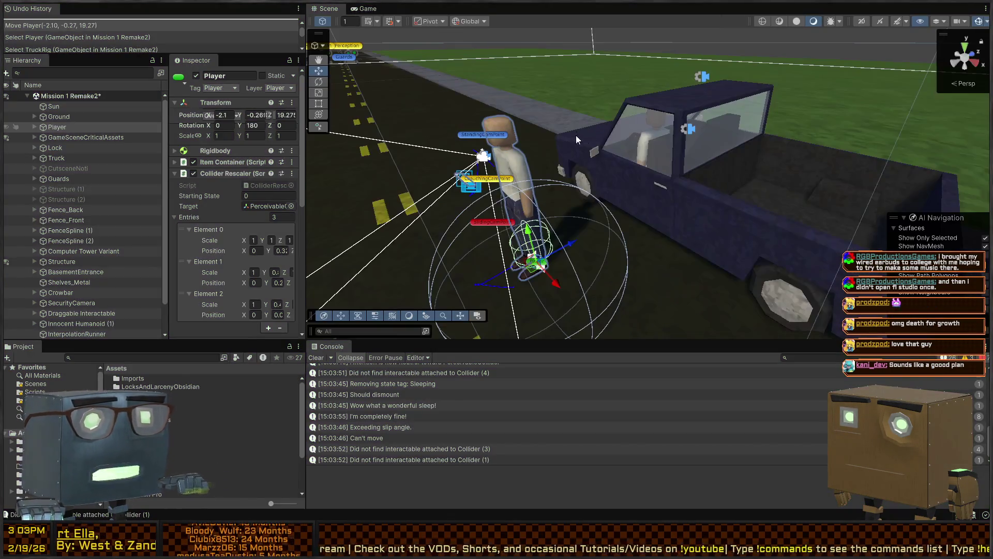
{"action": "key", "text": "shift+space"}
{"action": "key", "text": "shift+space"}
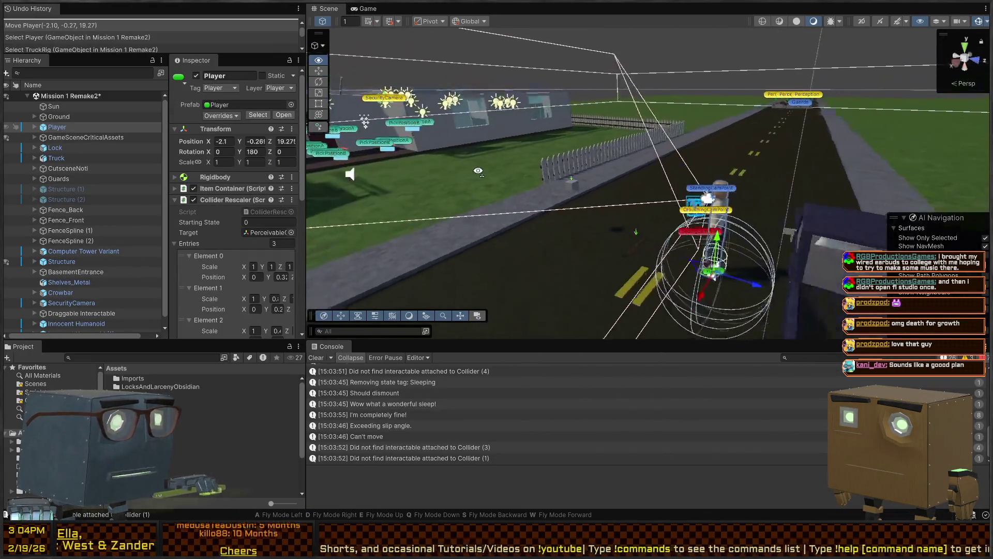
{"action": "mouse_move", "coordinate": [465, 156]}
{"action": "left_mouse_down"}
{"action": "mouse_move", "coordinate": [569, 226]}
{"action": "mouse_move", "coordinate": [533, 175]}
{"action": "left_mouse_up"}
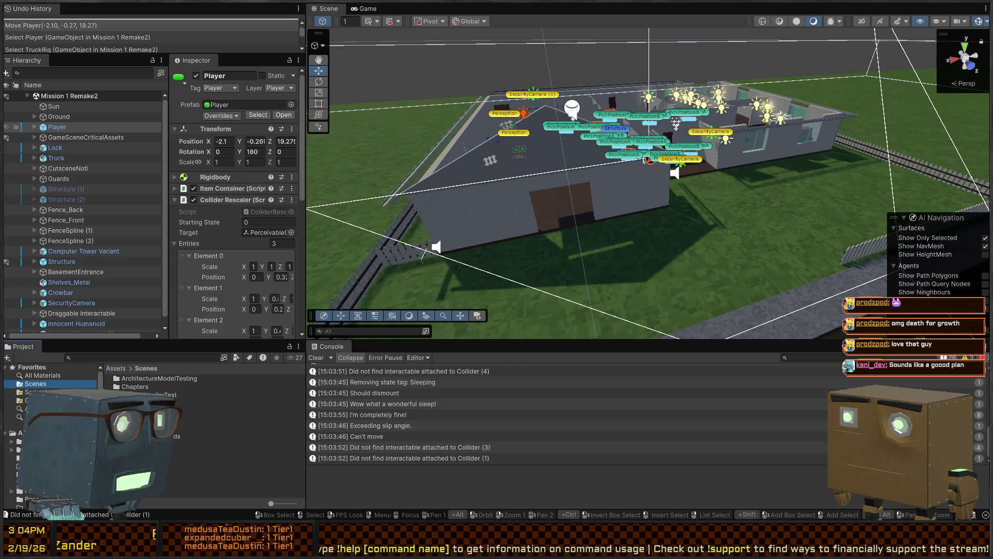
Step: Open MainMenu, reproduce the CursorLock error in Play mode, and locate CutsceneManager via a t=CursorLock search
{"action": "left_click", "coordinate": [197, 428]}
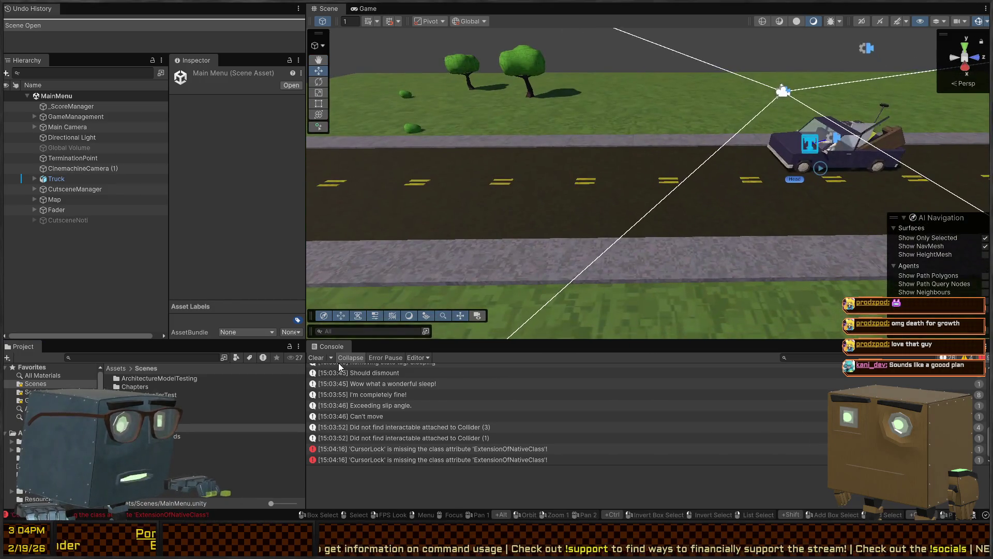
{"action": "left_click", "coordinate": [316, 357]}
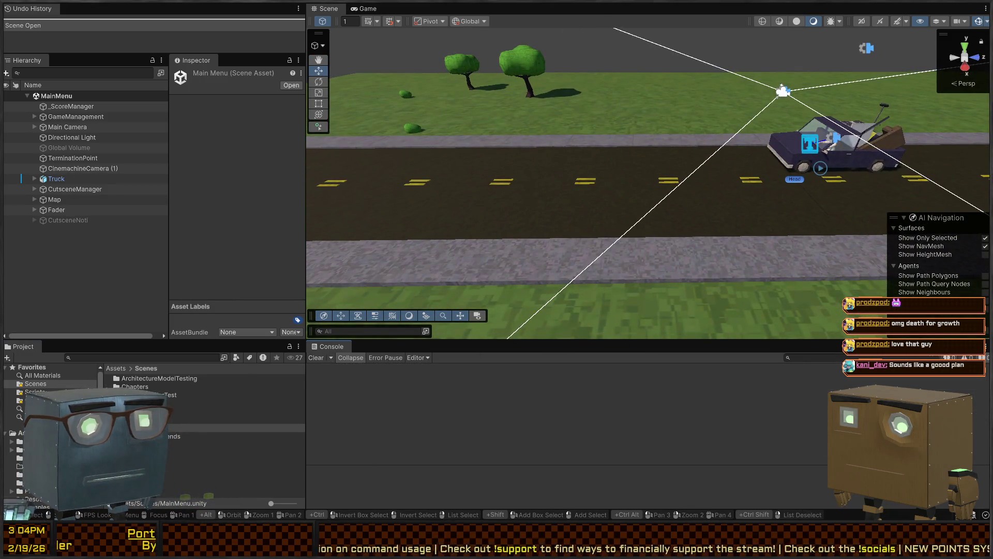
{"action": "key", "text": "ctrl+p"}
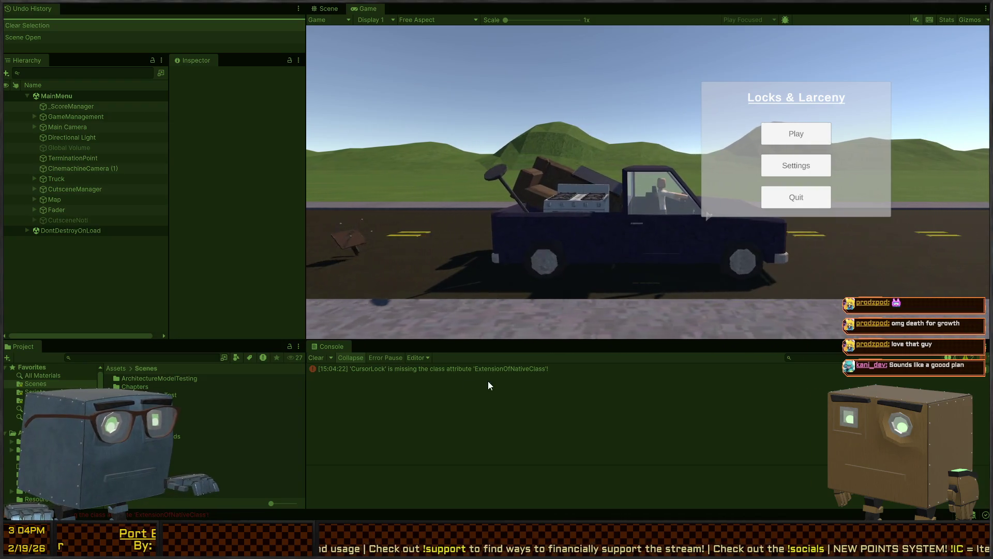
{"action": "left_click", "coordinate": [479, 369]}
{"action": "key", "text": "ctrl+p"}
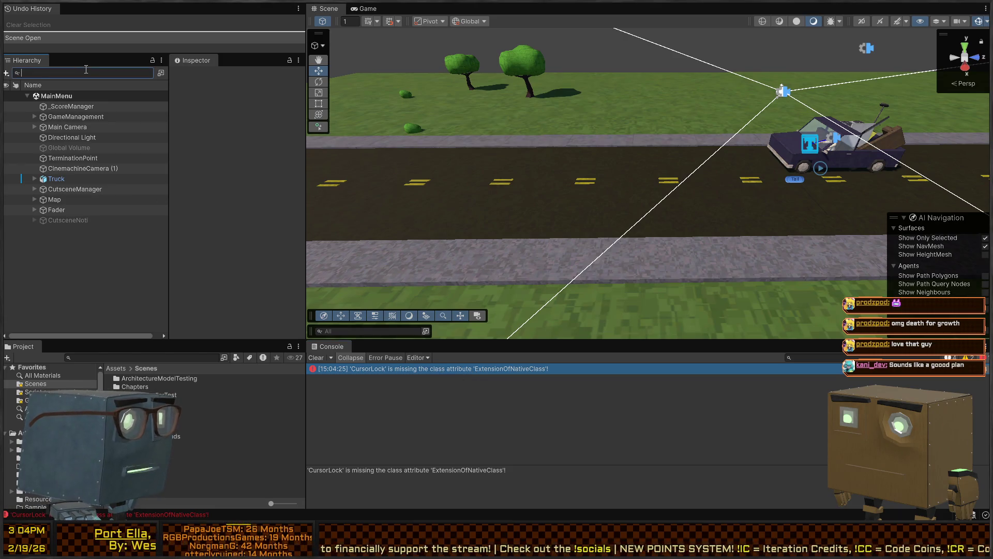
{"action": "type", "text": "t=Cursor"}
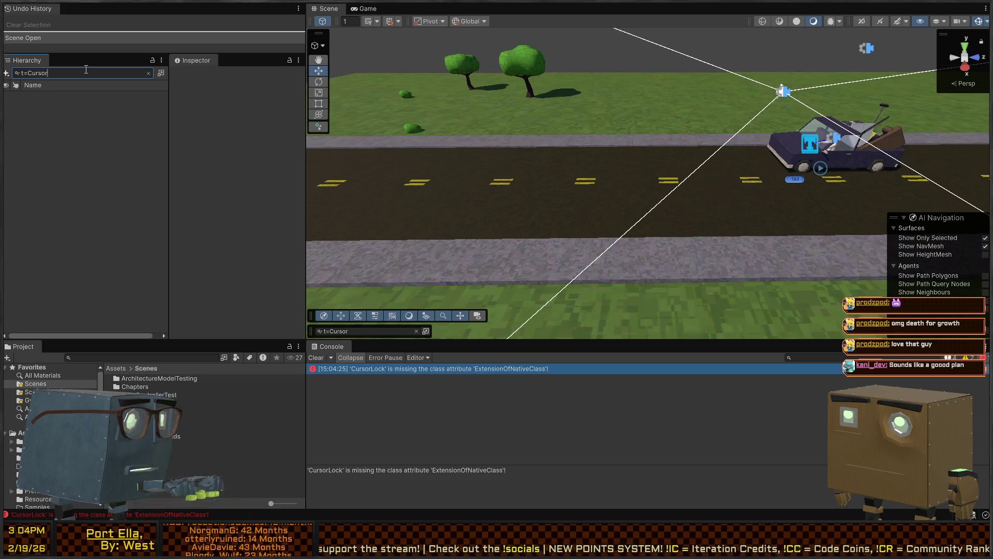
{"action": "type", "text": "k"}
{"action": "left_click", "coordinate": [57, 97]}
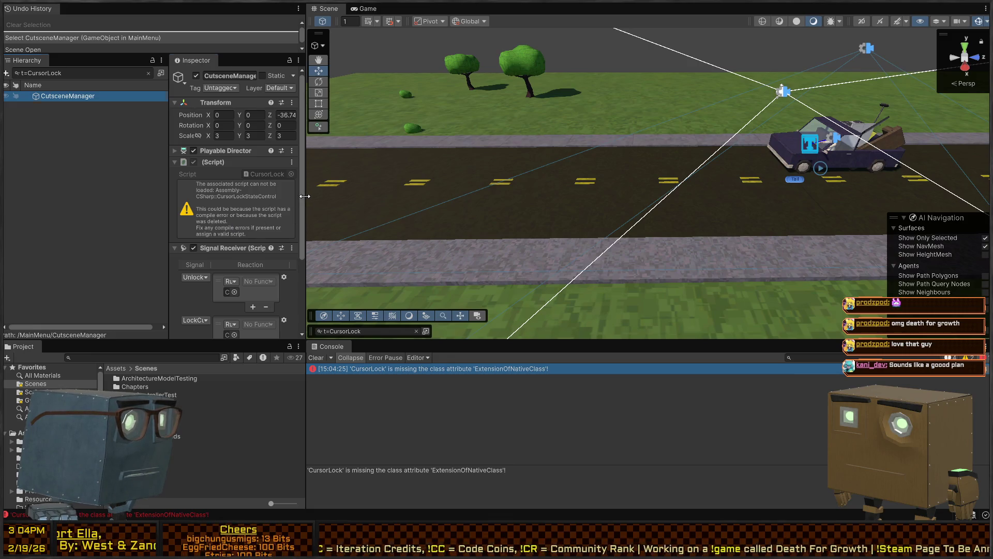
Step: Widen the Inspector and remove CutsceneManager's missing script component
{"action": "left_click_drag", "start_coordinate": [305, 196], "coordinate": [382, 196]}
{"action": "right_click", "coordinate": [281, 162]}
{"action": "left_click", "coordinate": [331, 190]}
{"action": "scroll", "coordinate": [306, 334], "scroll_direction": "down", "scroll_amount": 1}
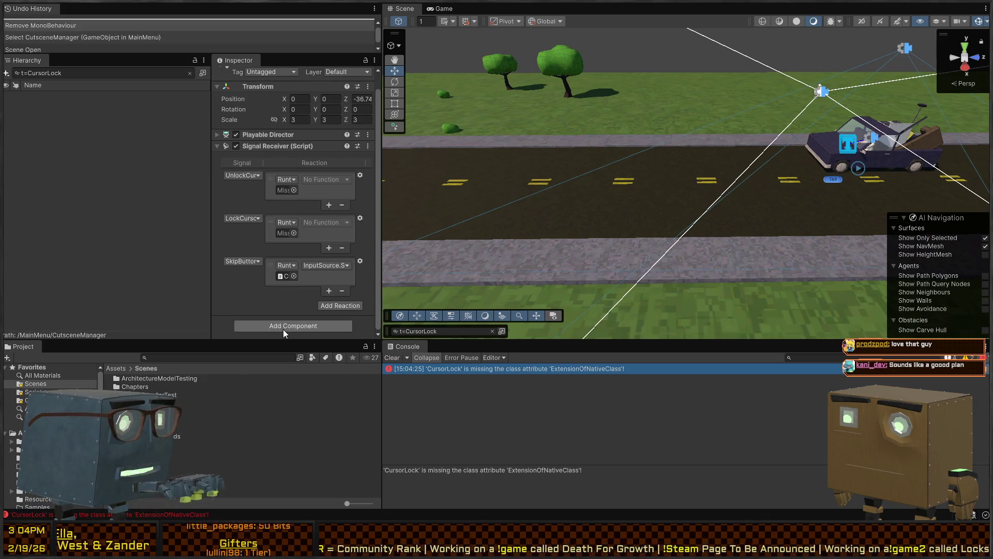
Step: Add a Lock Manager component, undo it, and switch to Visual Studio
{"action": "left_click", "coordinate": [283, 331]}
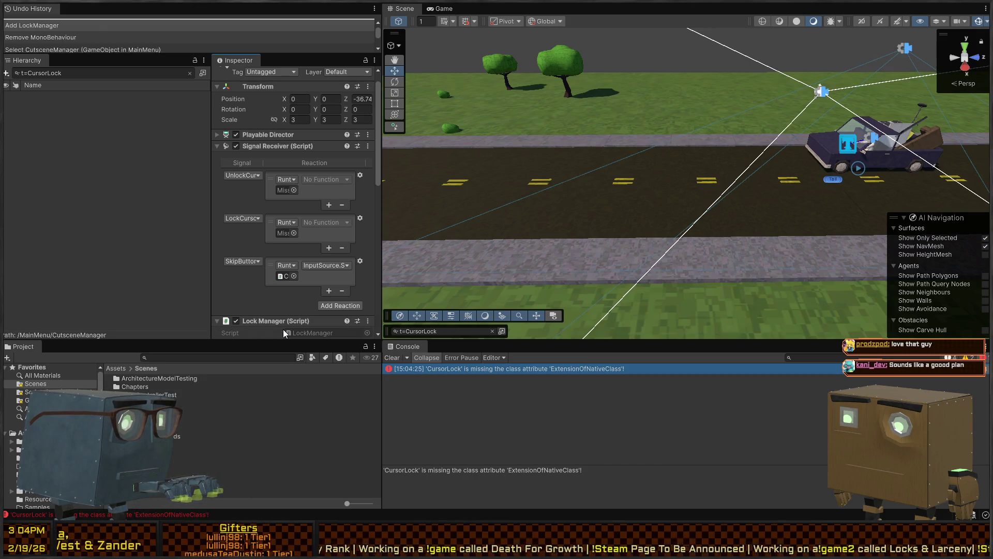
{"action": "scroll", "coordinate": [290, 306], "scroll_direction": "down", "scroll_amount": 5}
{"action": "key", "text": "ctrl+z"}
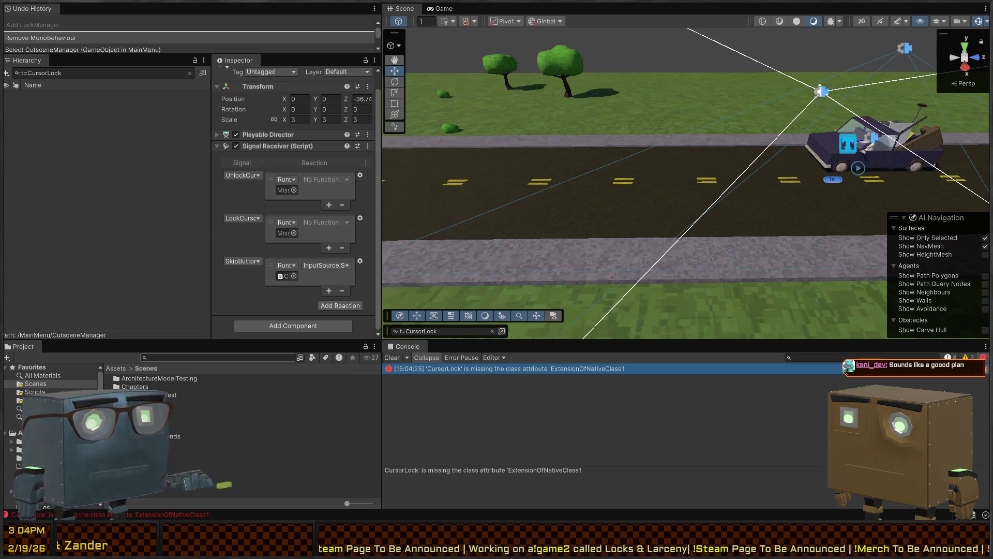
{"action": "key", "text": "alt+Tab"}
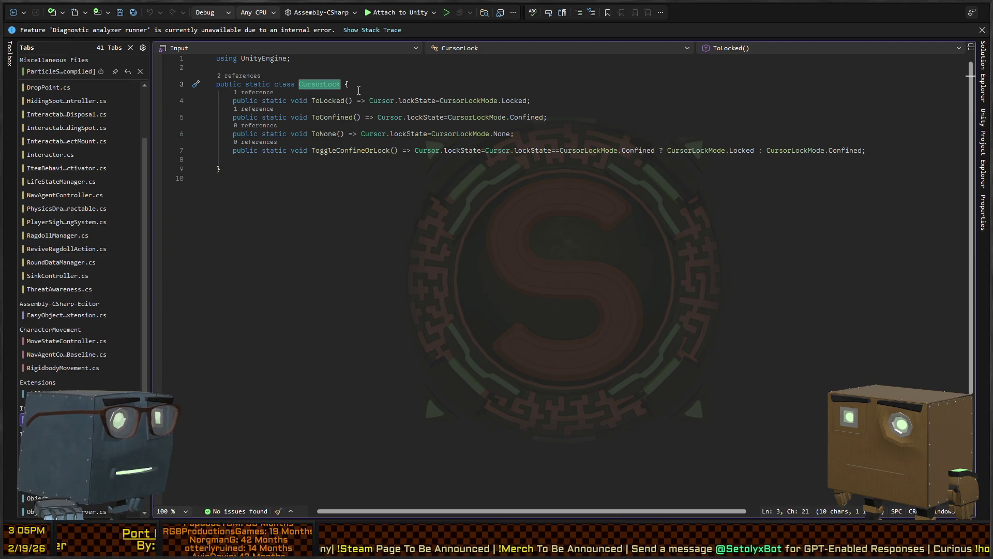
Step: Type a draft CursorLockRequester class declaration on line 10 of CursorLock
{"action": "left_click", "coordinate": [343, 177]}
{"action": "type", "text": "public "}
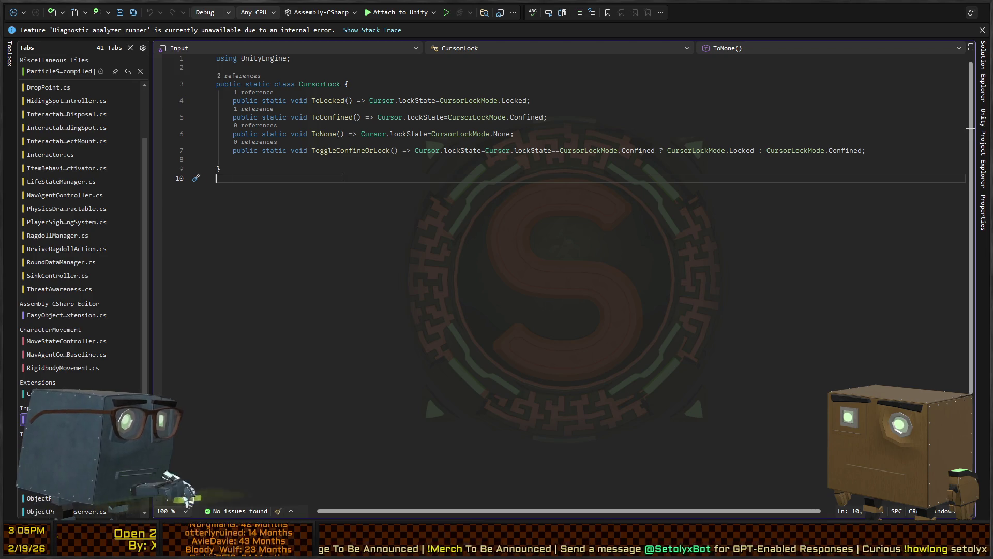
{"action": "type", "text": "ss C"}
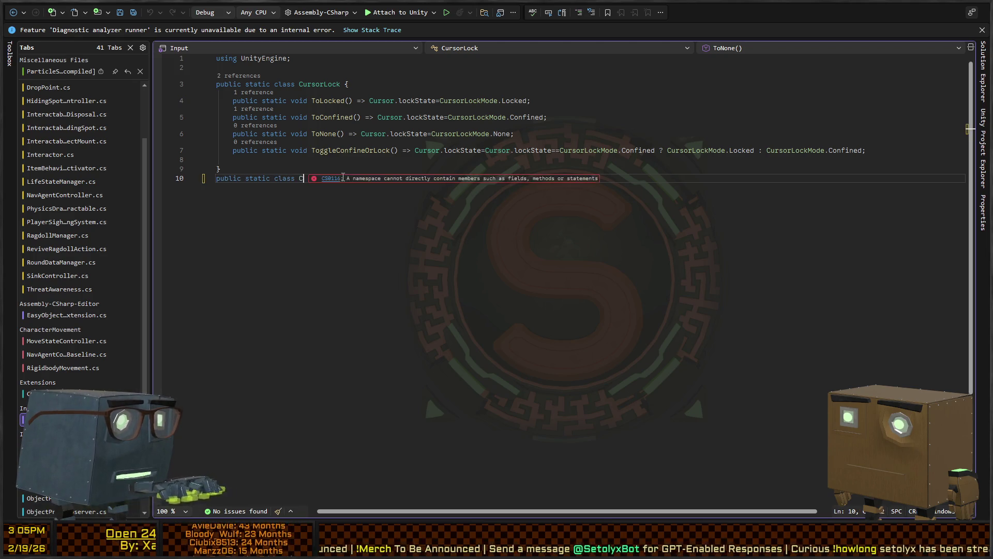
{"action": "type", "text": "ursorLoer"}
{"action": "key", "text": "ctrl+BackSpace"}
{"action": "type", "text": "rsorL"}
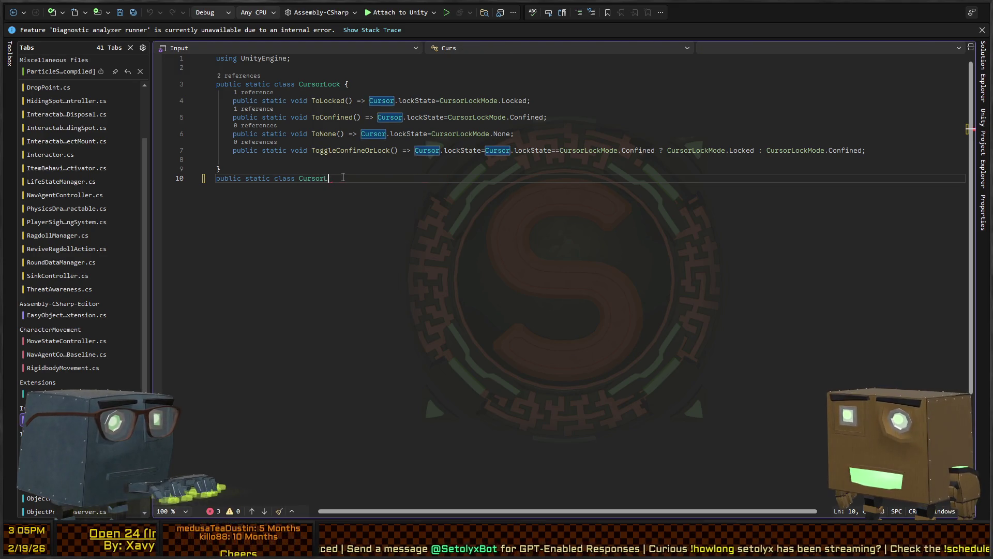
{"action": "type", "text": "ock8 {"}
{"action": "key", "text": "Return"}
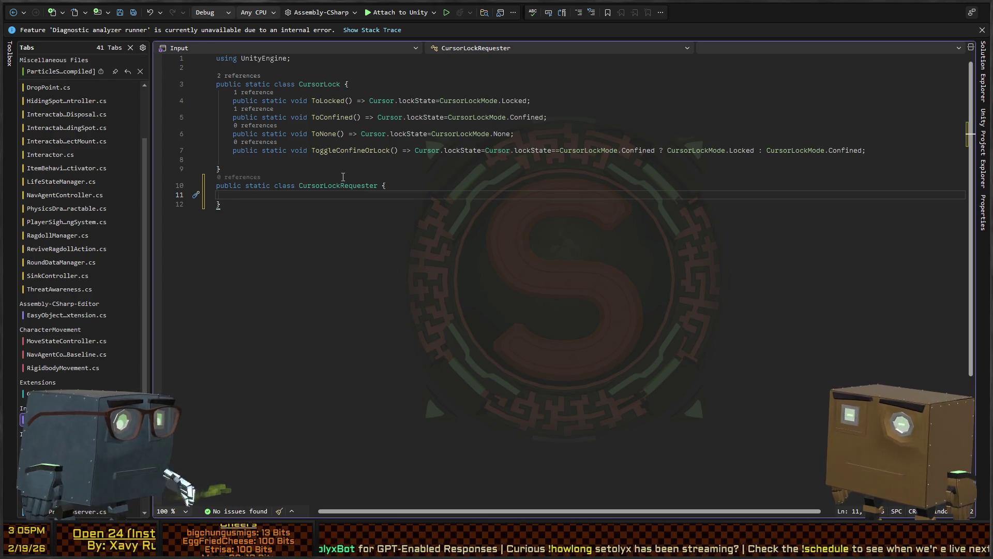
{"action": "type", "text": "publi"}
Step: Select and delete the draft class, then return to Unity
{"action": "key", "text": "ctrl+BackSpace"}
{"action": "key", "text": "Up"}
{"action": "key", "text": "Down"}
{"action": "key", "text": "Down"}
{"action": "key", "text": "shift+Up"}
{"action": "key", "text": "shift+Up"}
{"action": "key", "text": "Delete"}
{"action": "key", "text": "BackSpace"}
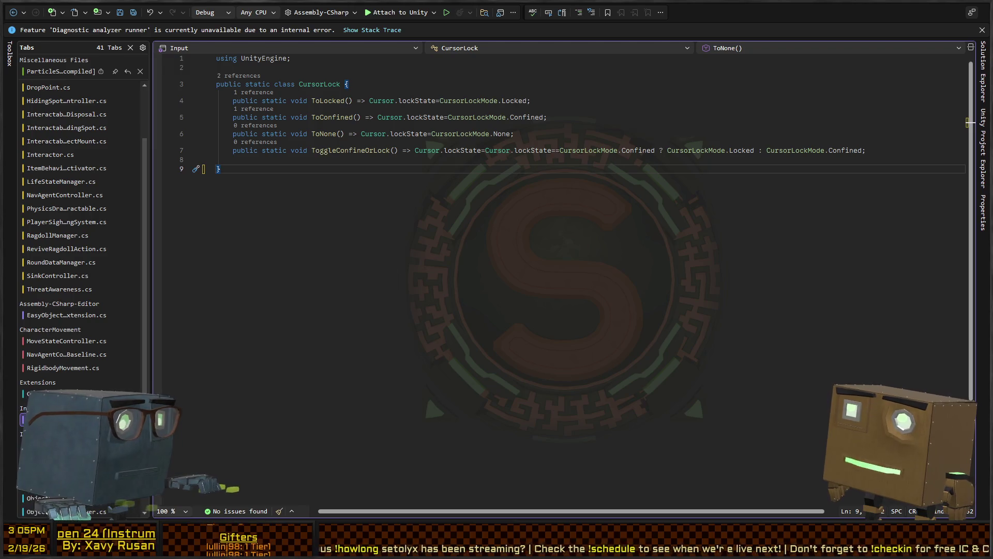
{"action": "key", "text": "alt+Tab"}
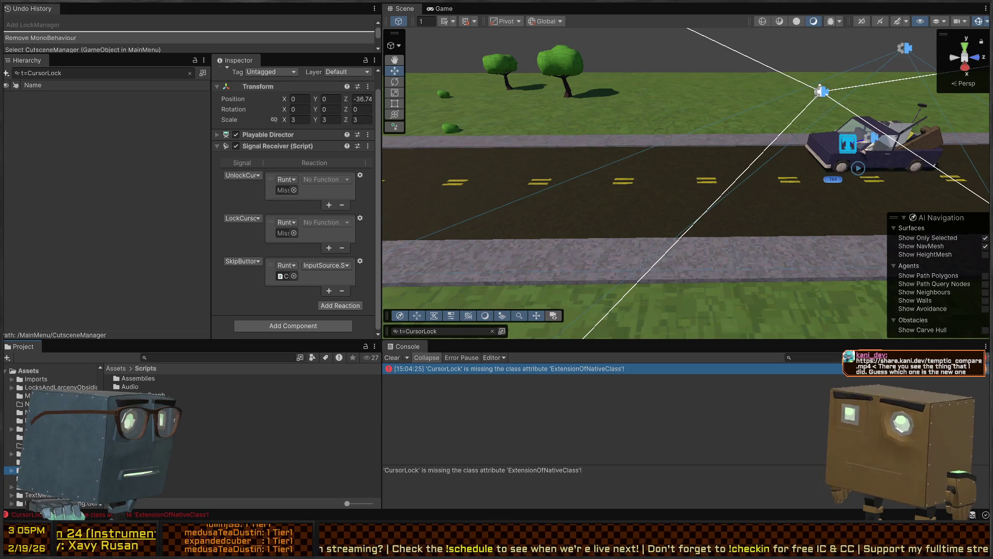
Step: Browse the Core script folders: Interactables, Decals, CorpseManagement and Movement
{"action": "double_click", "coordinate": [130, 411]}
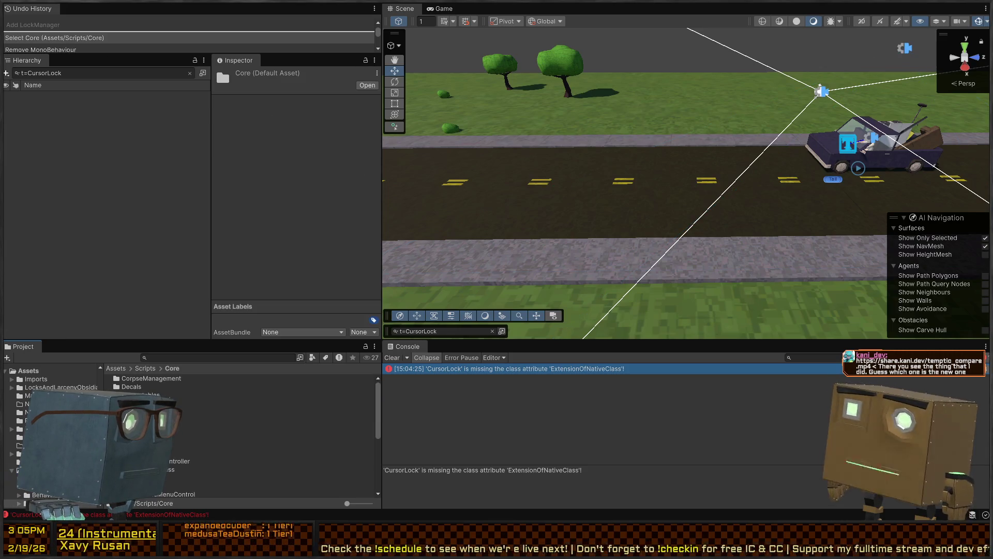
{"action": "double_click", "coordinate": [140, 395]}
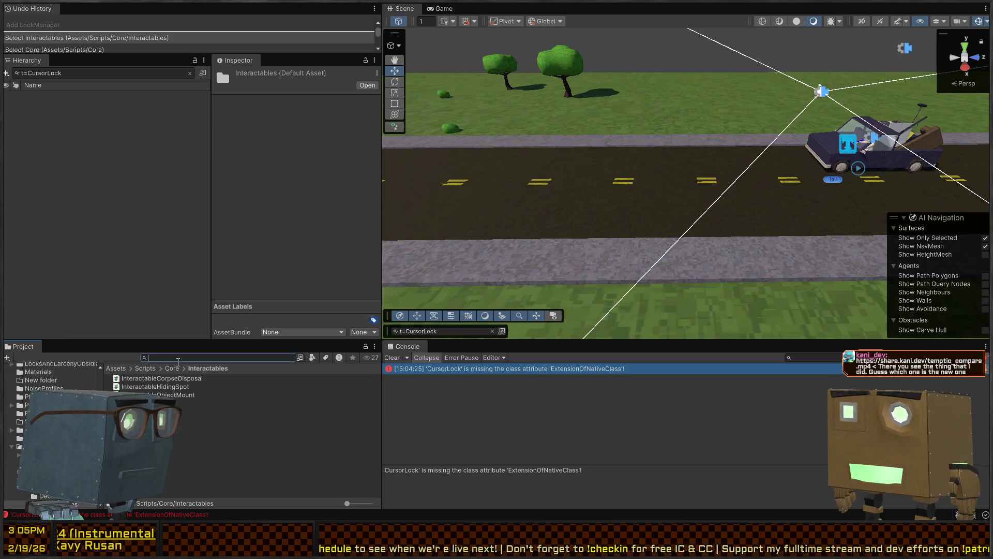
{"action": "left_click", "coordinate": [173, 368]}
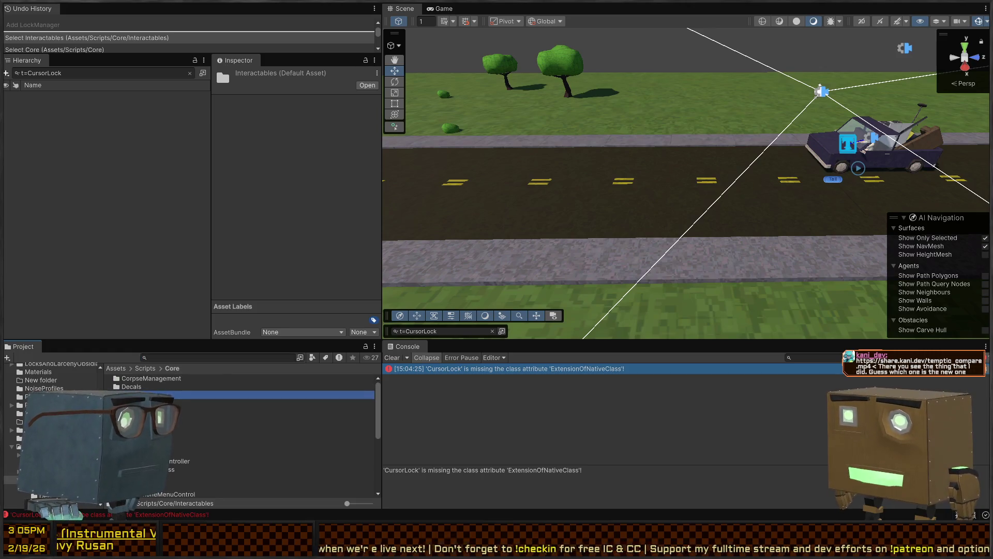
{"action": "left_click", "coordinate": [136, 387]}
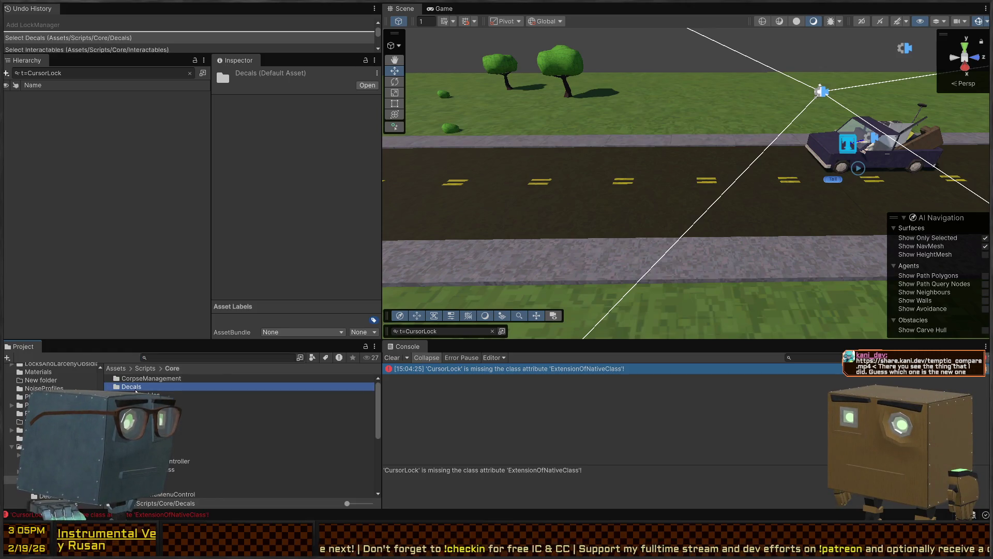
{"action": "left_click", "coordinate": [151, 381]}
{"action": "left_click", "coordinate": [145, 394]}
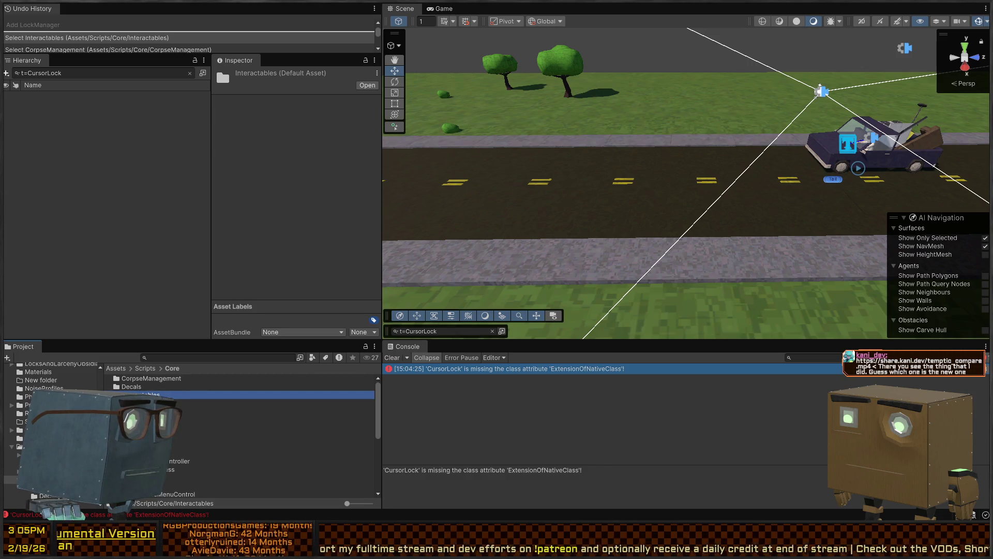
{"action": "left_click", "coordinate": [207, 418]}
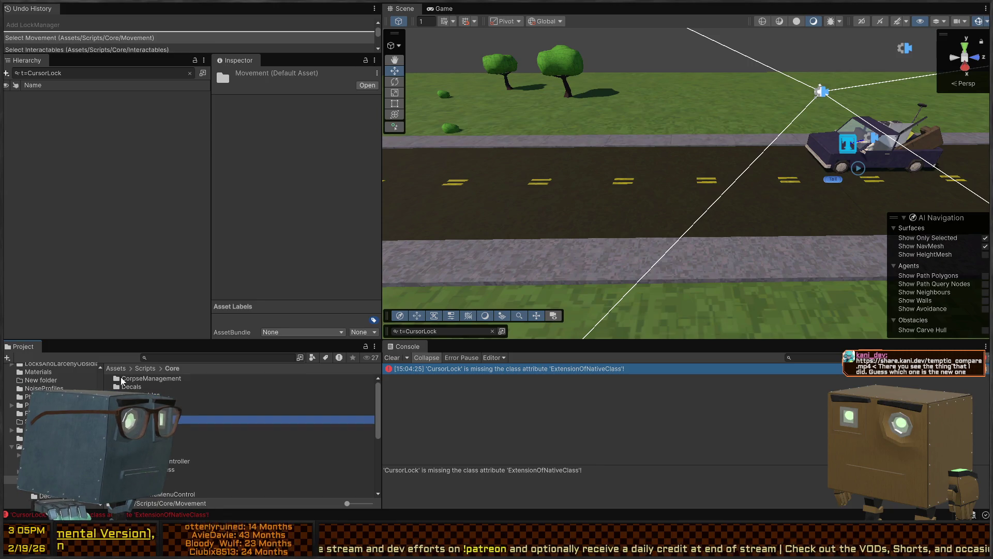
Step: Create a CursorLockRequester script in Core/GameState and open it in Visual Studio
{"action": "left_click", "coordinate": [13, 479]}
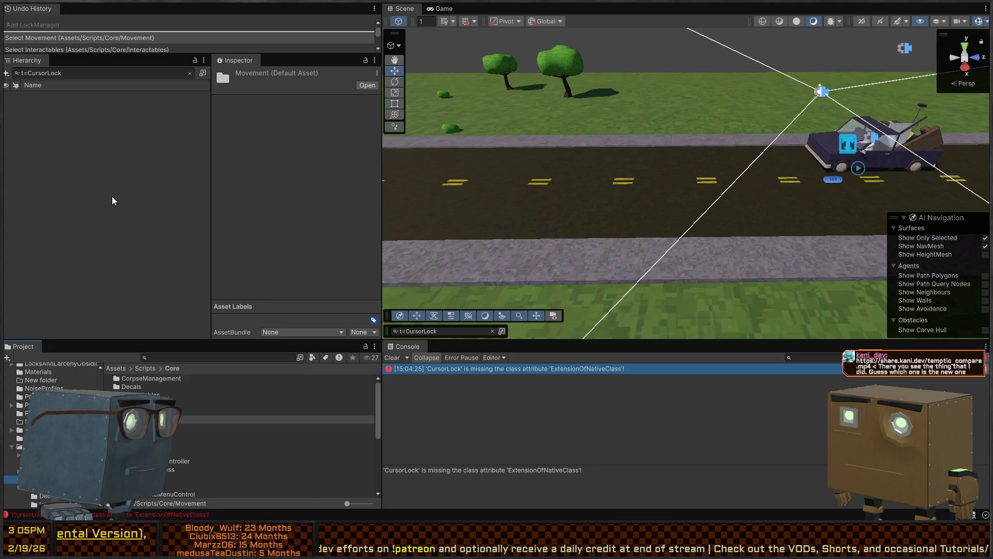
{"action": "key", "text": "Down"}
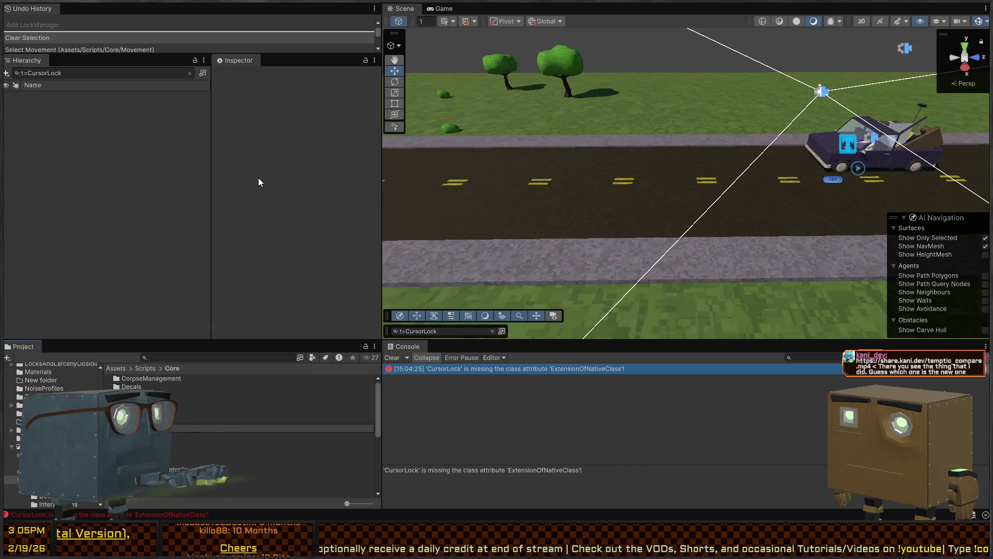
{"action": "key", "text": "Up"}
{"action": "key", "text": "Up"}
{"action": "key", "text": "Up"}
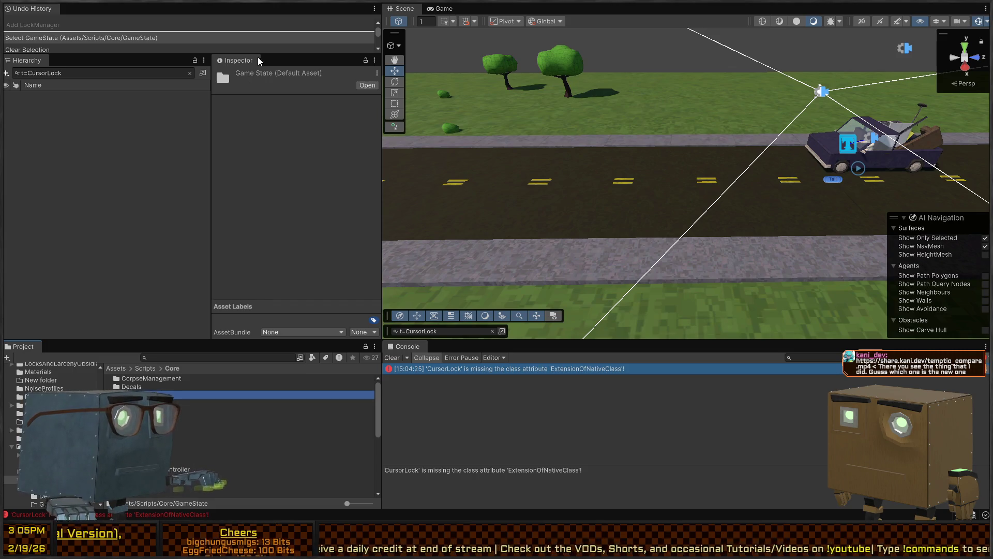
{"action": "double_click", "coordinate": [153, 394]}
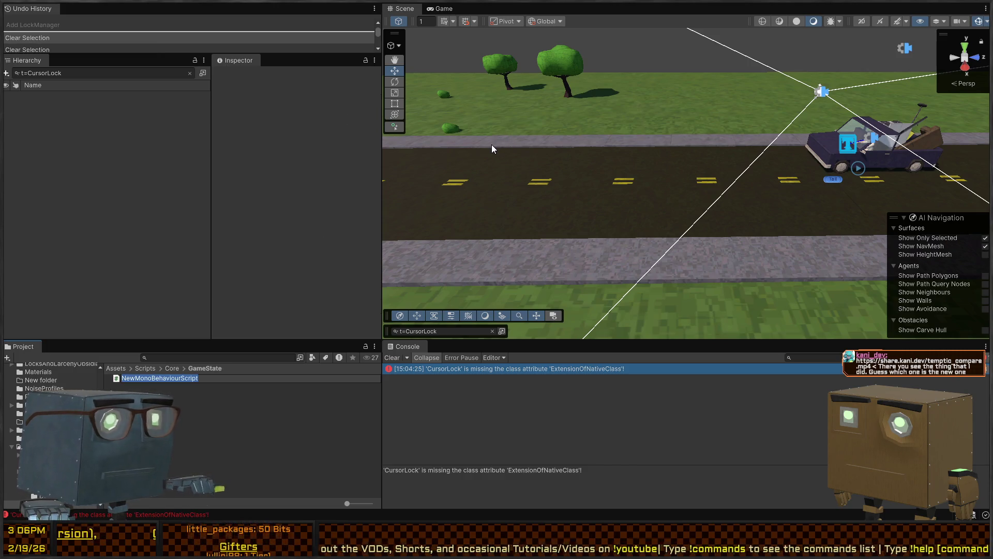
{"action": "type", "text": "CursorLock"}
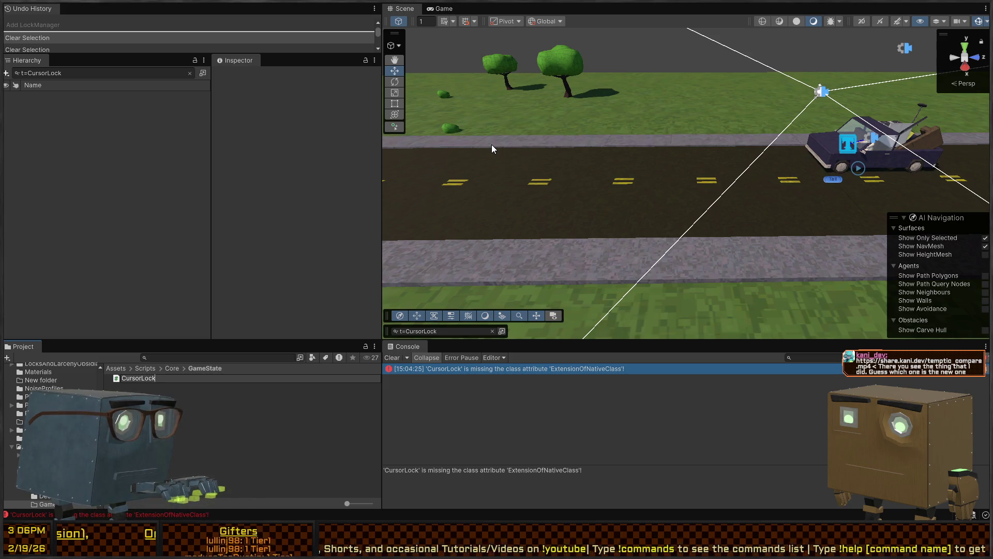
{"action": "type", "text": "Requester"}
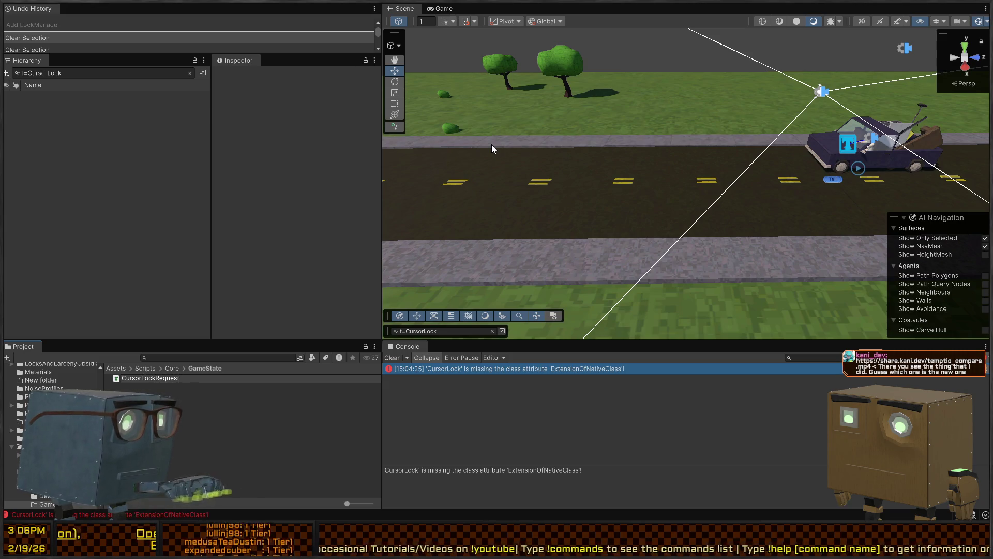
{"action": "key", "text": "Return"}
{"action": "key", "text": "Return"}
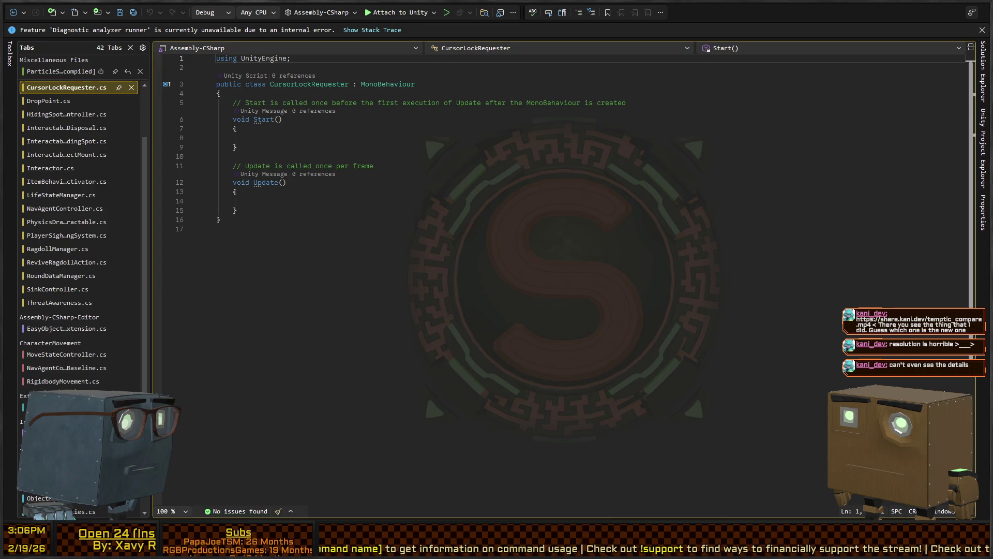
{"action": "key", "text": "alt+Tab"}
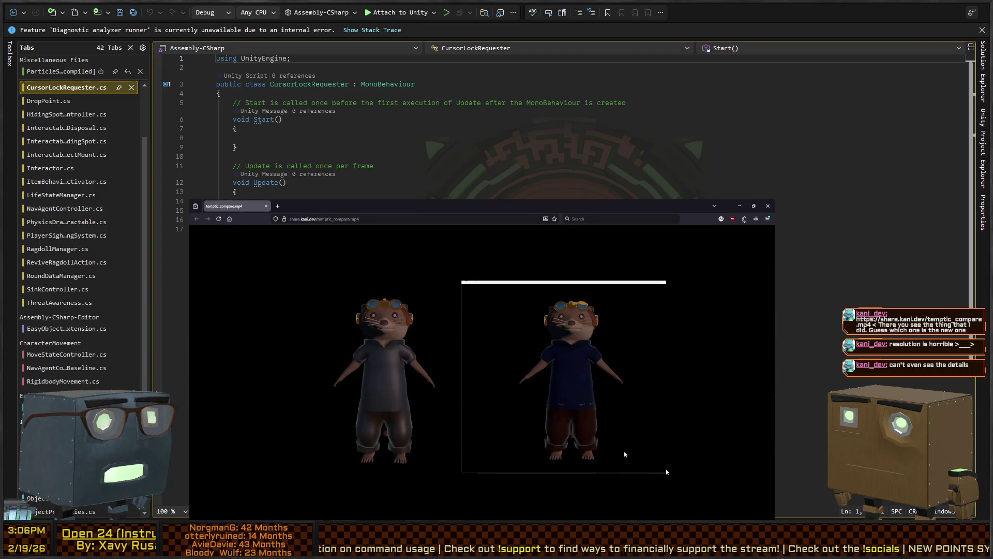
{"action": "left_click", "coordinate": [658, 467]}
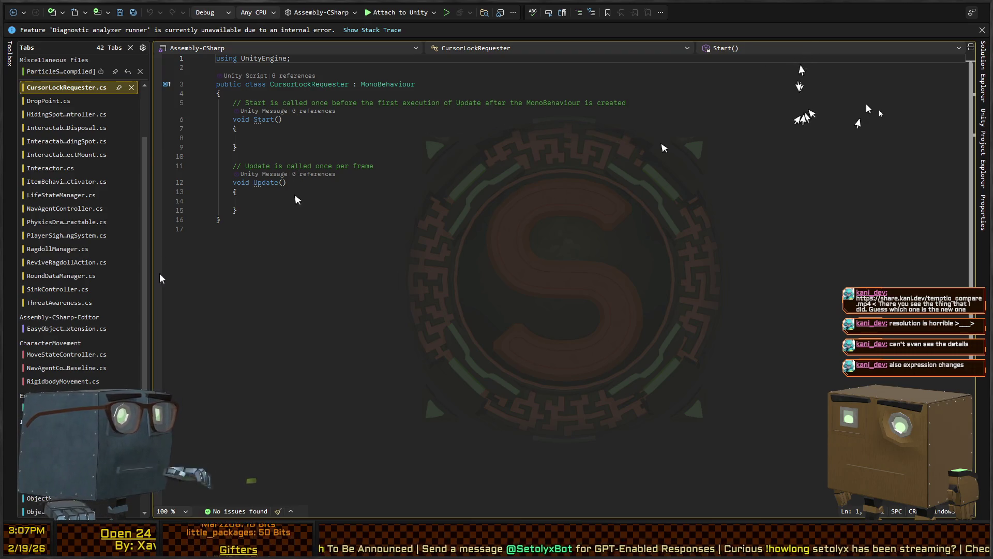
{"action": "left_click", "coordinate": [522, 155]}
Step: Delete the template Start and Update methods from CursorLockRequester
{"action": "left_click", "coordinate": [379, 193]}
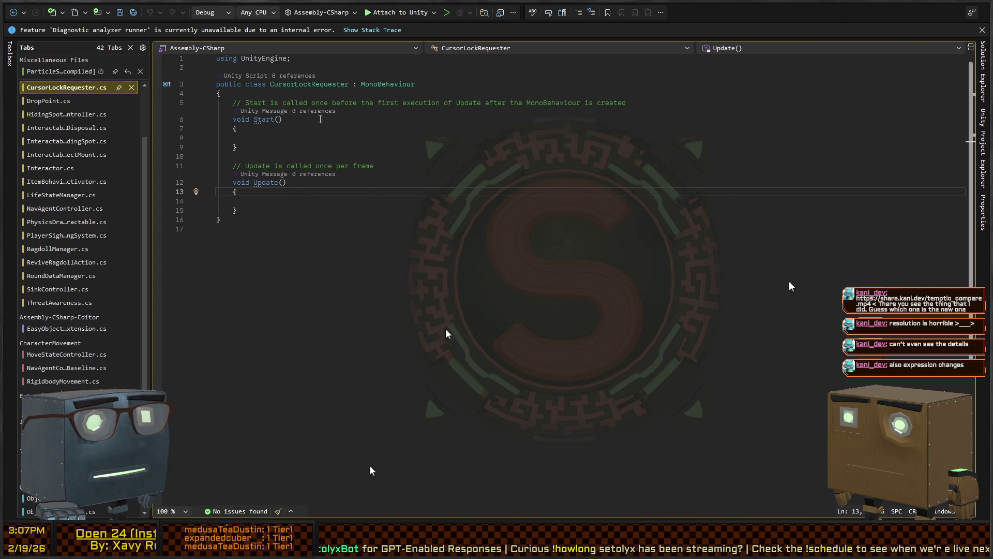
{"action": "left_click", "coordinate": [352, 131]}
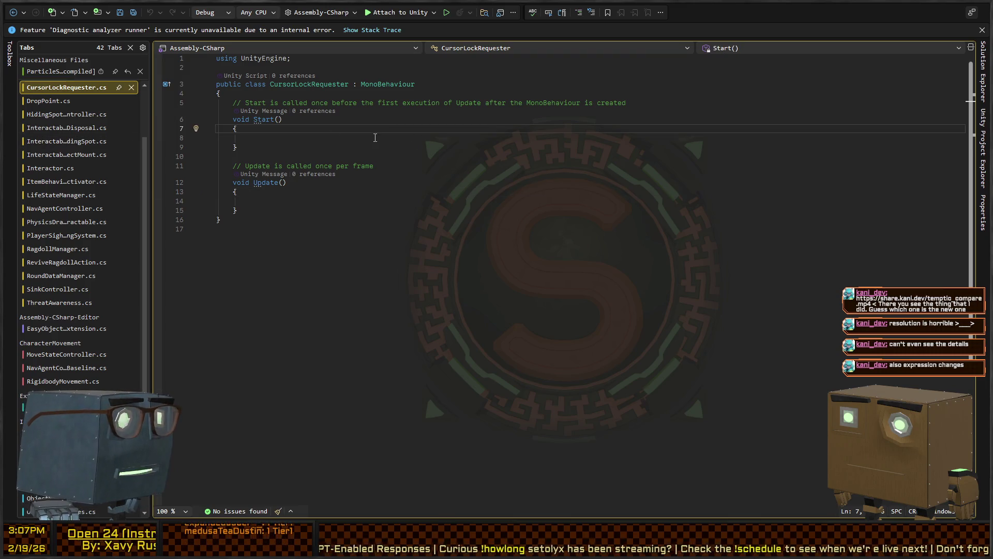
{"action": "key", "text": "Down"}
{"action": "key", "text": "Down"}
{"action": "key", "text": "Down"}
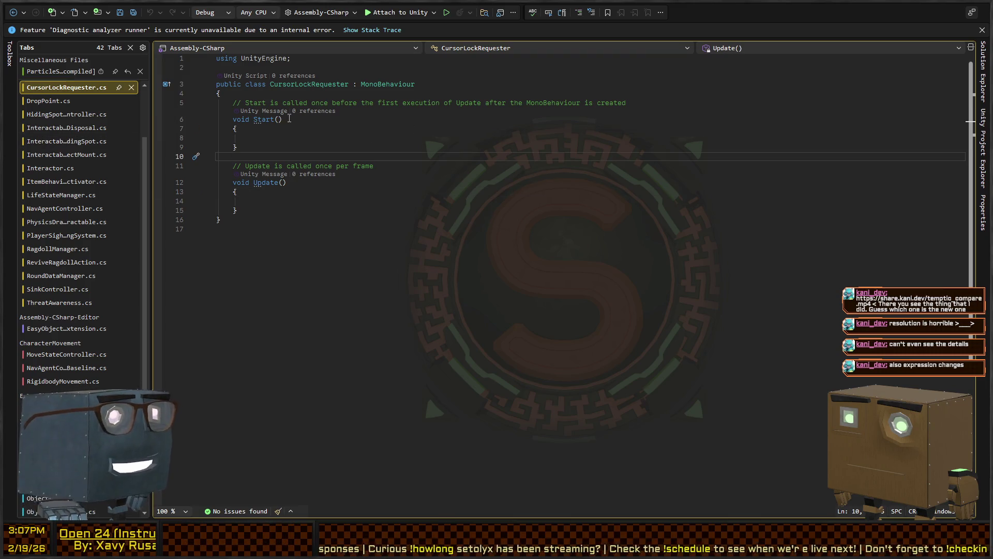
{"action": "key", "text": "Down"}
{"action": "key", "text": "Down"}
{"action": "key", "text": "Down"}
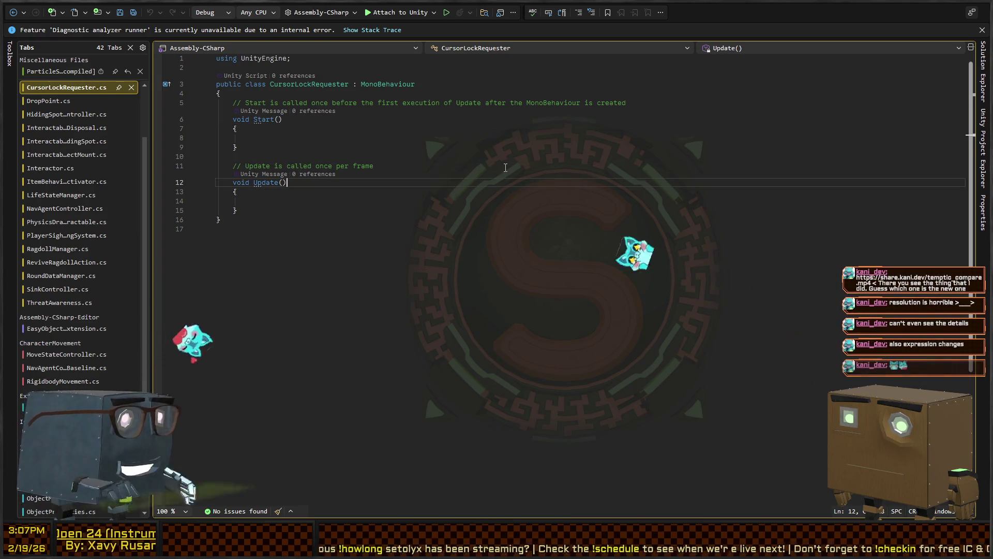
{"action": "key", "text": "shift+Up"}
{"action": "key", "text": "shift+Up"}
{"action": "key", "text": "shift+Up"}
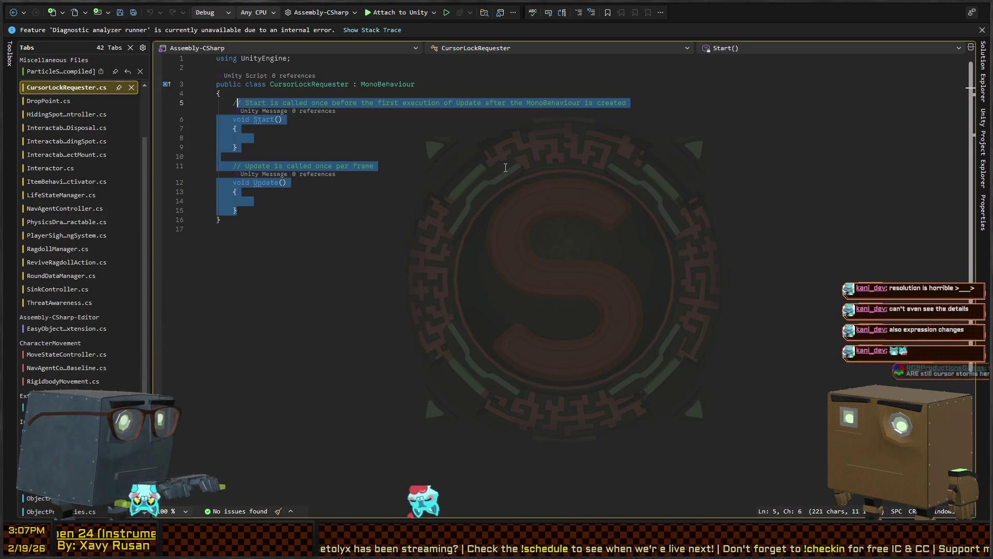
{"action": "key", "text": "Delete"}
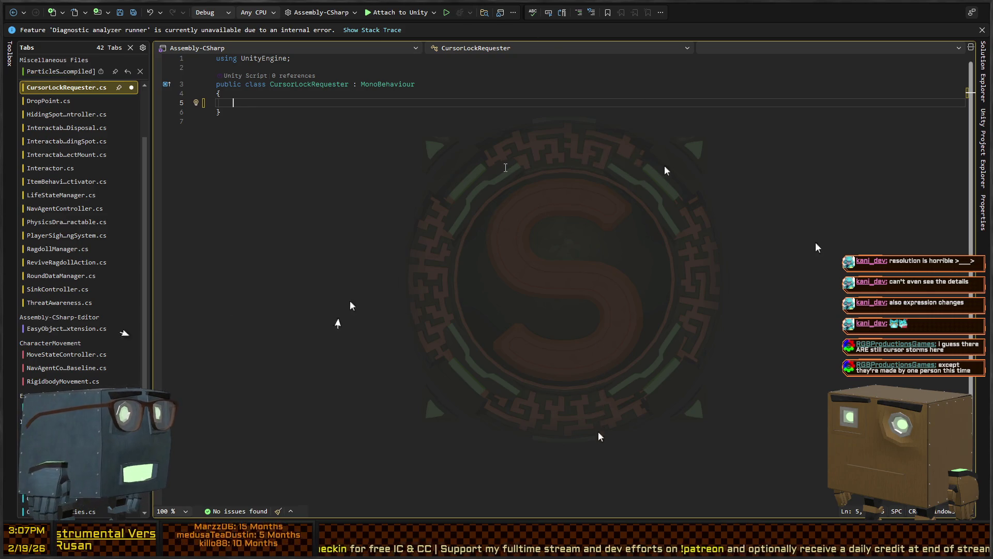
Step: Reformat the class declaration, remove the trailing blank line, and indent the empty body
{"action": "key", "text": "ctrl+k"}
{"action": "key", "text": "ctrl+d"}
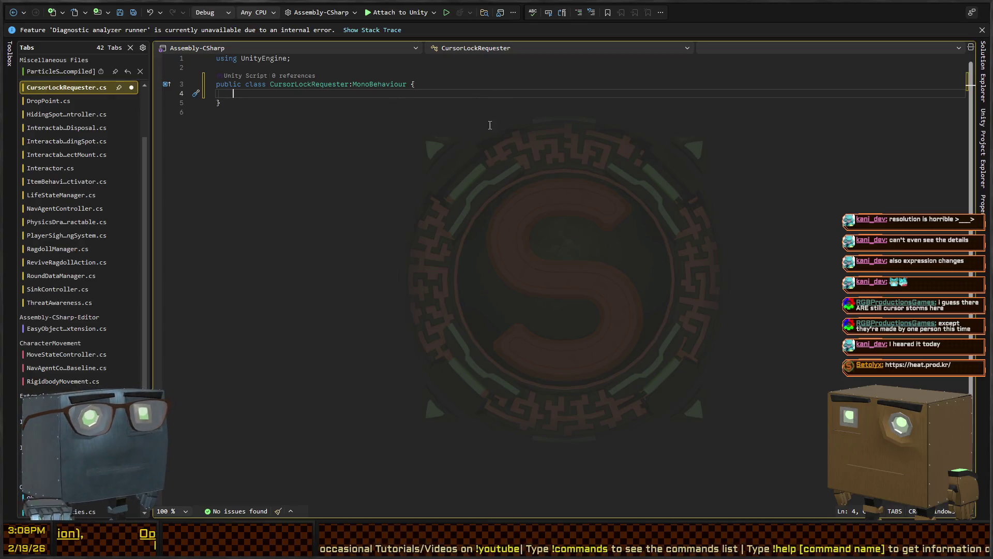
{"action": "left_click", "coordinate": [521, 99]}
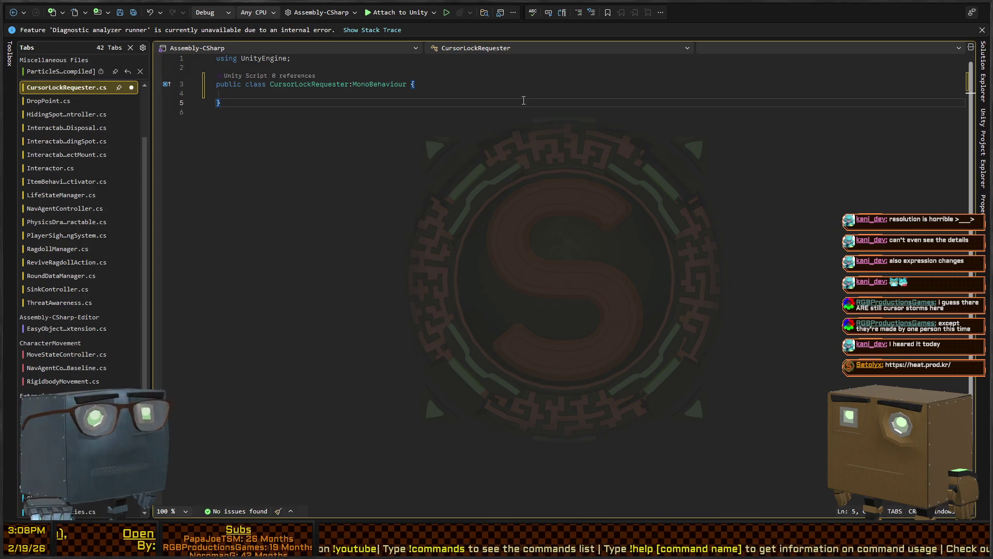
{"action": "key", "text": "Down"}
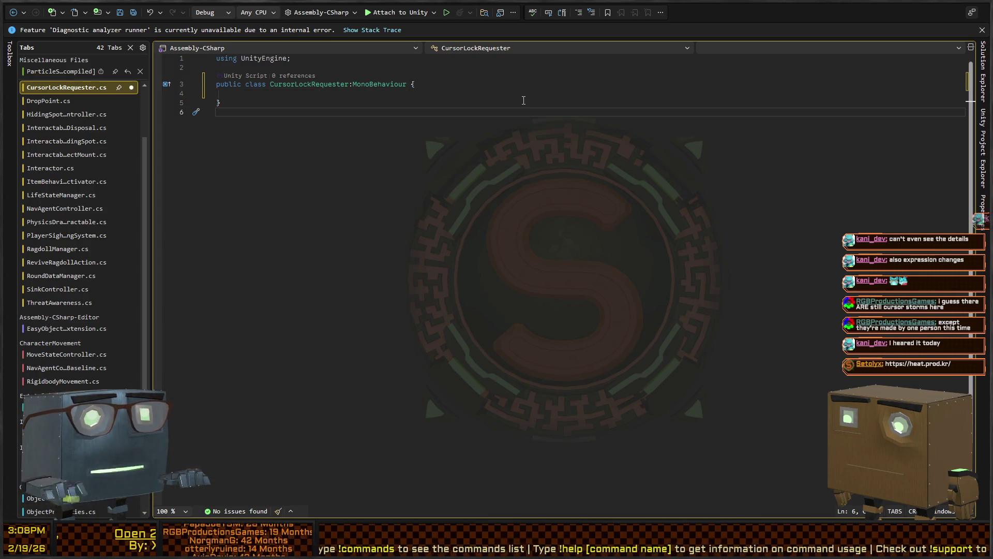
{"action": "key", "text": "BackSpace"}
{"action": "key", "text": "Up"}
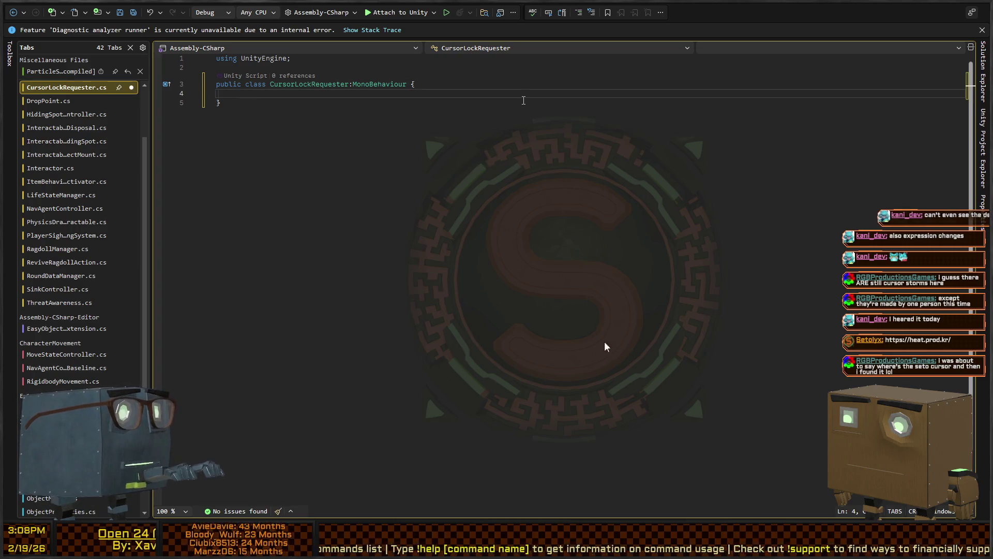
{"action": "key", "text": "Tab"}
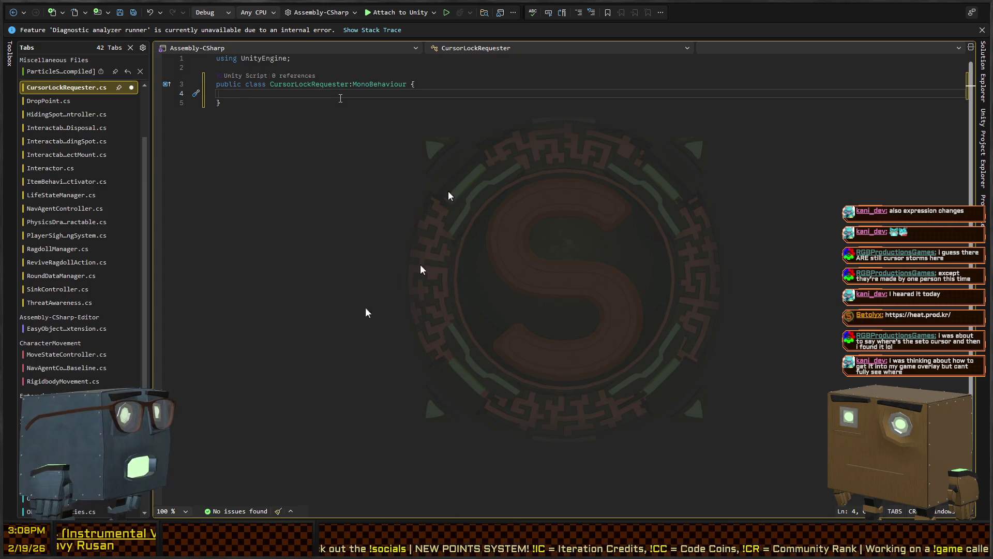
Step: Change the base class from MonoBehaviour to SingletonMonoBehaviour<CursorLockRequester>
{"action": "key", "text": "Up"}
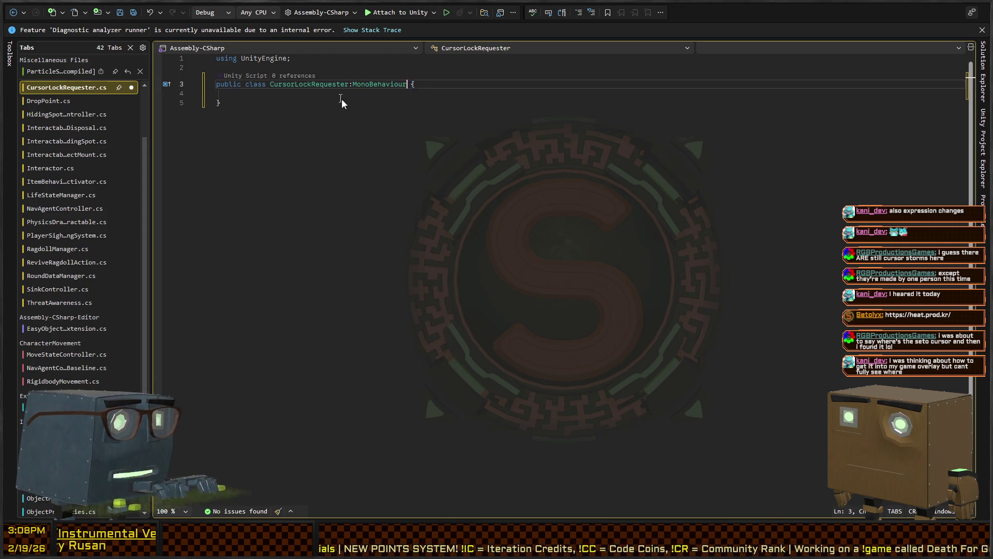
{"action": "key", "text": "ctrl+shift+Left"}
{"action": "type", "text": "Static"}
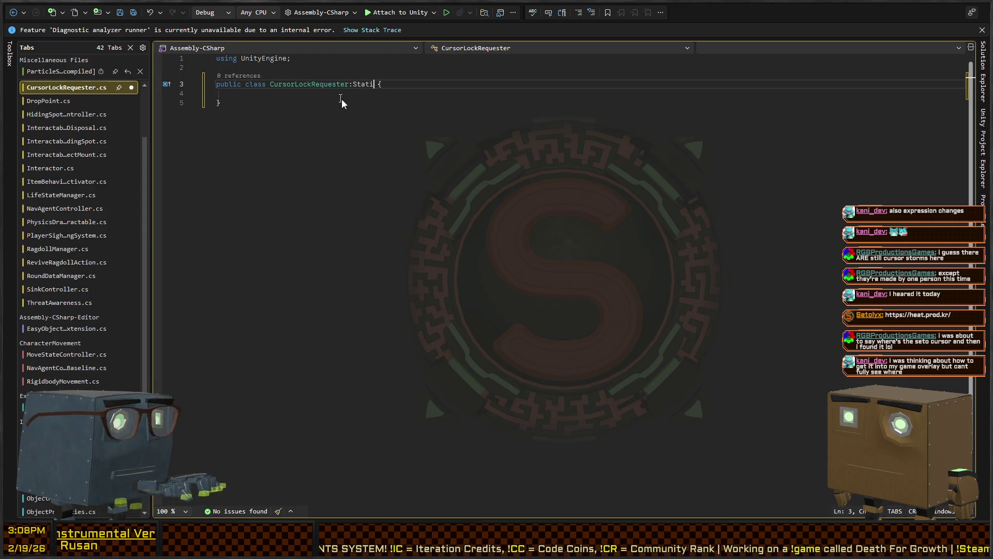
{"action": "key", "text": "ctrl+BackSpace"}
{"action": "type", "text": "Singletong"}
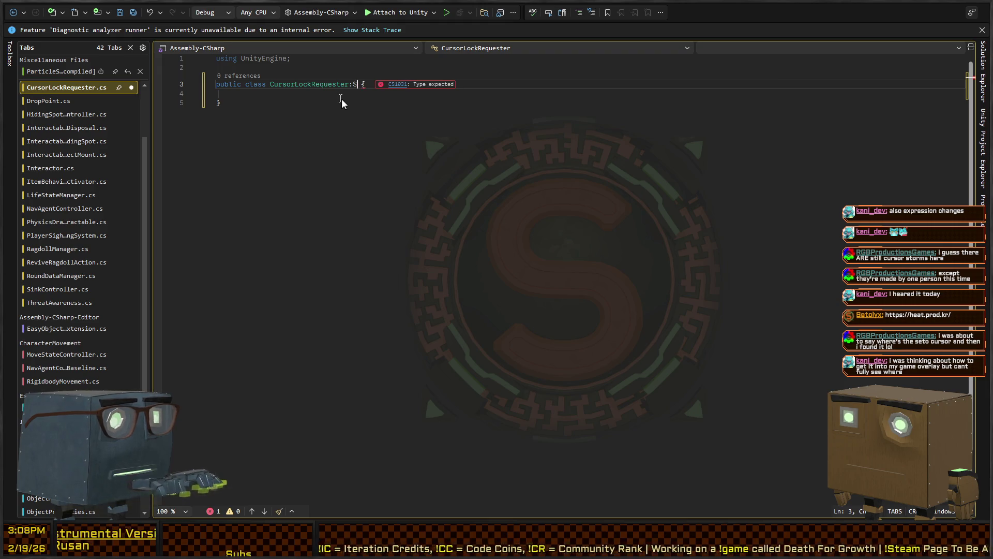
{"action": "key", "text": "Tab"}
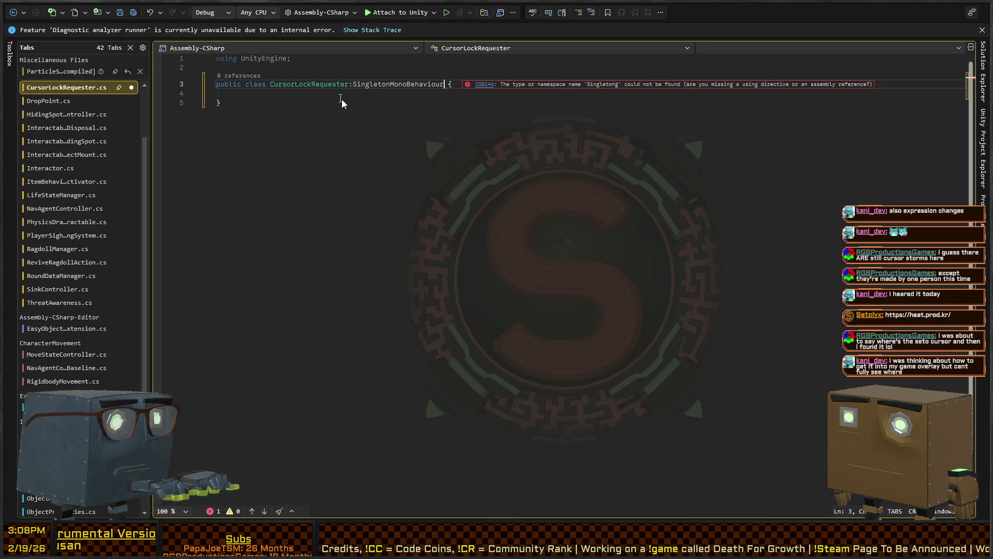
{"action": "type", "text": "<CursorLockRe"}
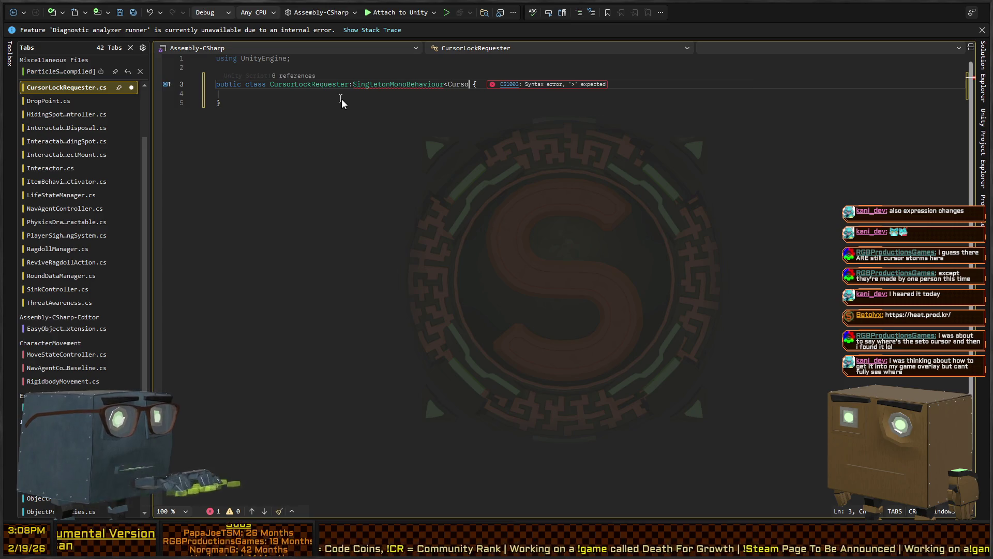
{"action": "type", "text": "quester"}
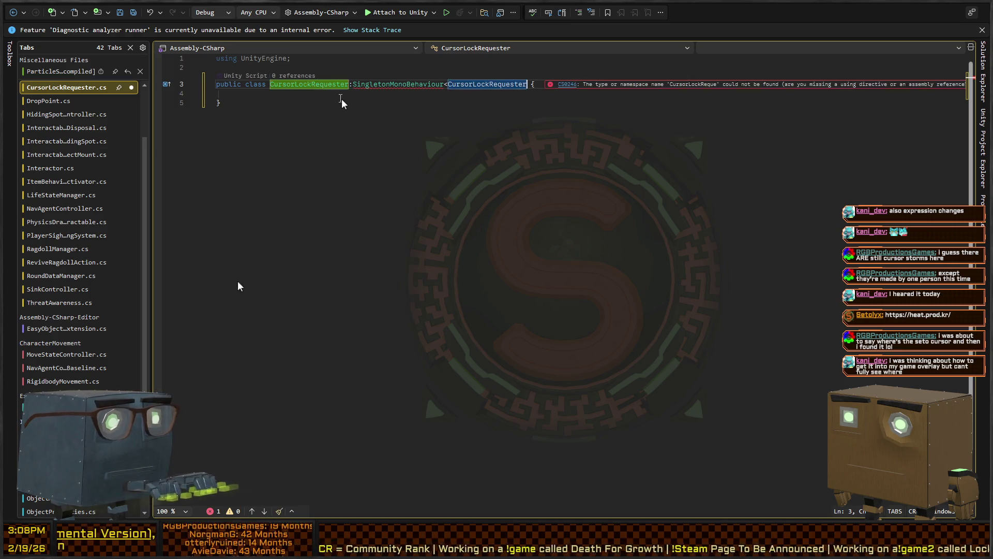
{"action": "type", "text": ">"}
Step: Add an empty line inside the class body, then navigate back to CursorLock.cs
{"action": "key", "text": "Down"}
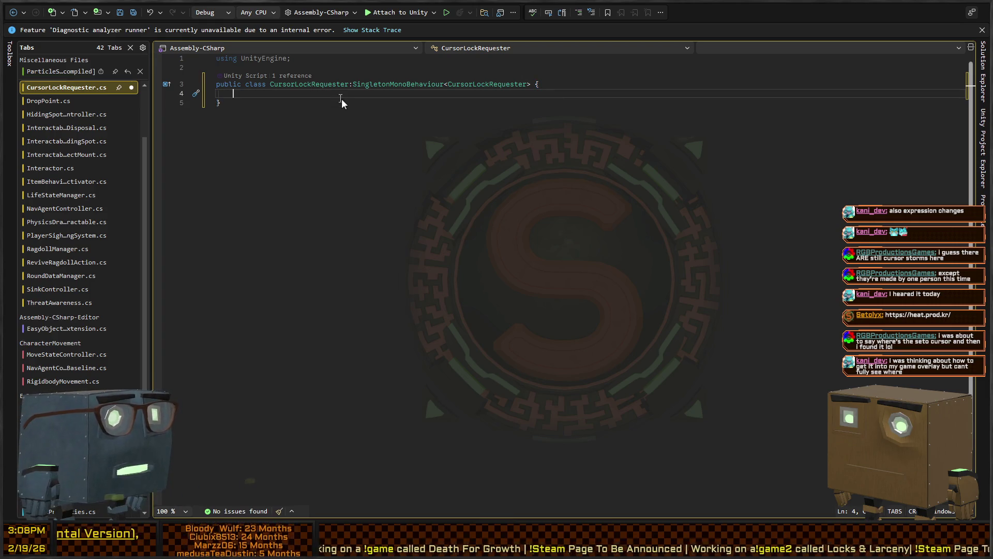
{"action": "key", "text": "Up"}
{"action": "key", "text": "ctrl+Right"}
{"action": "key", "text": "ctrl+Right"}
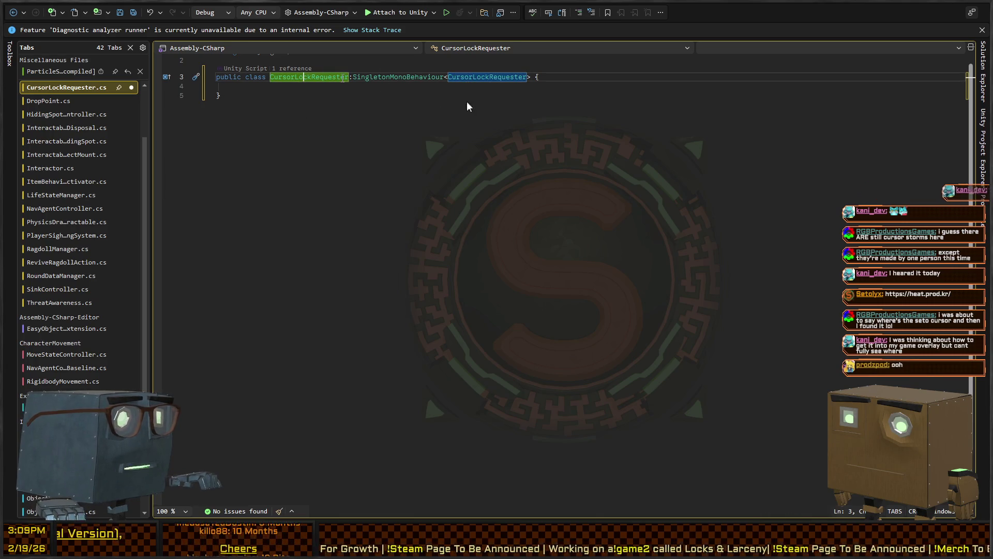
{"action": "left_click", "coordinate": [387, 76]}
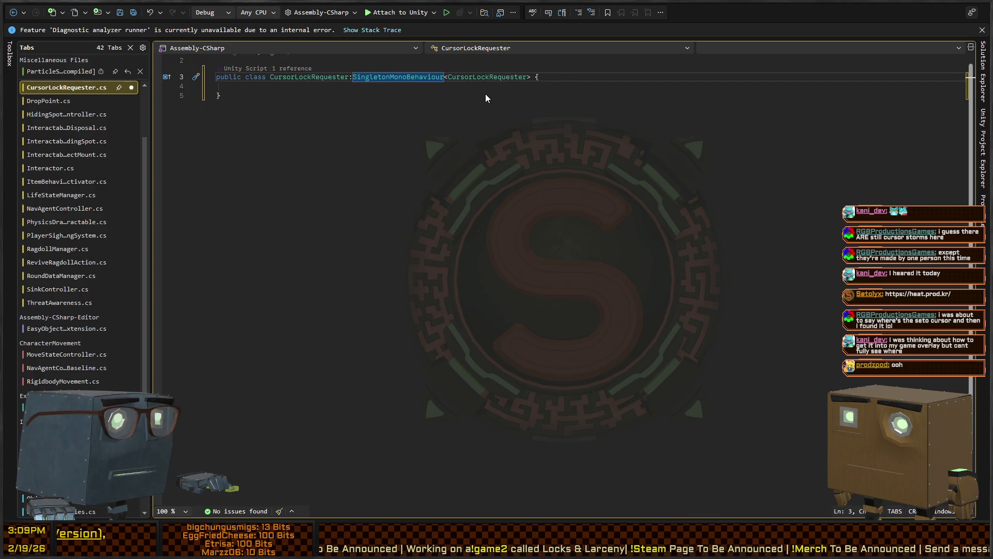
{"action": "key", "text": "ctrl+minus"}
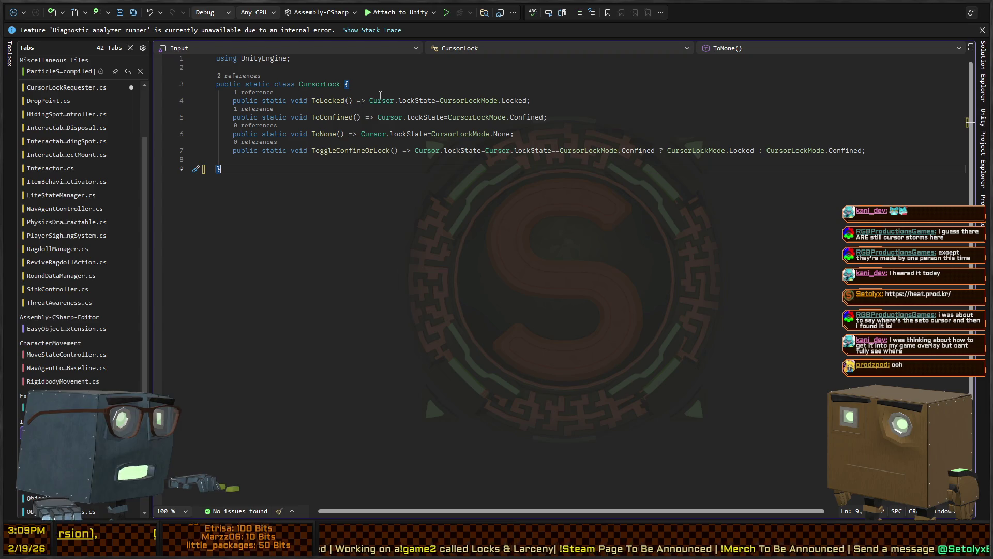
Step: Move ToLocked, ToConfined, ToNone and ToggleConfineOrLock from CursorLock into CursorLockRequester
{"action": "key", "text": "shift+Up"}
{"action": "key", "text": "shift+Up"}
{"action": "key", "text": "shift+Up"}
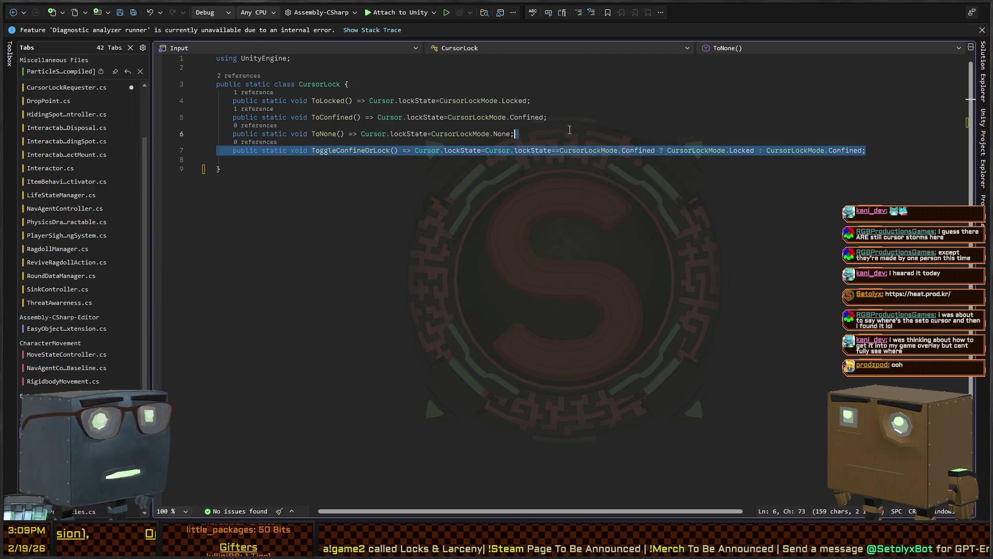
{"action": "key", "text": "shift+Home"}
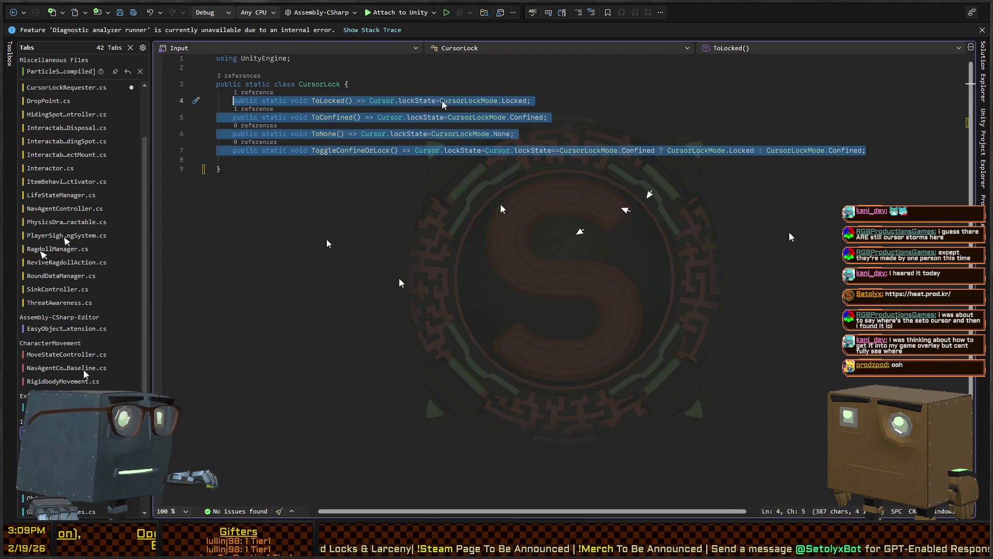
{"action": "key", "text": "ctrl+x"}
{"action": "key", "text": "ctrl+minus"}
{"action": "left_click", "coordinate": [533, 88]}
{"action": "key", "text": "ctrl+v"}
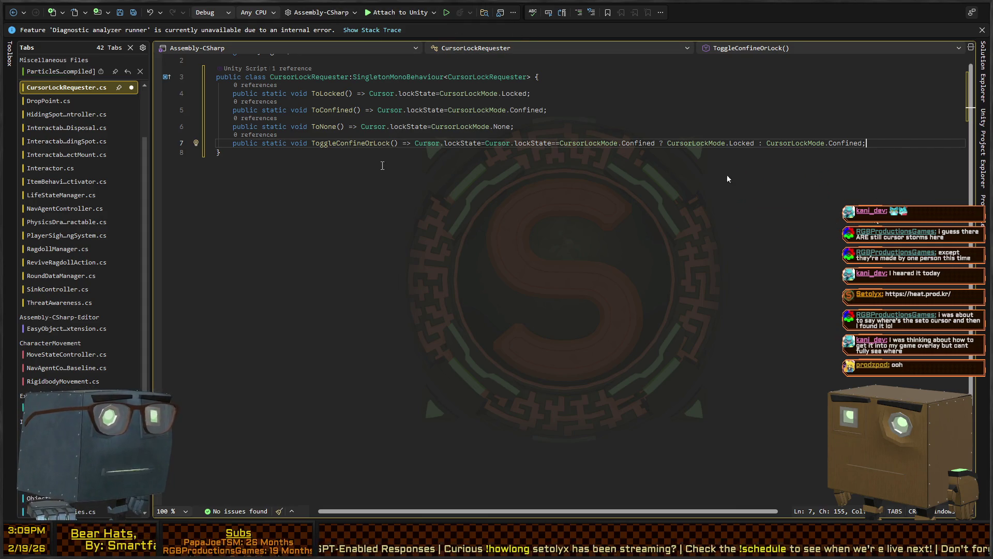
Step: Review the pasted methods' closing brace and return to Unity
{"action": "left_click", "coordinate": [883, 148]}
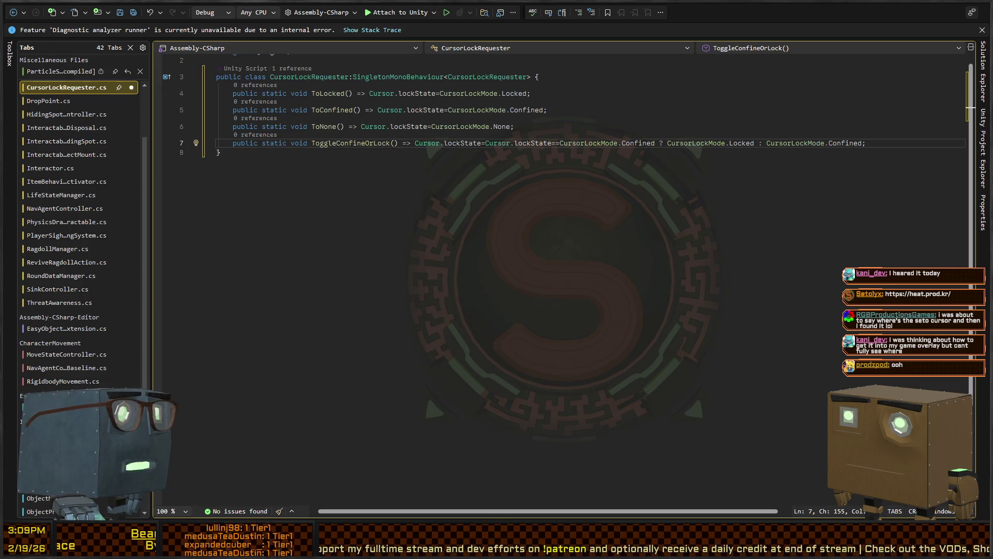
{"action": "left_click", "coordinate": [507, 153]}
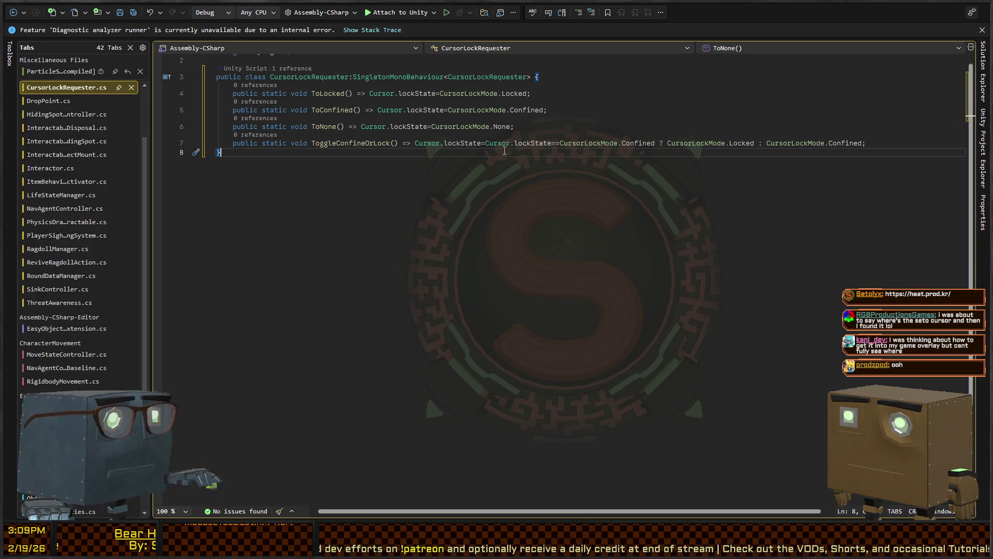
{"action": "key", "text": "alt+Tab"}
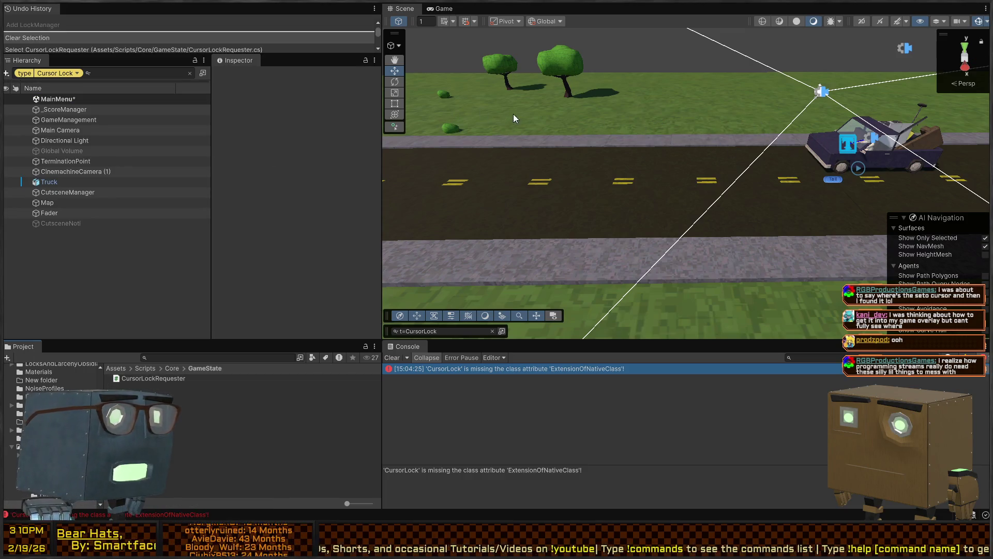
Step: Clear the Hierarchy search, fly the Scene view around the truck, and select the Truck
{"action": "left_click_drag", "start_coordinate": [572, 130], "coordinate": [488, 95]}
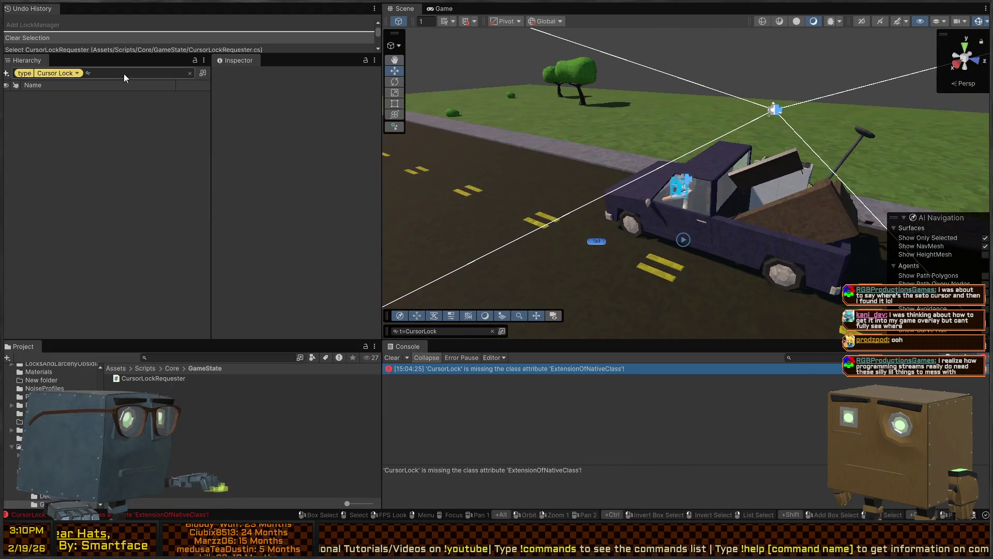
{"action": "left_click", "coordinate": [189, 73]}
{"action": "left_click_drag", "start_coordinate": [646, 124], "coordinate": [680, 116]}
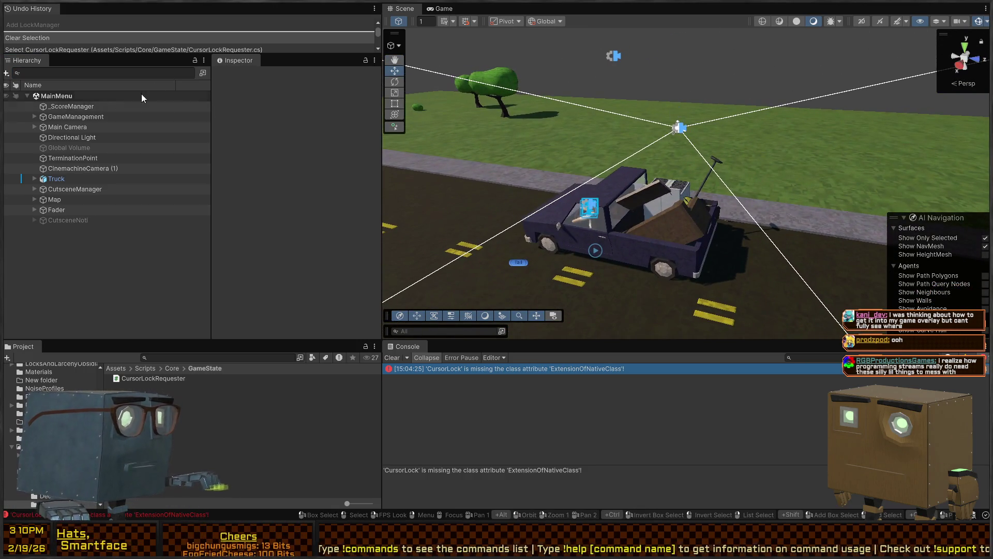
{"action": "key", "text": "w"}
{"action": "key", "text": "s"}
{"action": "key", "text": "d"}
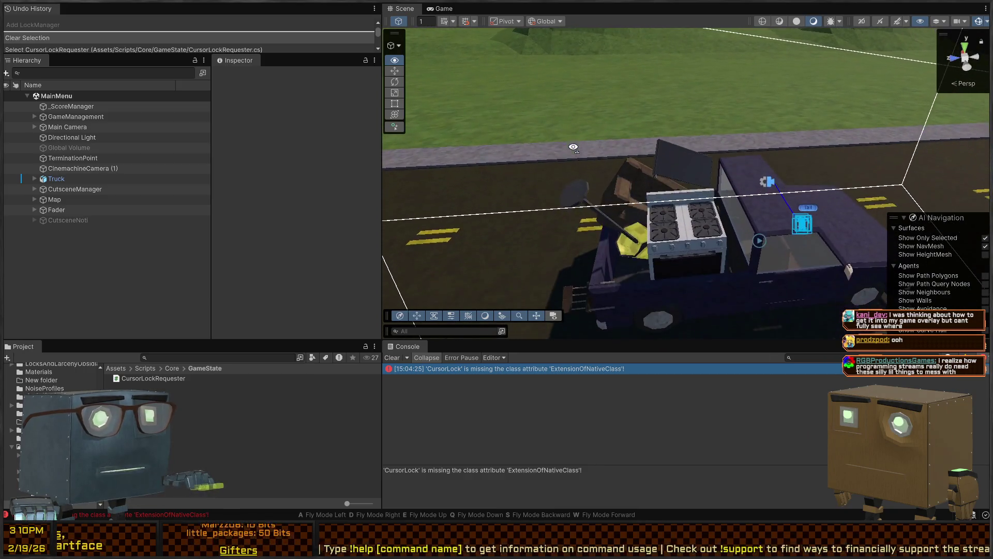
{"action": "right_click", "coordinate": [438, 175]}
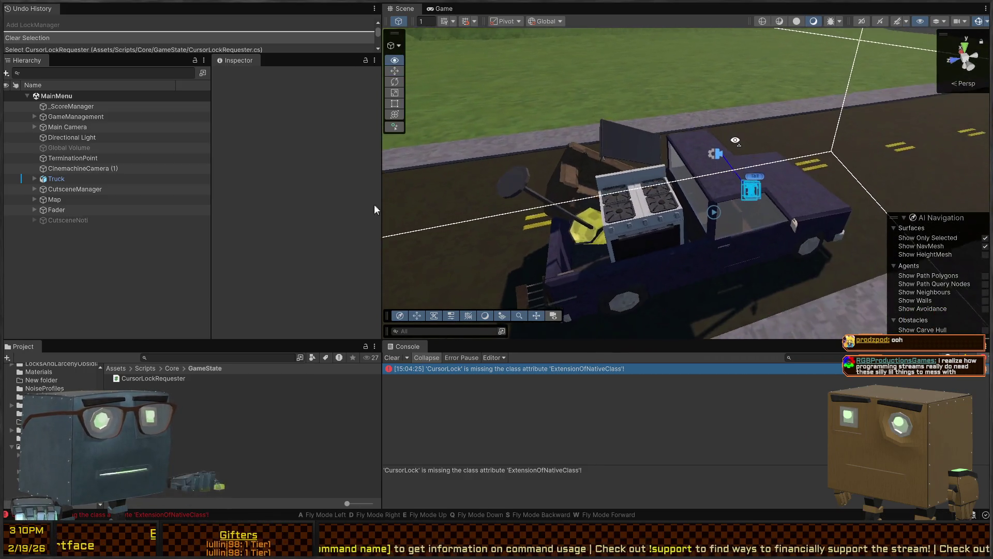
{"action": "key", "text": "s"}
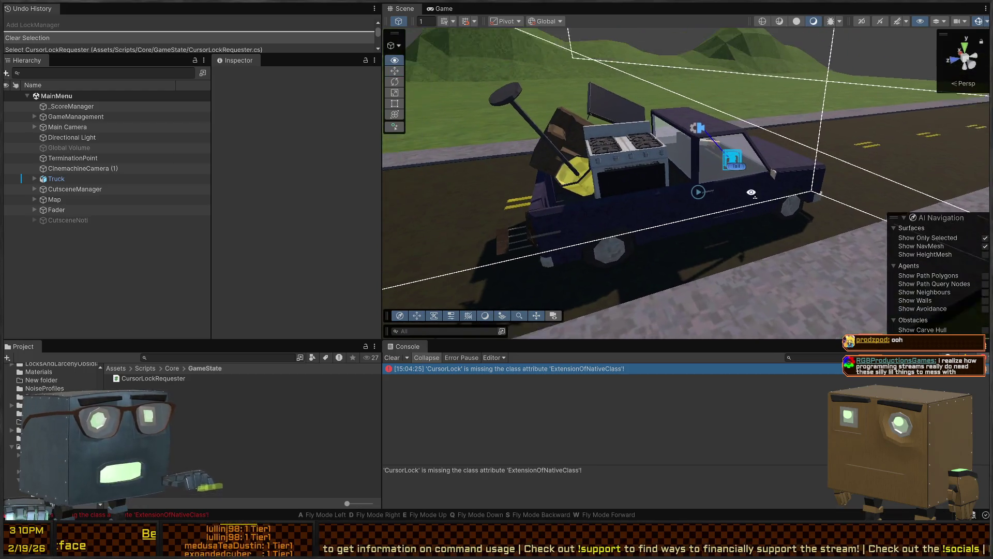
{"action": "left_click", "coordinate": [799, 182]}
Step: Fly the Scene view around the truck's cab and side
{"action": "right_click", "coordinate": [799, 182]}
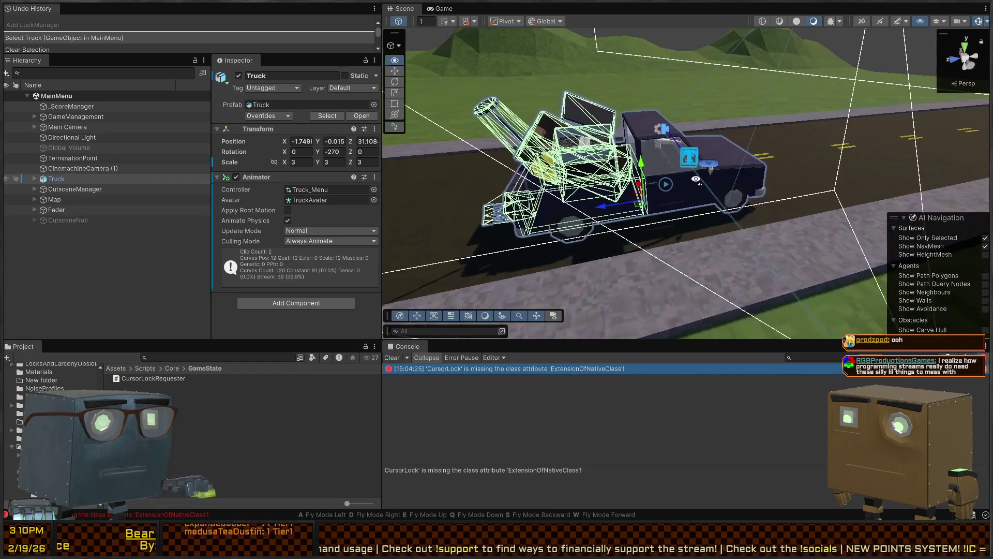
{"action": "key", "text": "d"}
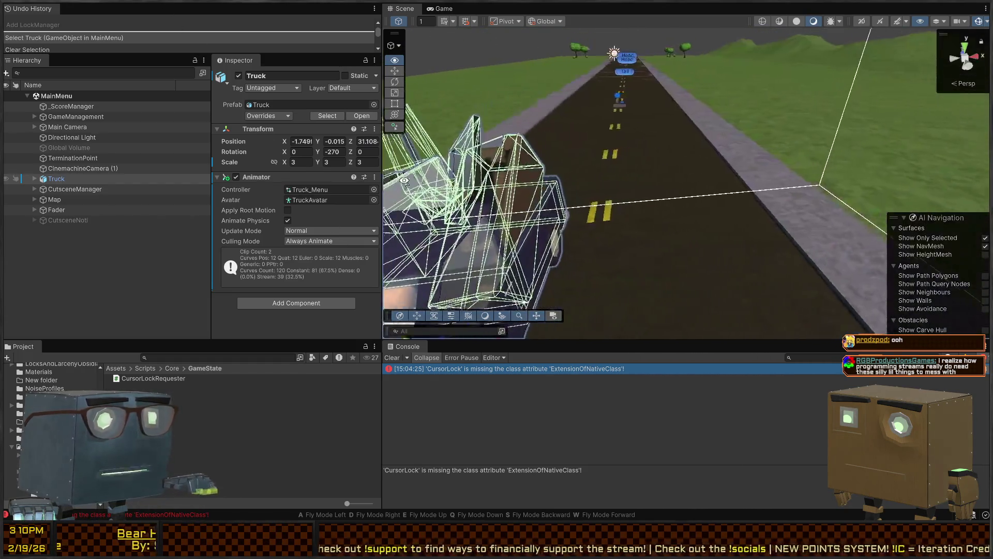
{"action": "key", "text": "w"}
{"action": "right_click", "coordinate": [662, 155]}
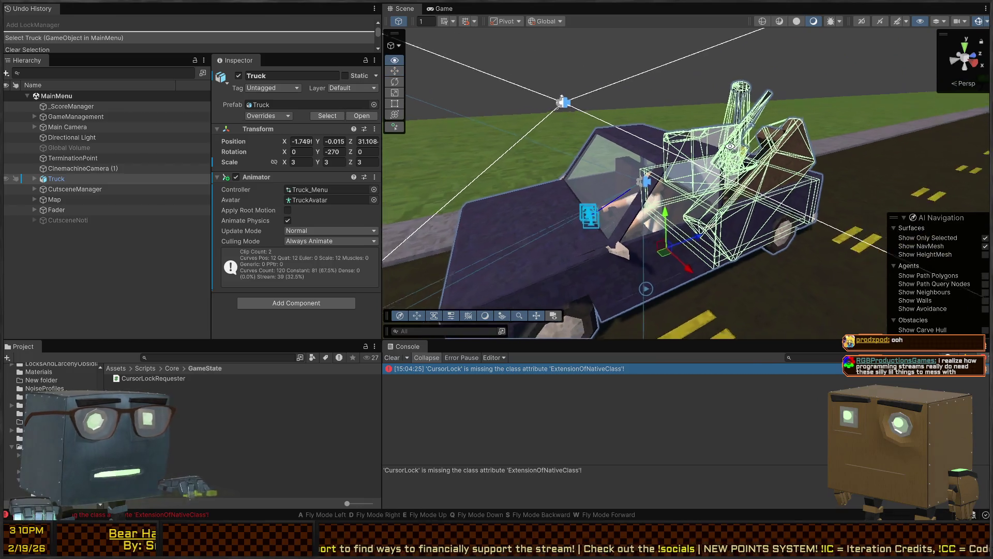
{"action": "key", "text": "w"}
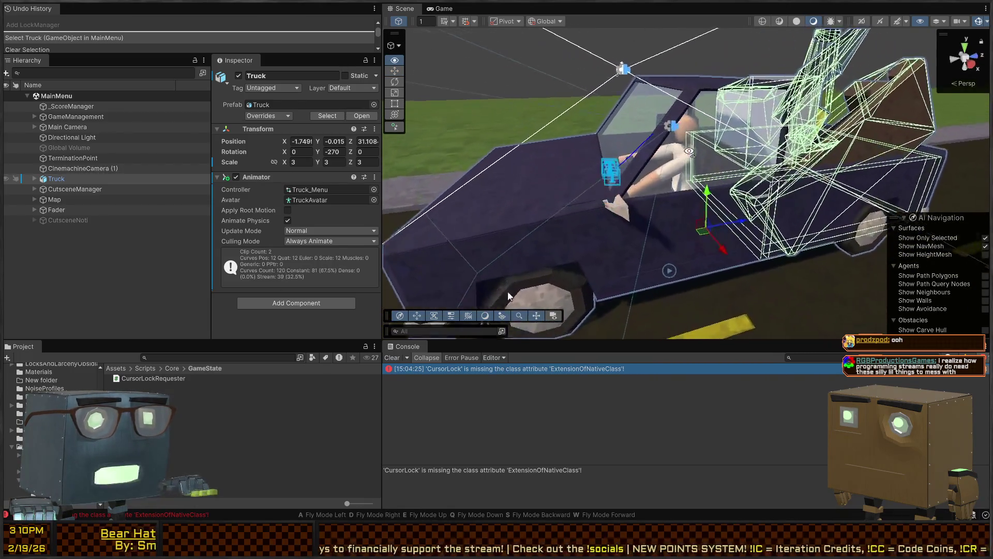
{"action": "right_click", "coordinate": [619, 165]}
{"action": "key", "text": "s"}
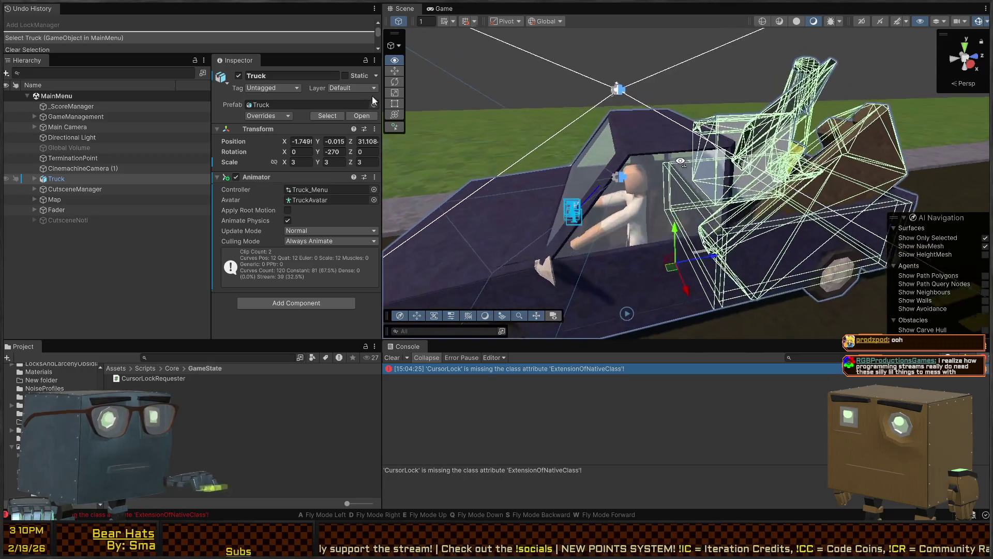
{"action": "key", "text": "w"}
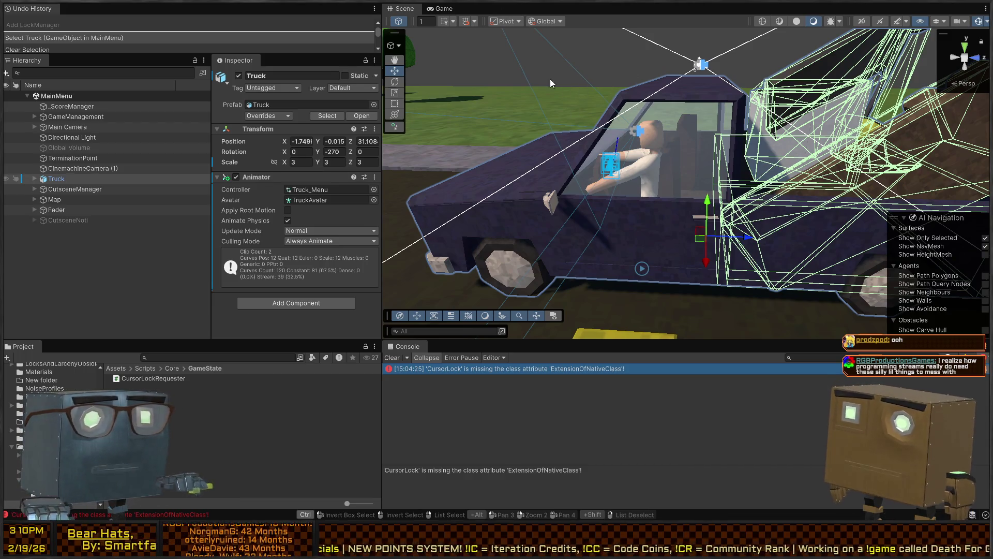
{"action": "right_click", "coordinate": [704, 121]}
{"action": "key", "text": "s"}
{"action": "key", "text": "w"}
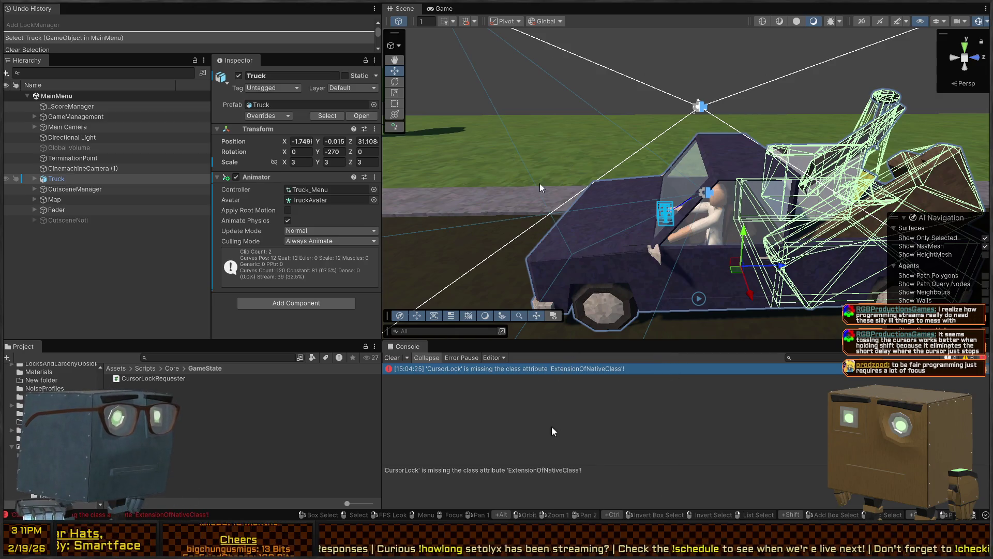
Step: Swing the view behind the truck, over its cargo, then back off to see it whole
{"action": "right_click", "coordinate": [646, 179]}
{"action": "key", "text": "s"}
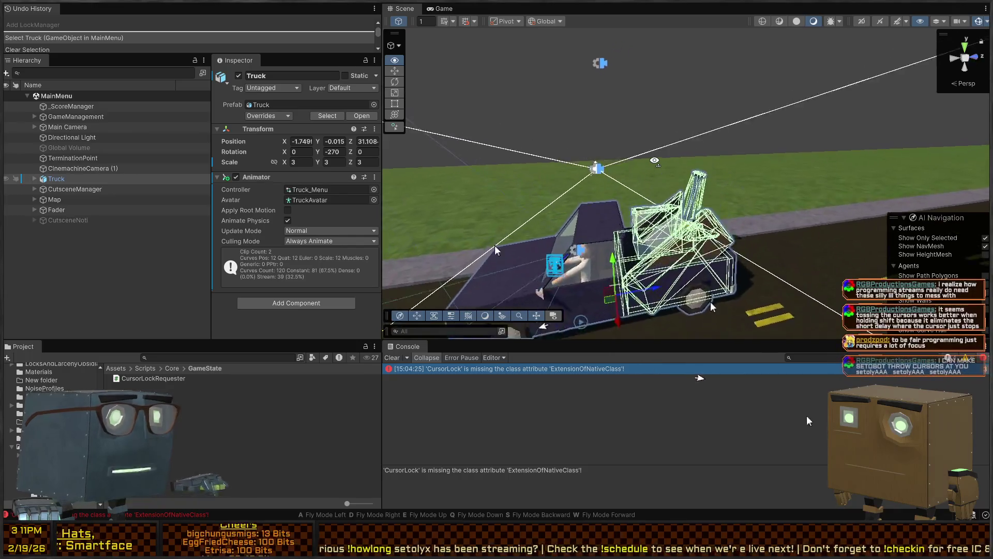
{"action": "key", "text": "w"}
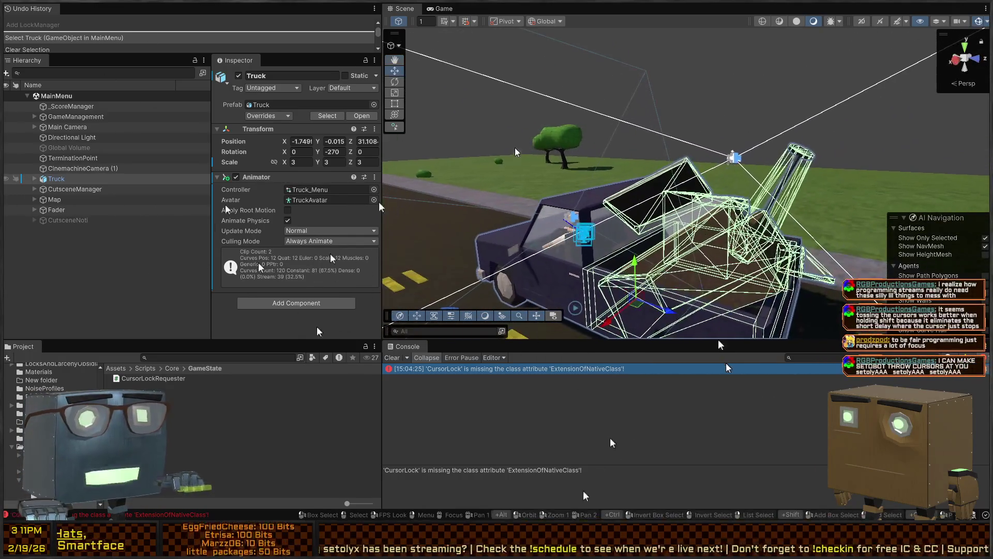
{"action": "right_click", "coordinate": [623, 254]}
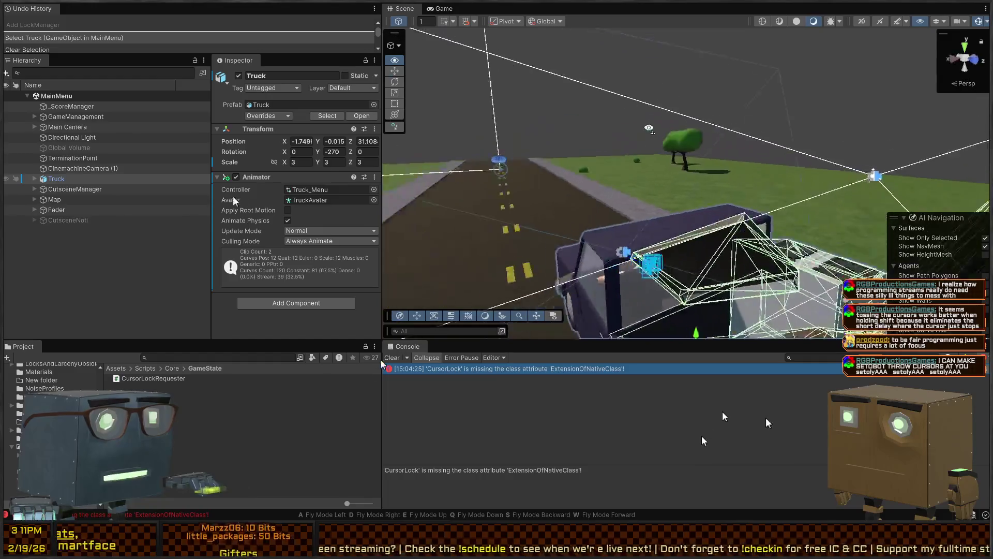
{"action": "key", "text": "s"}
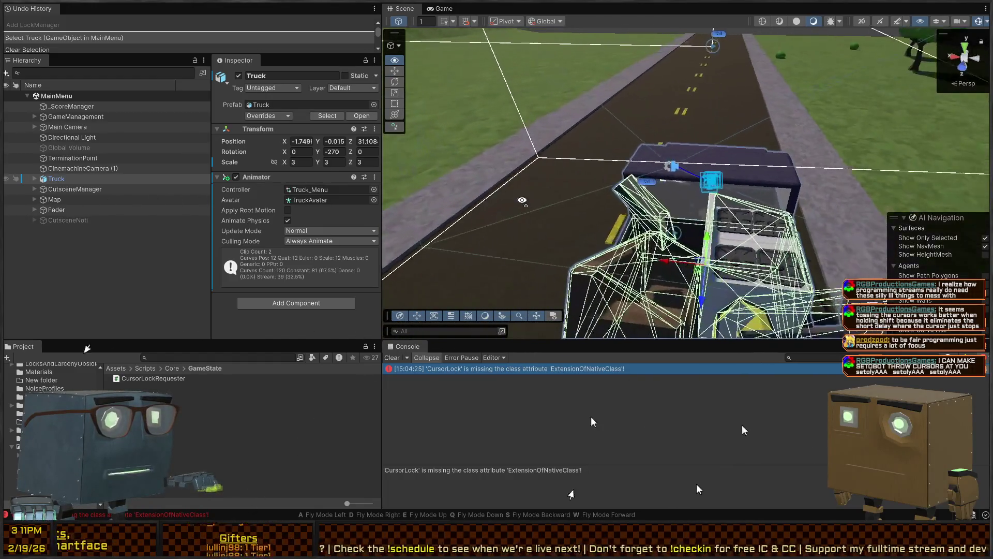
{"action": "key", "text": "a"}
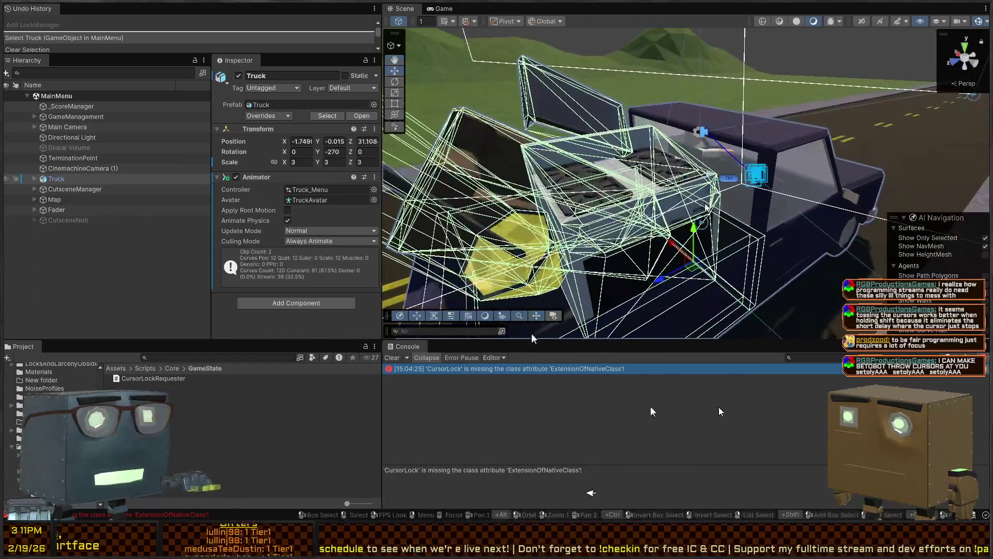
{"action": "key", "text": "w"}
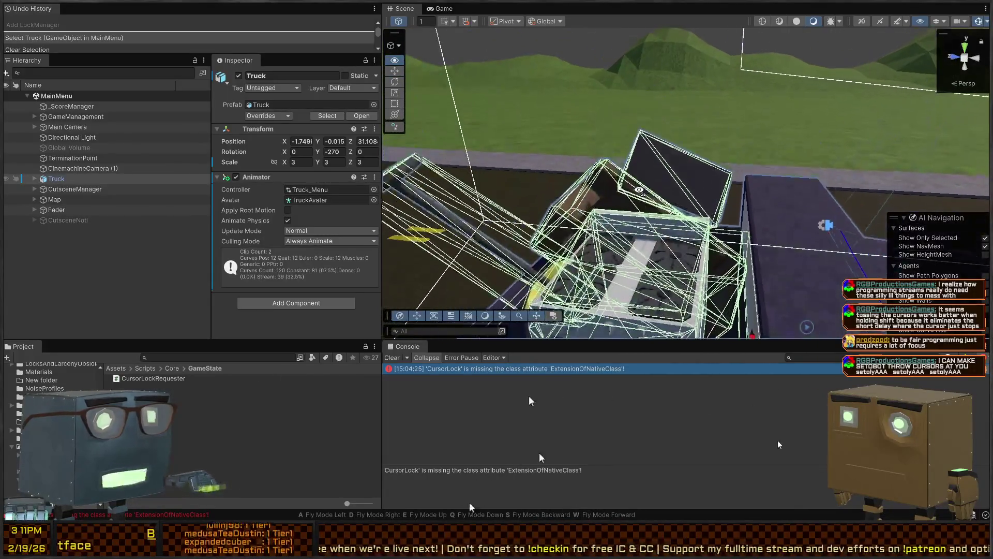
{"action": "key", "text": "s"}
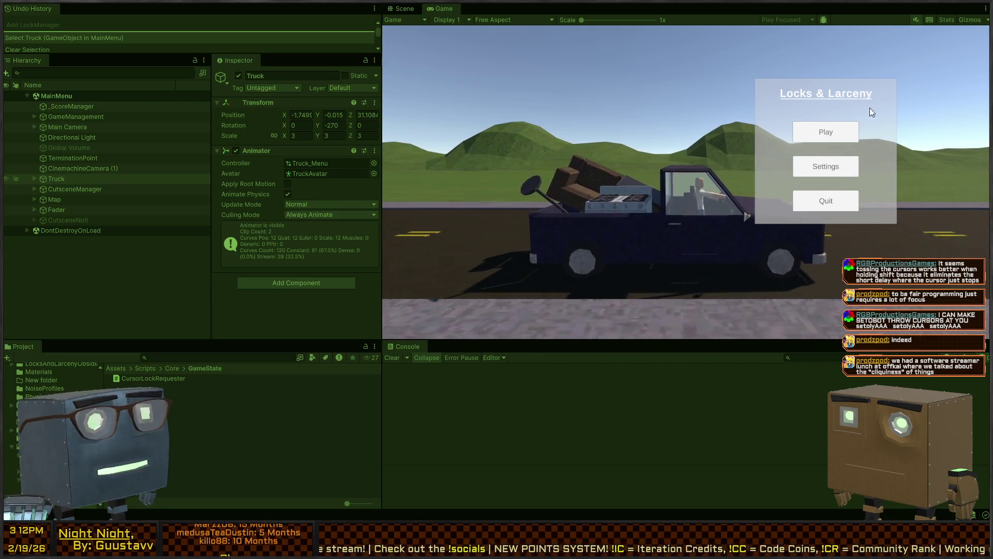
Step: Start the game and choose Wesley's mission in the phone's Thief Chat, dismissing the briefing
{"action": "left_click", "coordinate": [827, 131]}
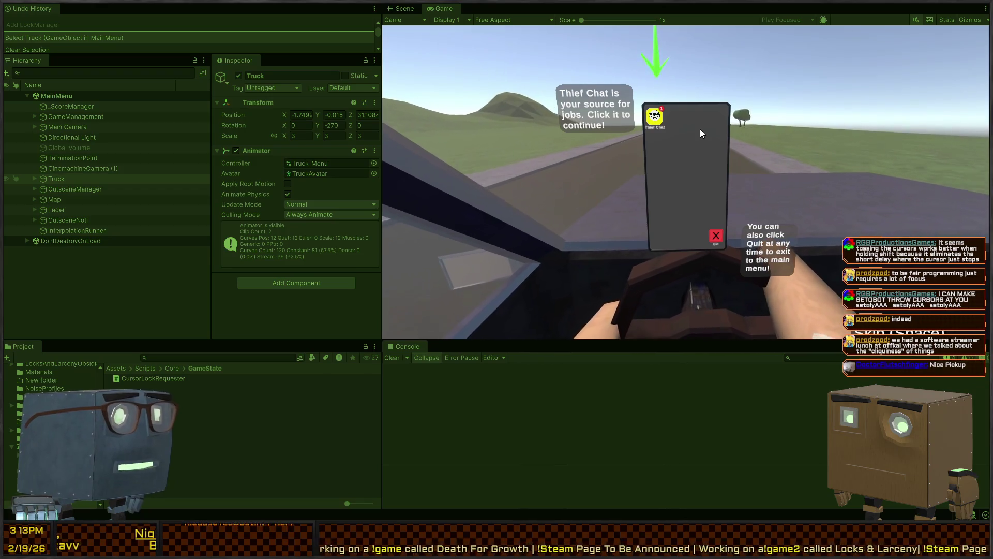
{"action": "left_click", "coordinate": [655, 118]}
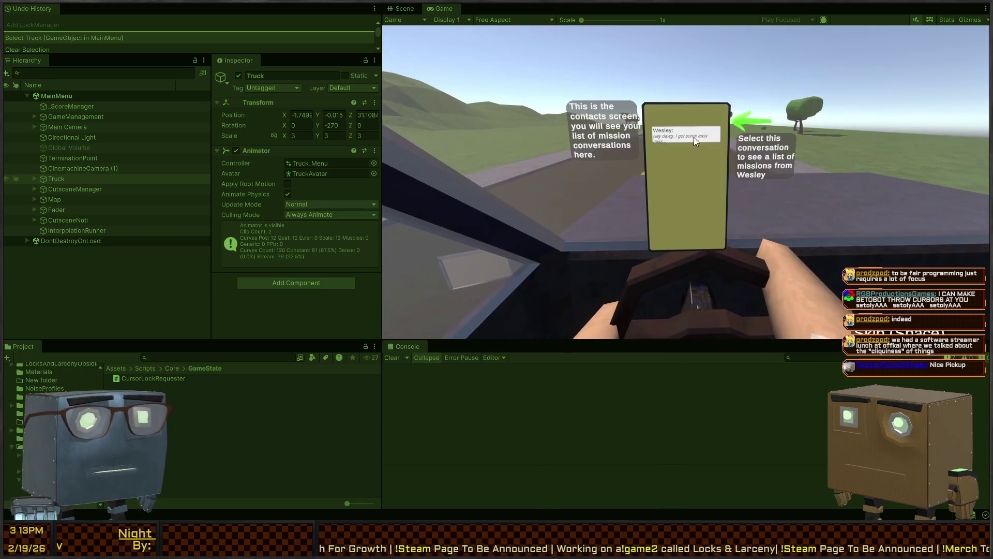
{"action": "left_click", "coordinate": [692, 132]}
{"action": "left_click", "coordinate": [684, 134]}
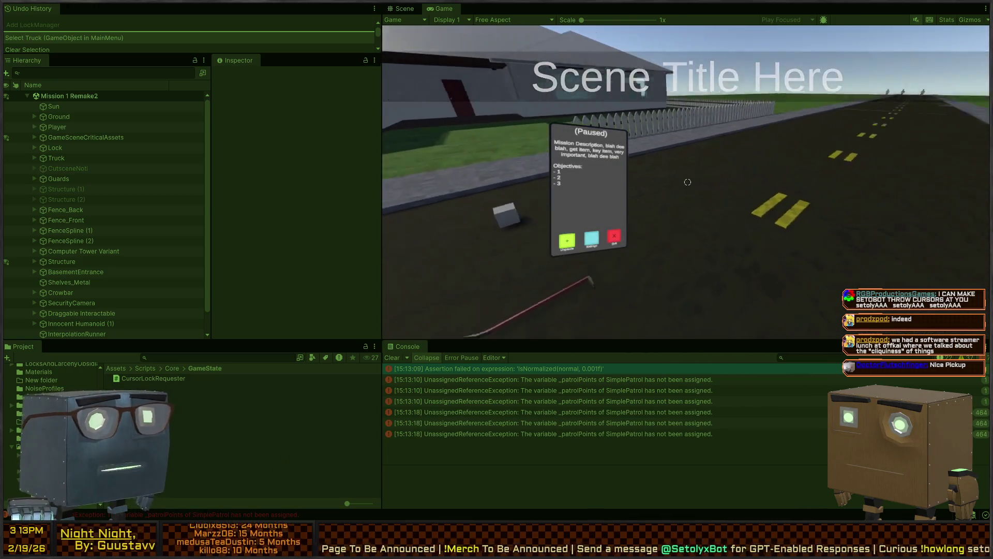
{"action": "key", "text": "Escape"}
Step: Walk across the road into the house, open the red door and step through, then switch to the Scene view
{"action": "key", "text": "w"}
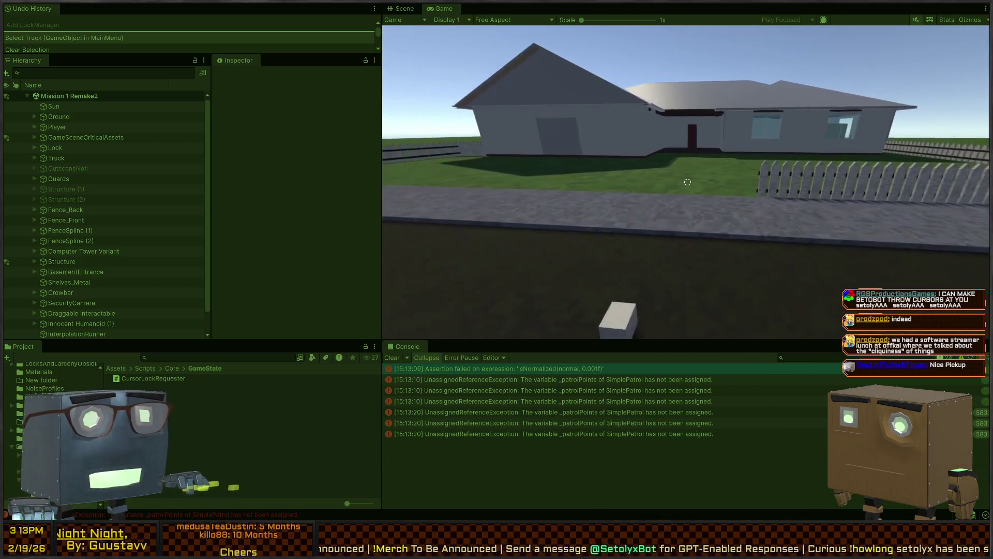
{"action": "key", "text": "w"}
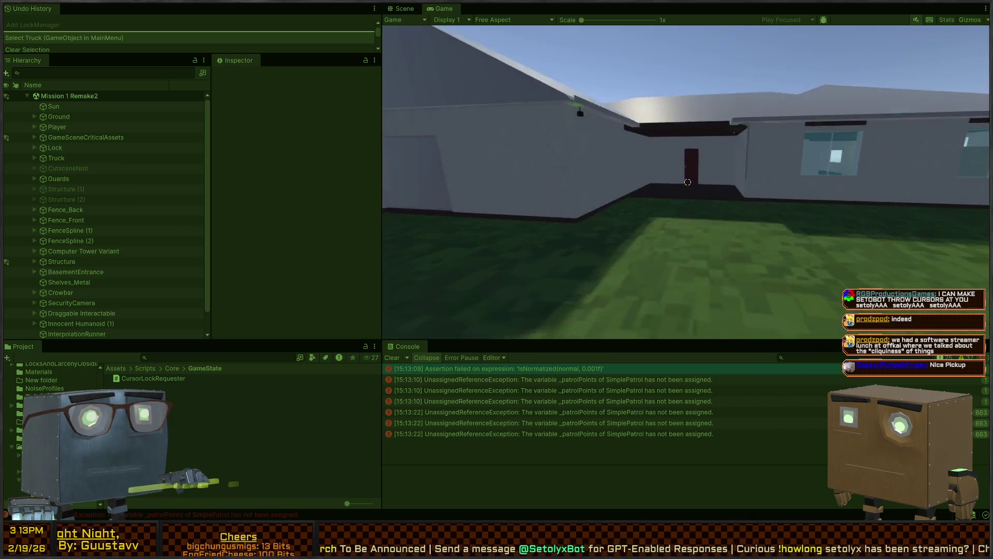
{"action": "key", "text": "w"}
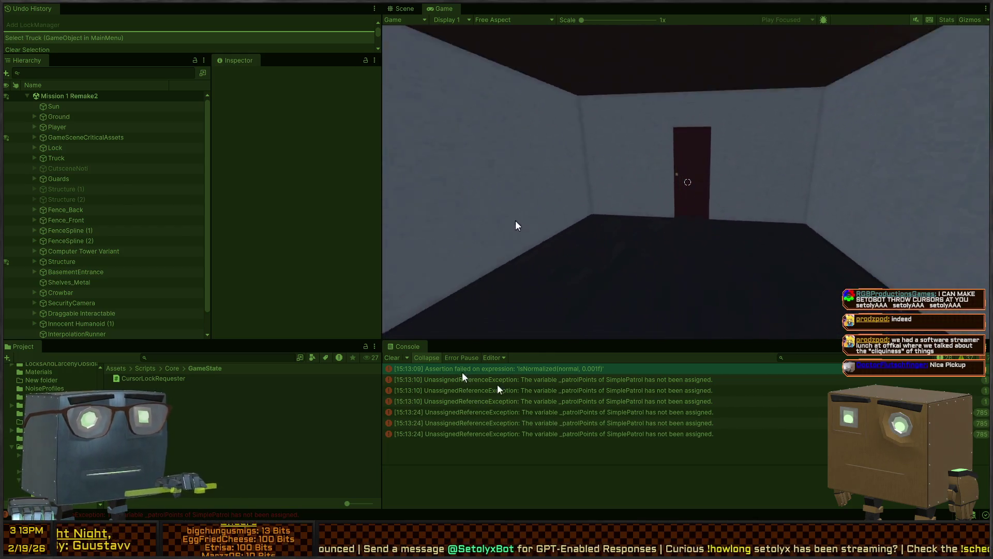
{"action": "key", "text": "f"}
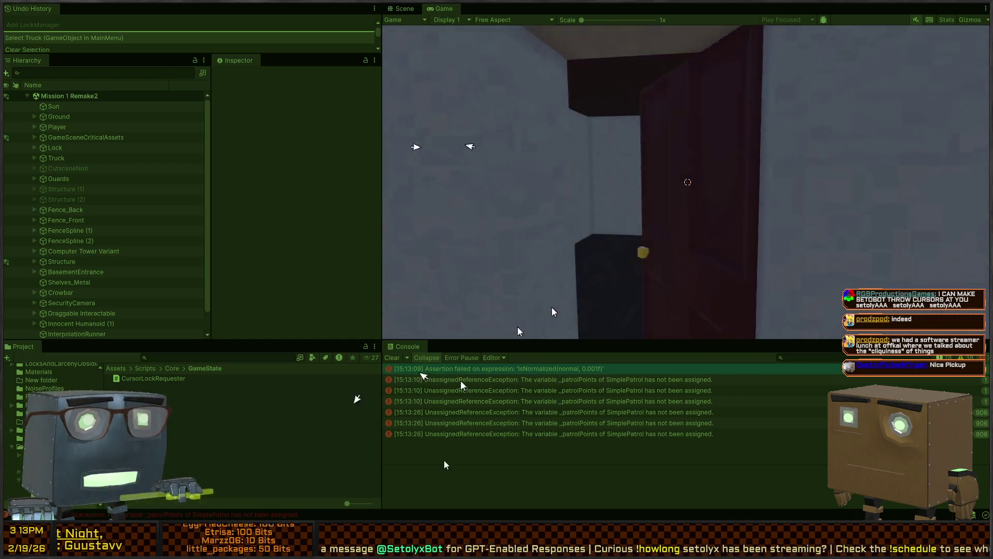
{"action": "key", "text": "w"}
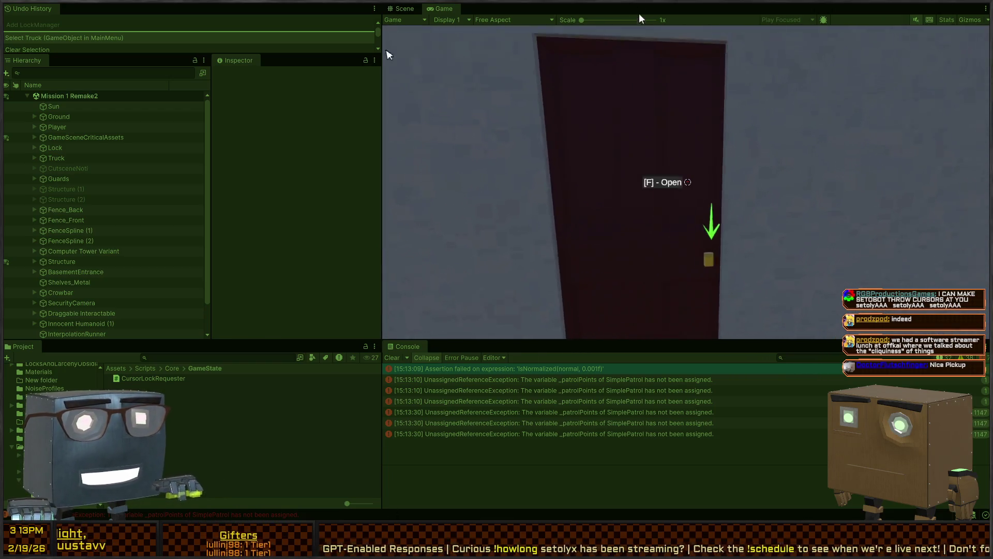
{"action": "key", "text": "ctrl+1"}
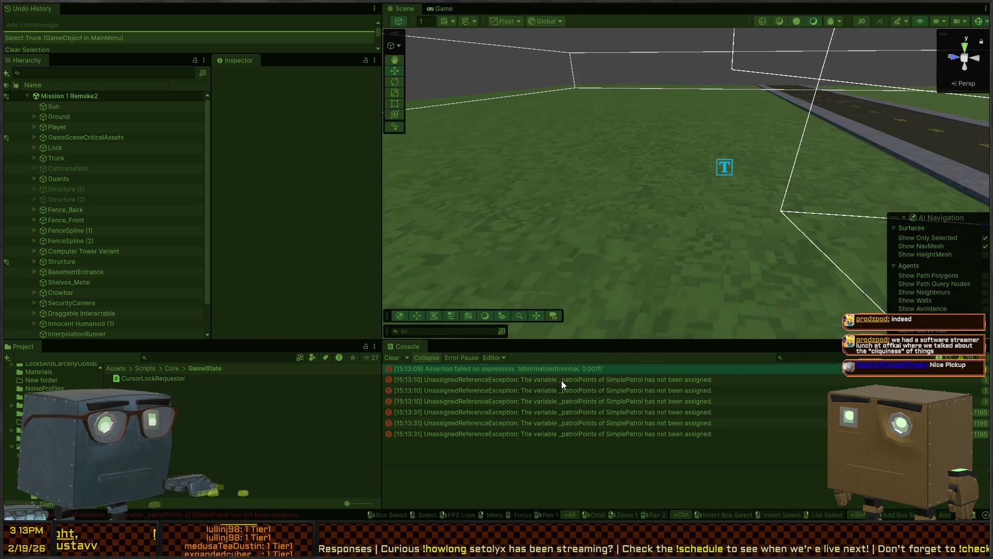
Step: Show the SimplePatrol _patrolPoints error's stack trace and fly the Scene camera over the truck and house rooms
{"action": "left_click", "coordinate": [561, 380]}
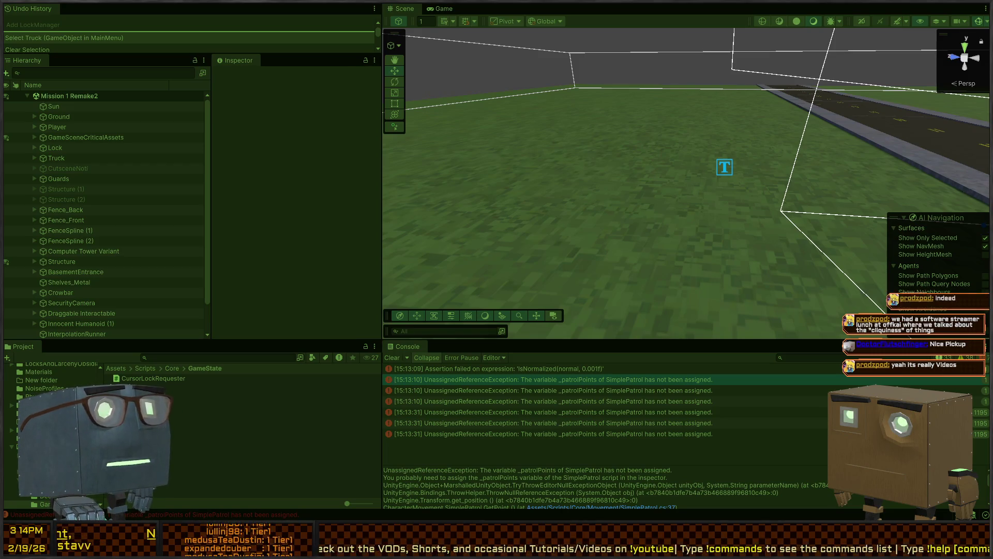
{"action": "mouse_move", "coordinate": [649, 169]}
{"action": "left_mouse_down"}
{"action": "mouse_move", "coordinate": [893, 119]}
{"action": "mouse_move", "coordinate": [799, 122]}
{"action": "left_mouse_up"}
{"action": "key", "text": "w"}
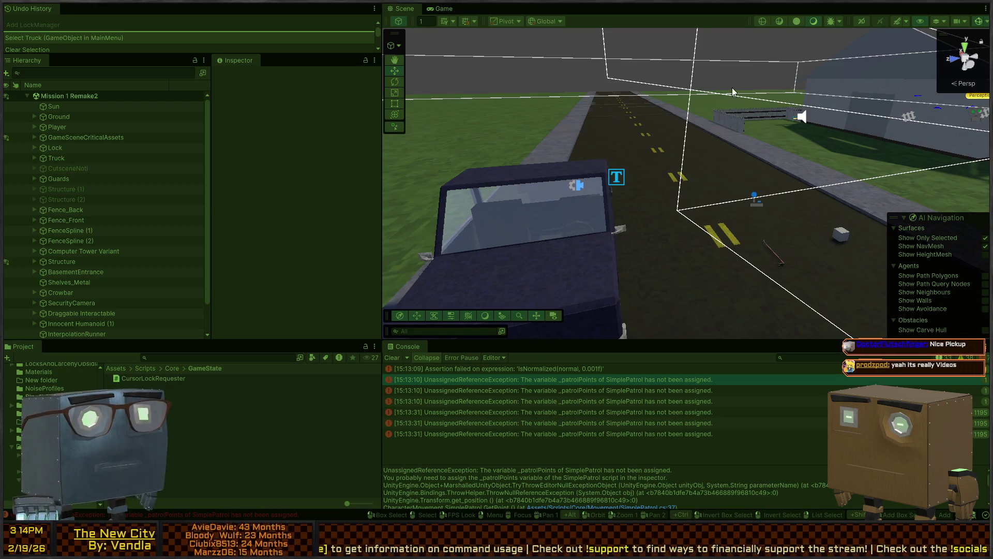
{"action": "right_click", "coordinate": [587, 124]}
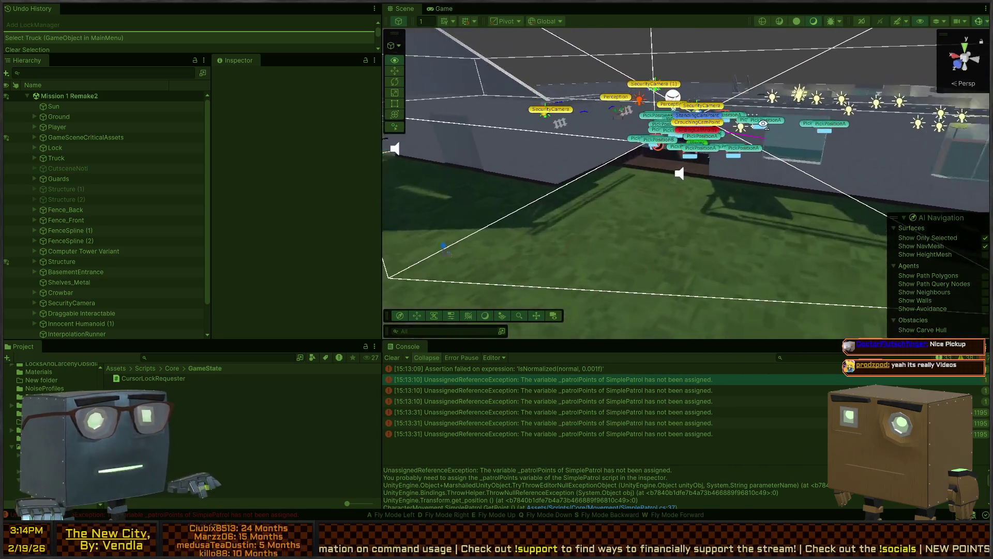
{"action": "key", "text": "w"}
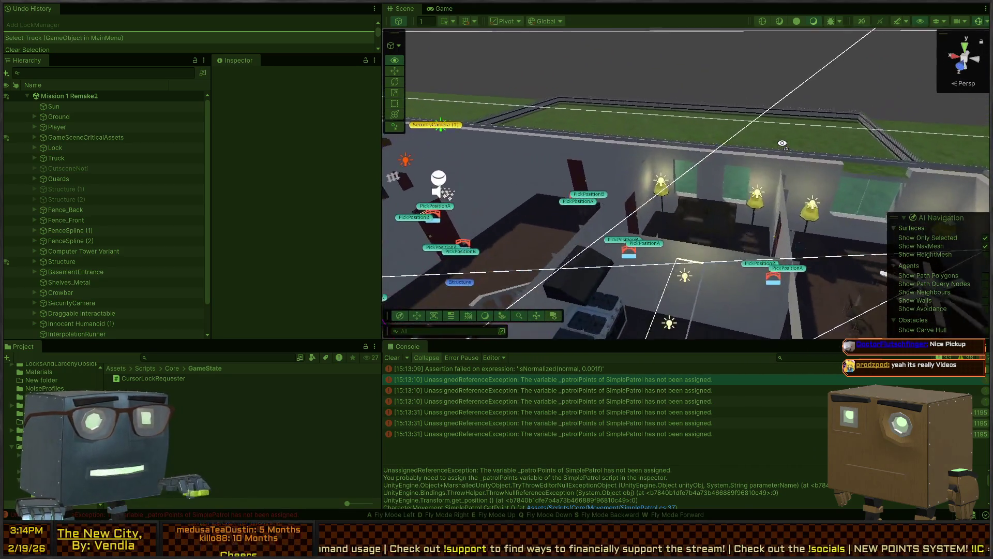
{"action": "key", "text": "w"}
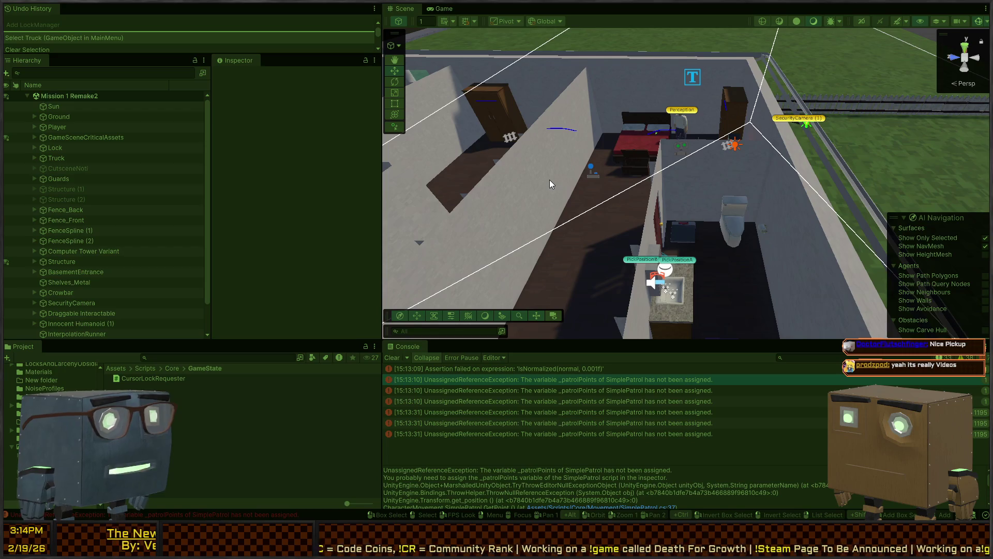
{"action": "mouse_move", "coordinate": [674, 196]}
{"action": "left_mouse_down"}
{"action": "mouse_move", "coordinate": [424, 187]}
{"action": "mouse_move", "coordinate": [326, 170]}
{"action": "mouse_move", "coordinate": [446, 170]}
{"action": "mouse_move", "coordinate": [972, 110]}
{"action": "mouse_move", "coordinate": [751, 136]}
{"action": "mouse_move", "coordinate": [550, 176]}
{"action": "left_mouse_up"}
{"action": "key", "text": "ctrl+2"}
Step: Walk the player through the dark door, across the lawn onto the road by the truck, and stop play mode
{"action": "left_click", "coordinate": [483, 185]}
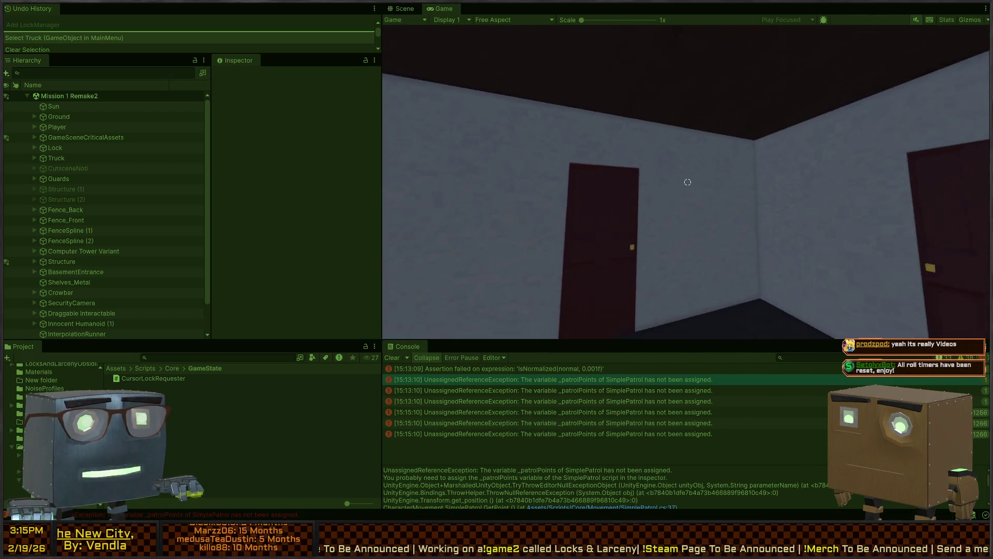
{"action": "key", "text": "w"}
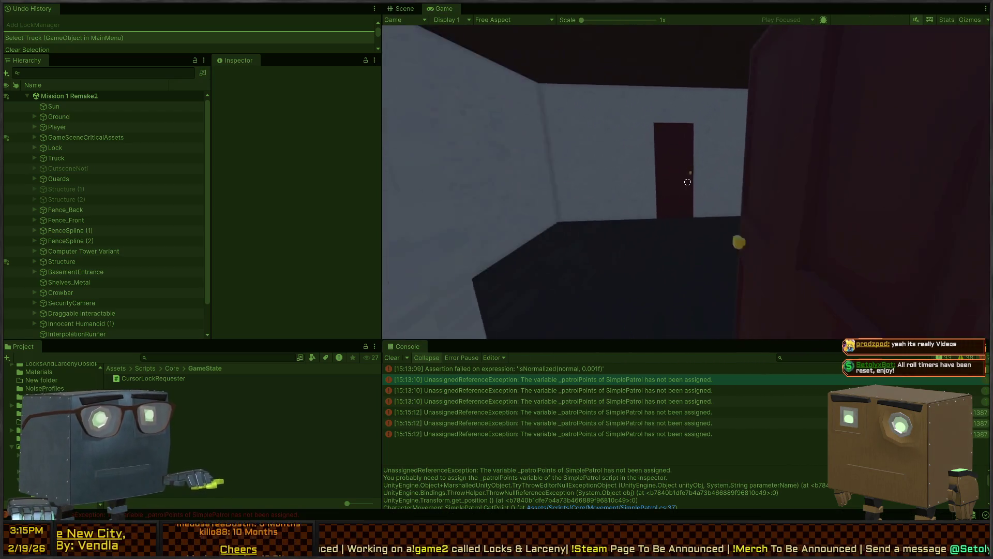
{"action": "key", "text": "f"}
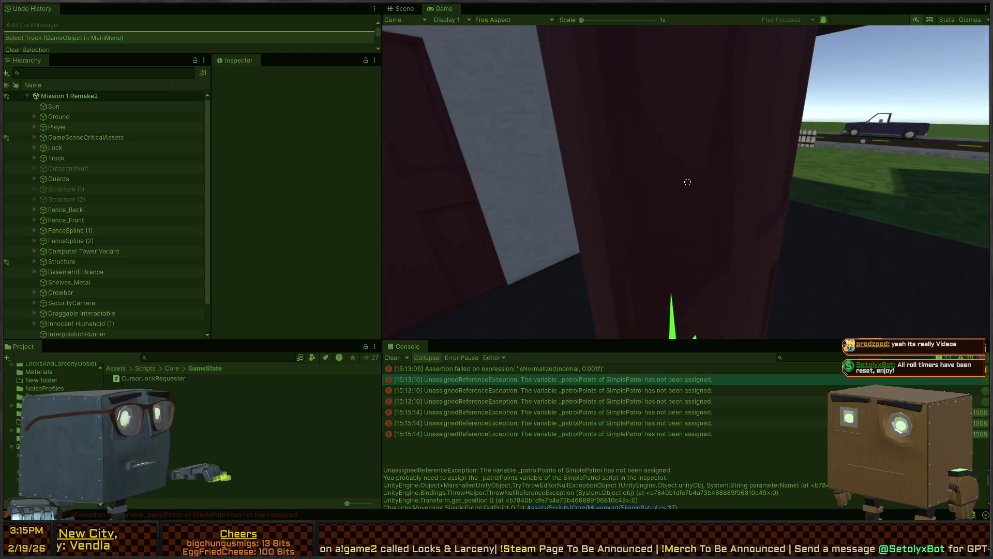
{"action": "key", "text": "w"}
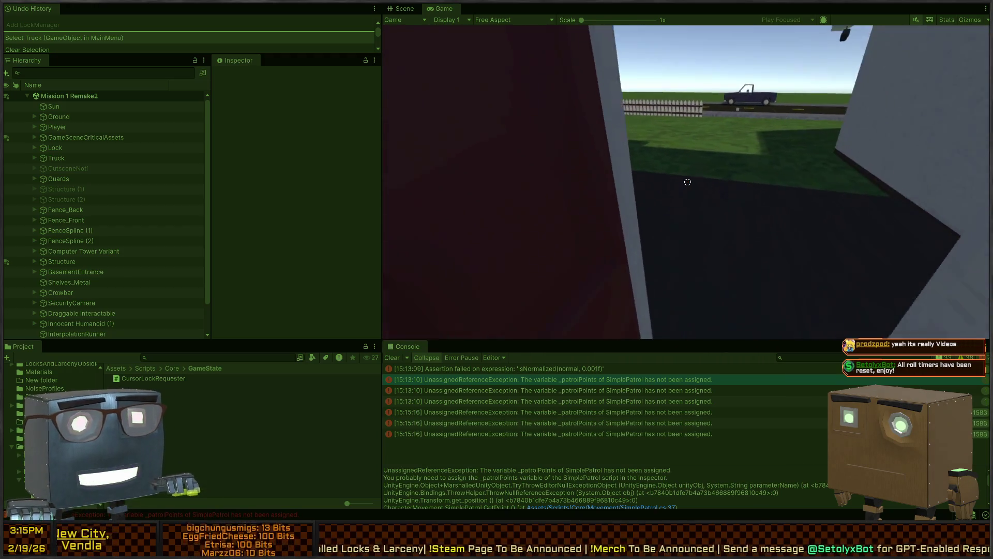
{"action": "key", "text": "w"}
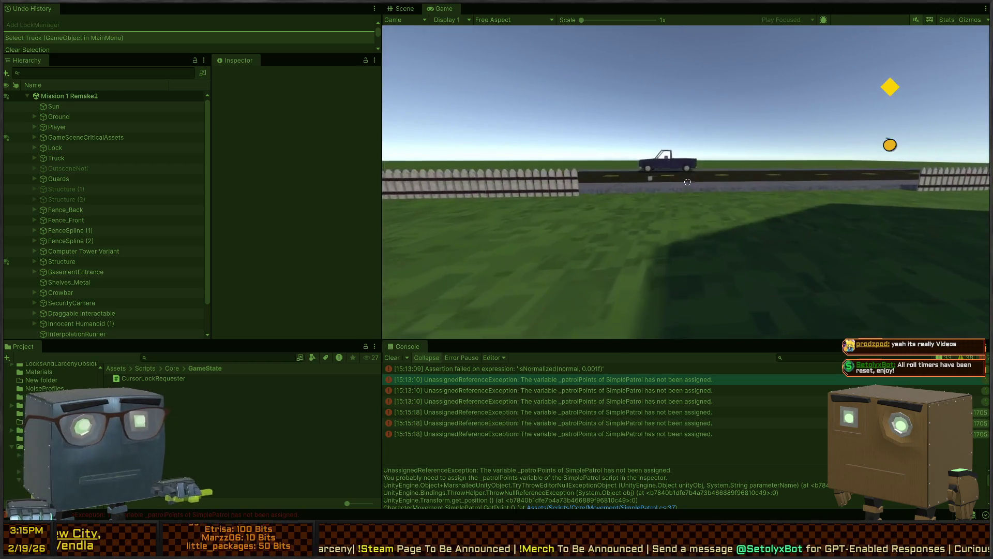
{"action": "key", "text": "w"}
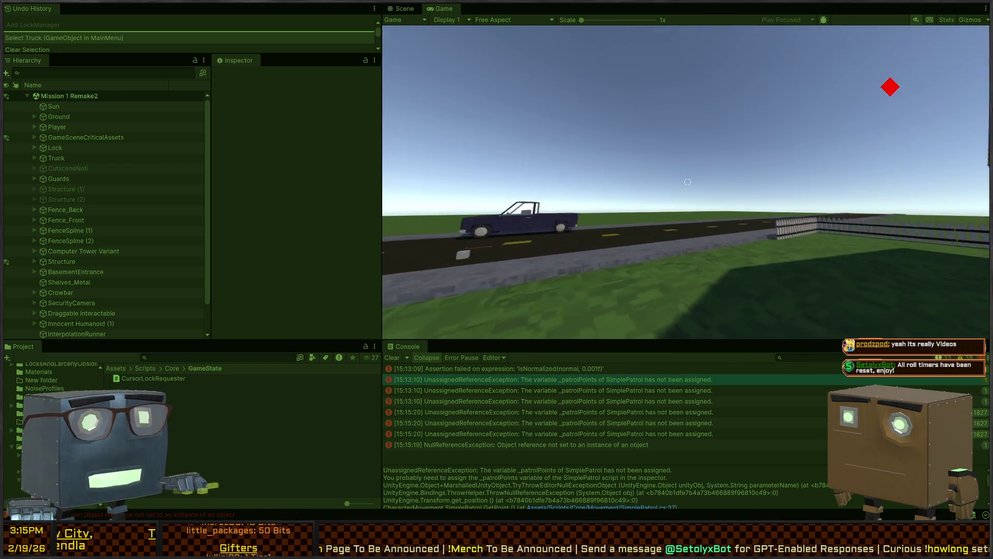
{"action": "key", "text": "w"}
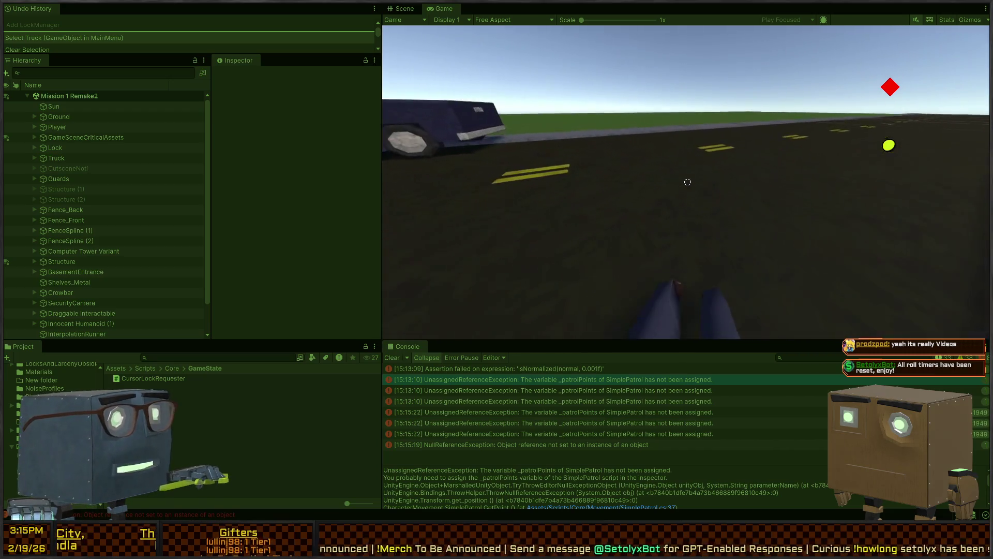
{"action": "key", "text": "w"}
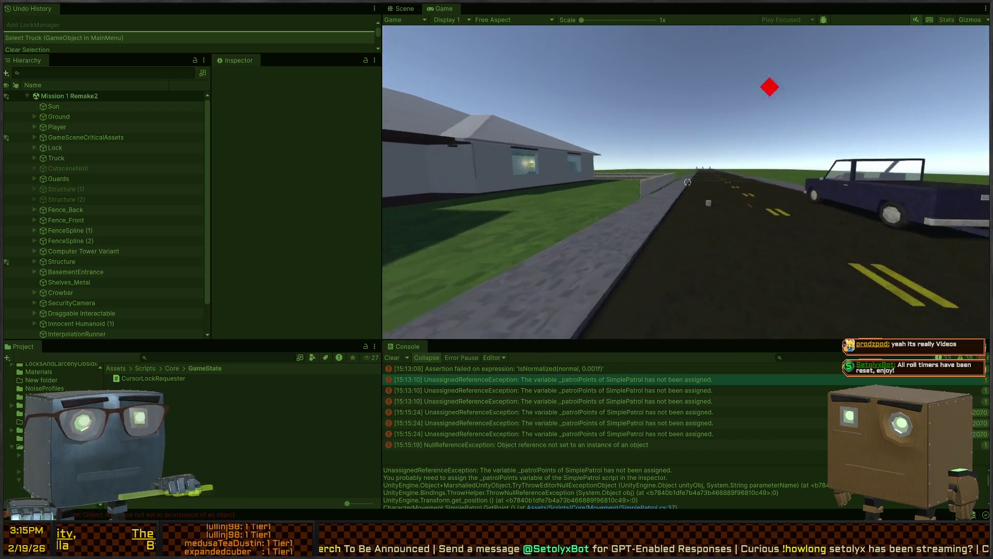
{"action": "key", "text": "w"}
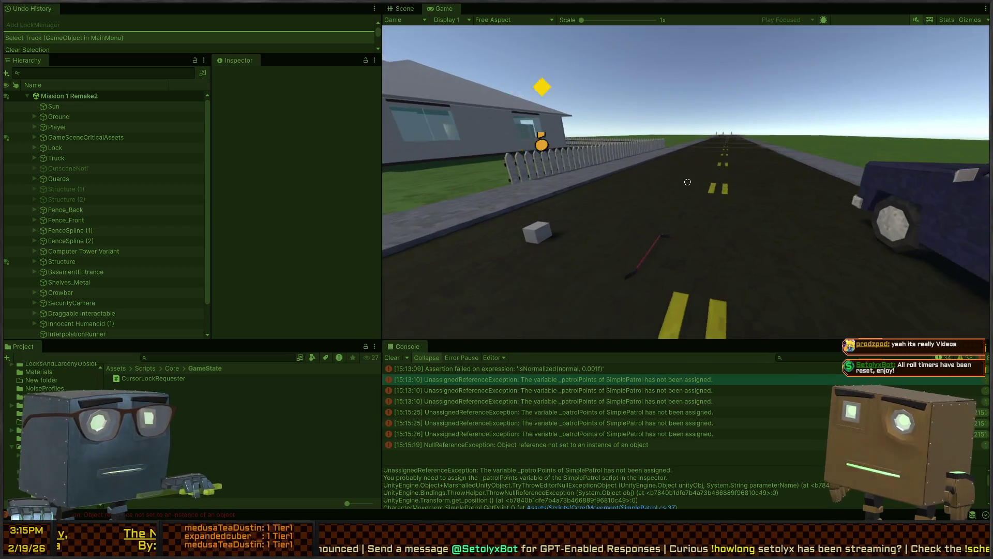
{"action": "key", "text": "ctrl+p"}
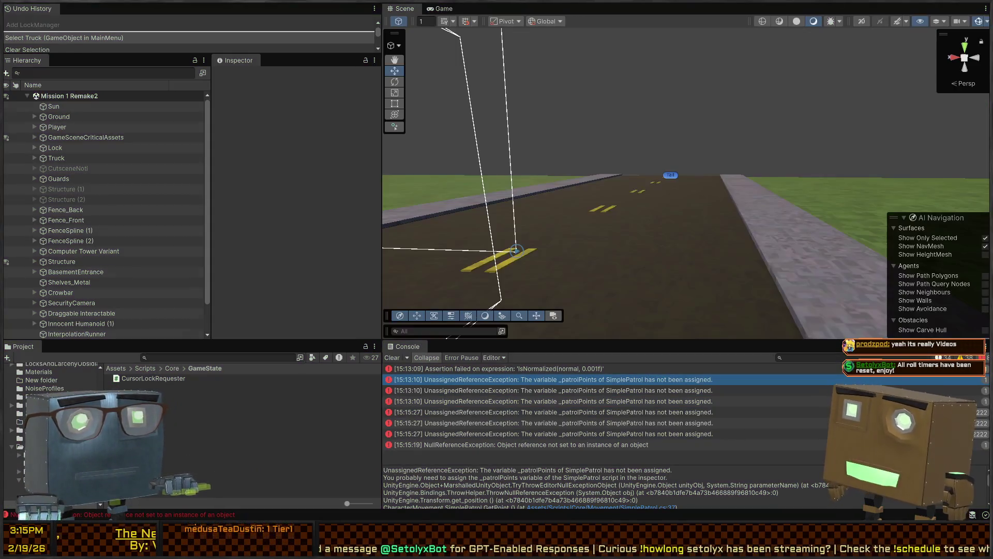
Step: Compare the 15:13:10 and 15:15:27 _patrolPoints errors in the Console while viewing the truck
{"action": "mouse_move", "coordinate": [637, 147]}
{"action": "left_mouse_down"}
{"action": "mouse_move", "coordinate": [896, 174]}
{"action": "mouse_move", "coordinate": [473, 207]}
{"action": "mouse_move", "coordinate": [481, 212]}
{"action": "left_mouse_up"}
{"action": "key", "text": "w"}
{"action": "left_click", "coordinate": [638, 390]}
{"action": "left_click", "coordinate": [628, 404]}
{"action": "left_click", "coordinate": [621, 392]}
{"action": "left_click", "coordinate": [587, 423]}
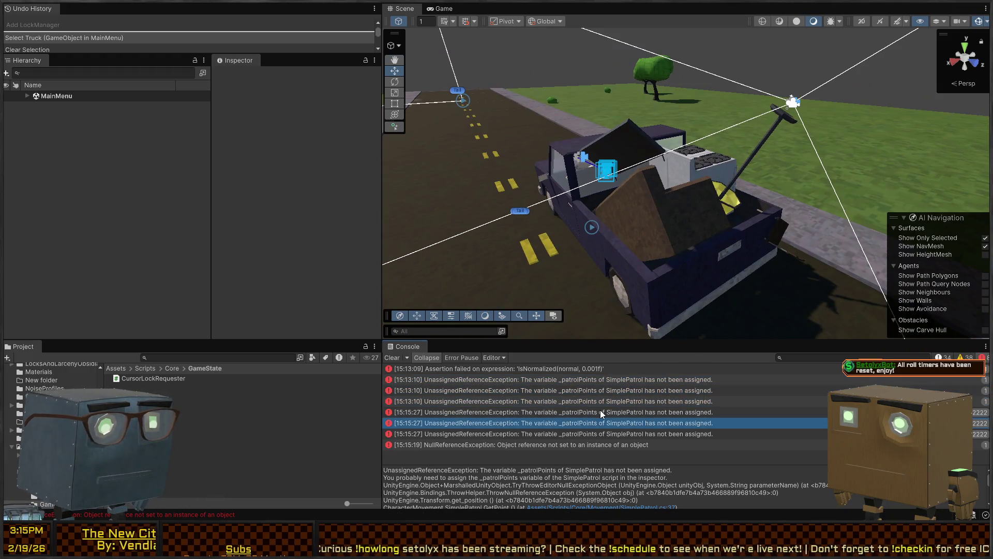
{"action": "left_click", "coordinate": [601, 414]}
{"action": "left_click", "coordinate": [609, 381]}
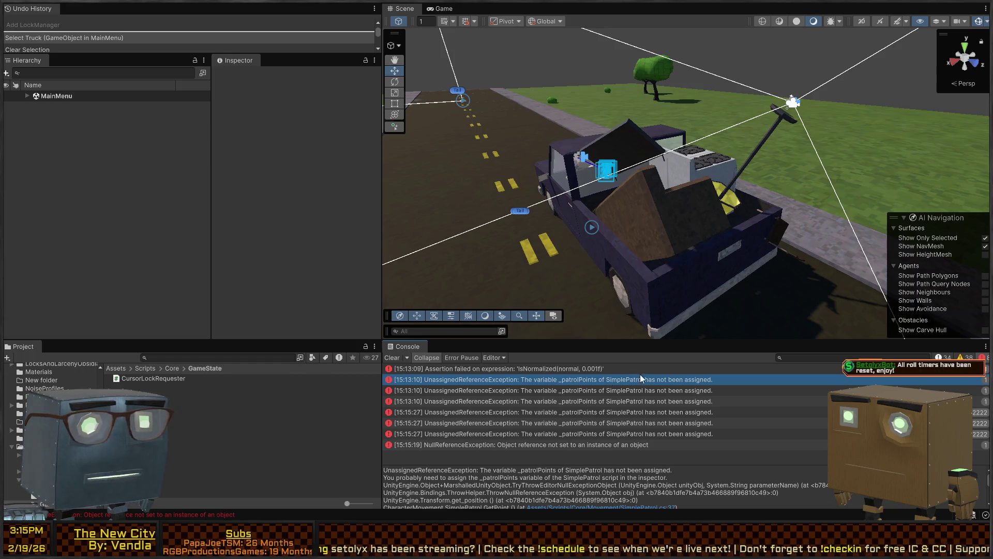
{"action": "left_click_drag", "start_coordinate": [630, 219], "coordinate": [437, 179]}
Step: Enter play mode, start the game, skip the truck cutscene and open the contact's mission conversation
{"action": "key", "text": "ctrl+p"}
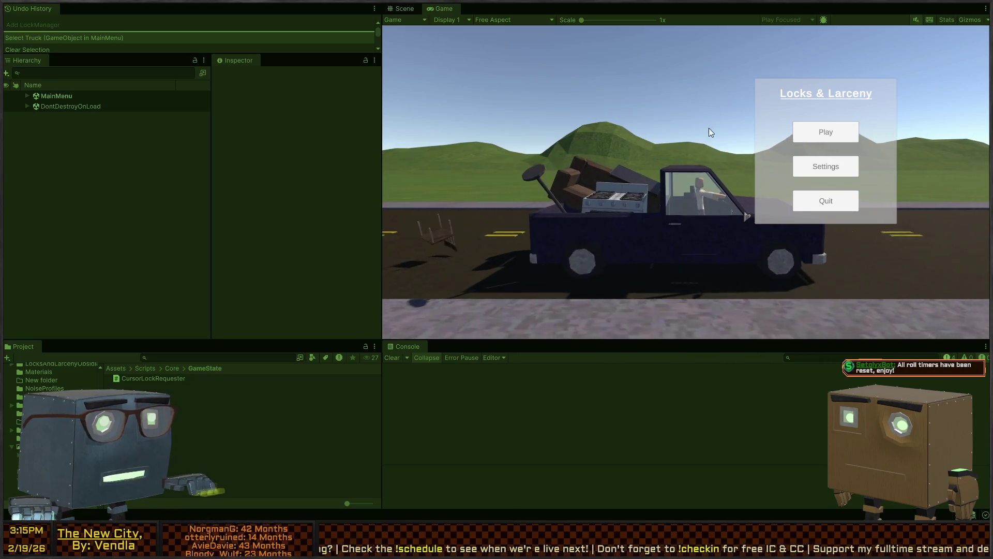
{"action": "left_click", "coordinate": [839, 132]}
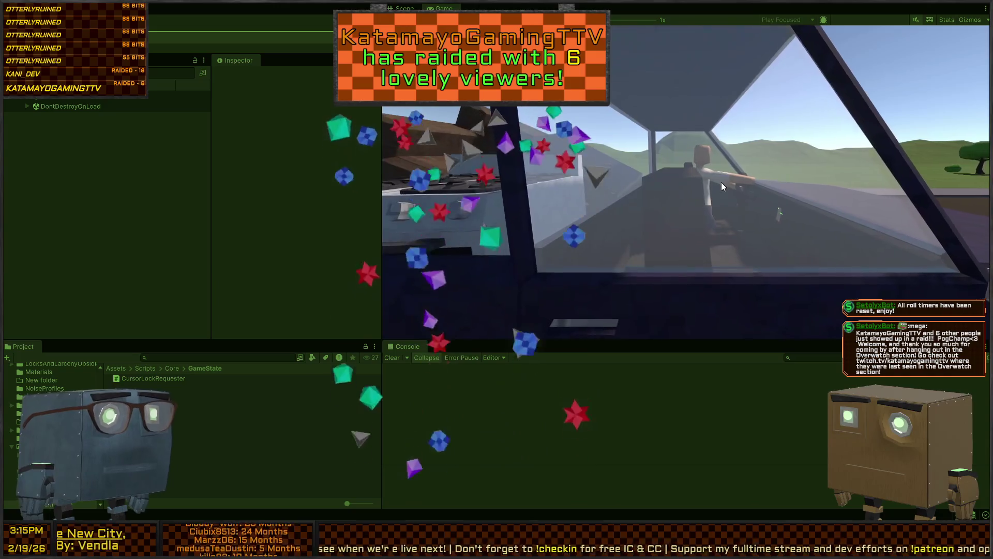
{"action": "key", "text": "space"}
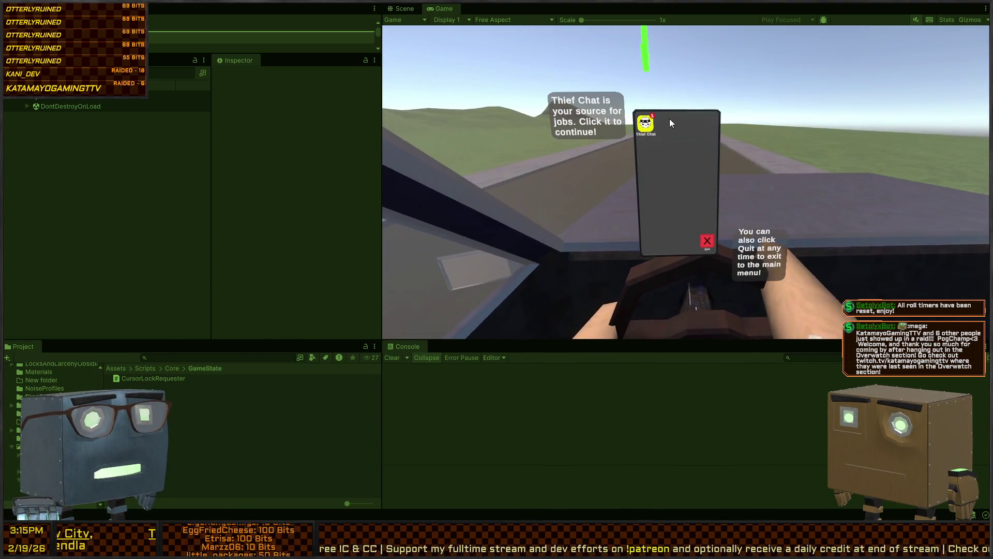
{"action": "left_click", "coordinate": [650, 123]}
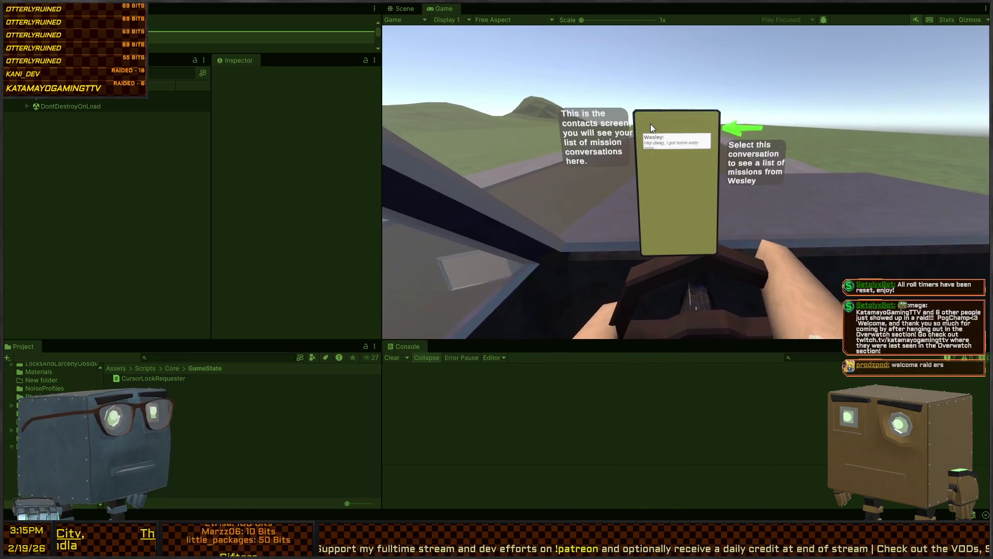
{"action": "left_click", "coordinate": [676, 142]}
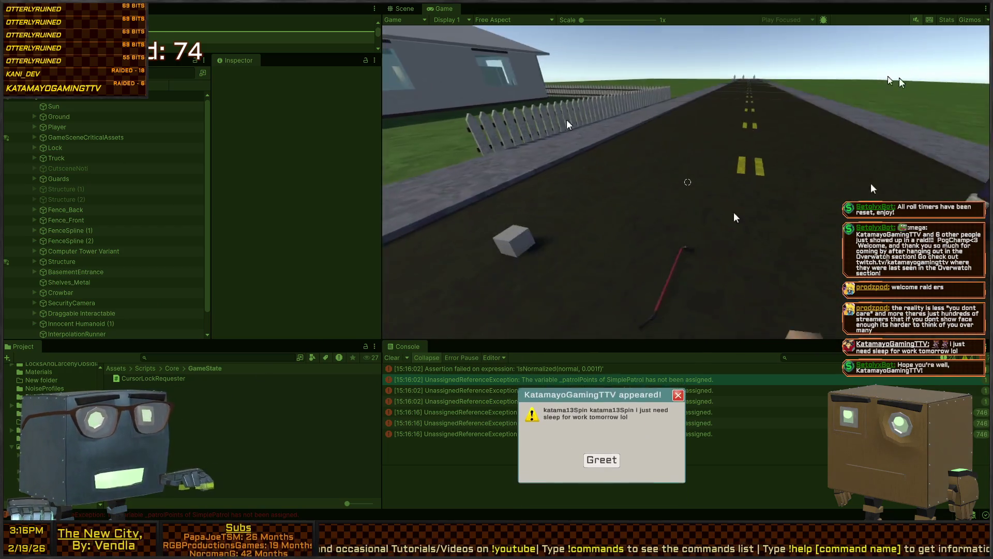
Step: Pick up the crowbar from the road, check the Scene view, and return to the Game view
{"action": "key", "text": "e"}
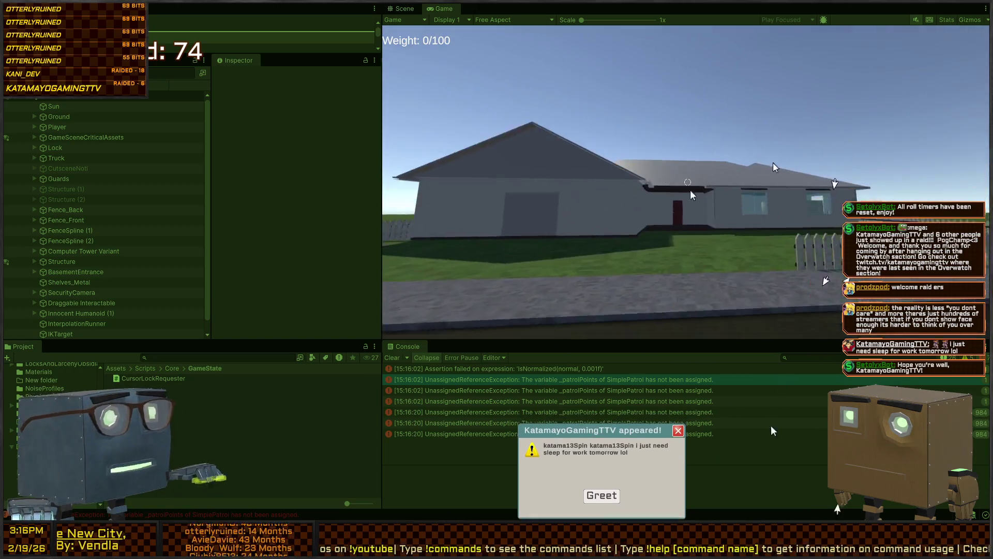
{"action": "key", "text": "ctrl+1"}
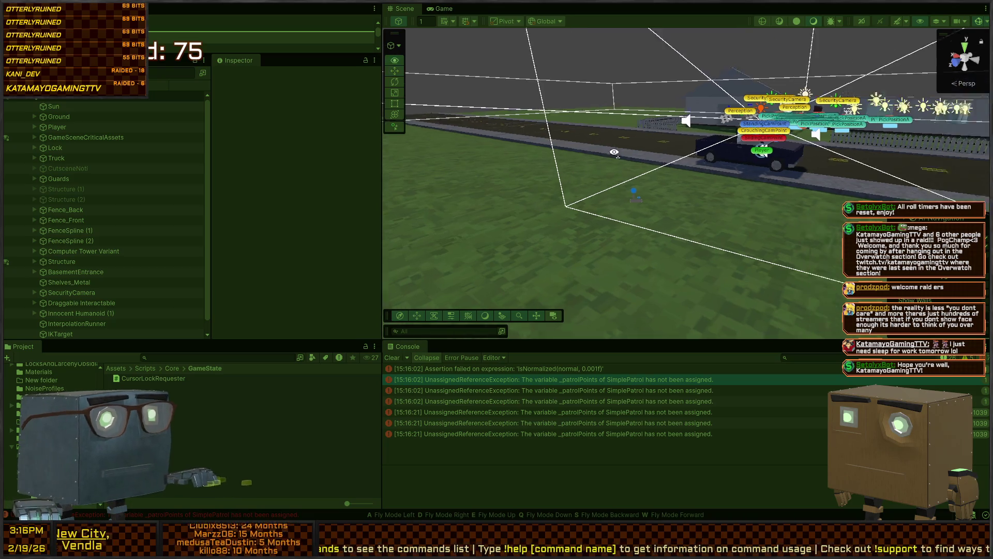
{"action": "key", "text": "ctrl+2"}
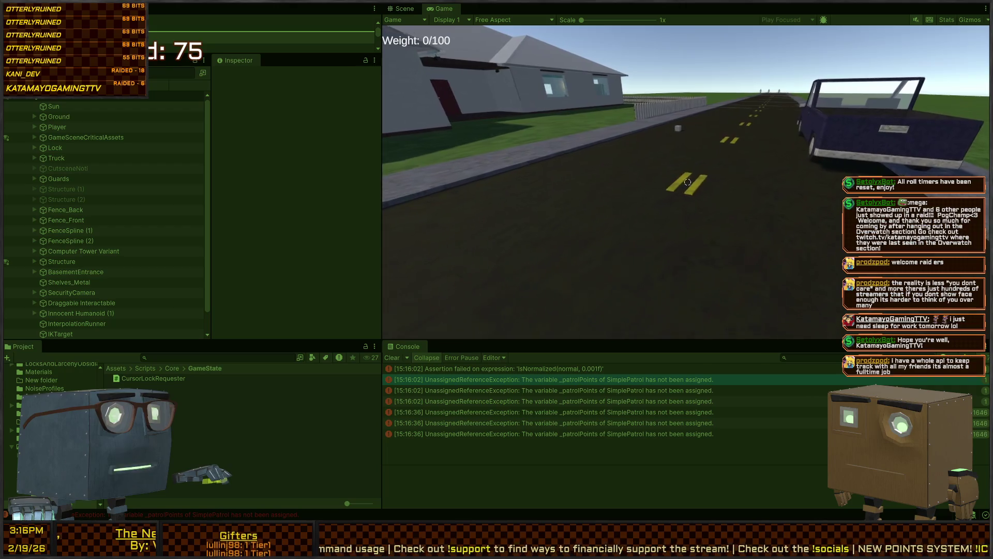
Step: Walk around the truck bed to look into it, then turn to face the house
{"action": "key", "text": "w"}
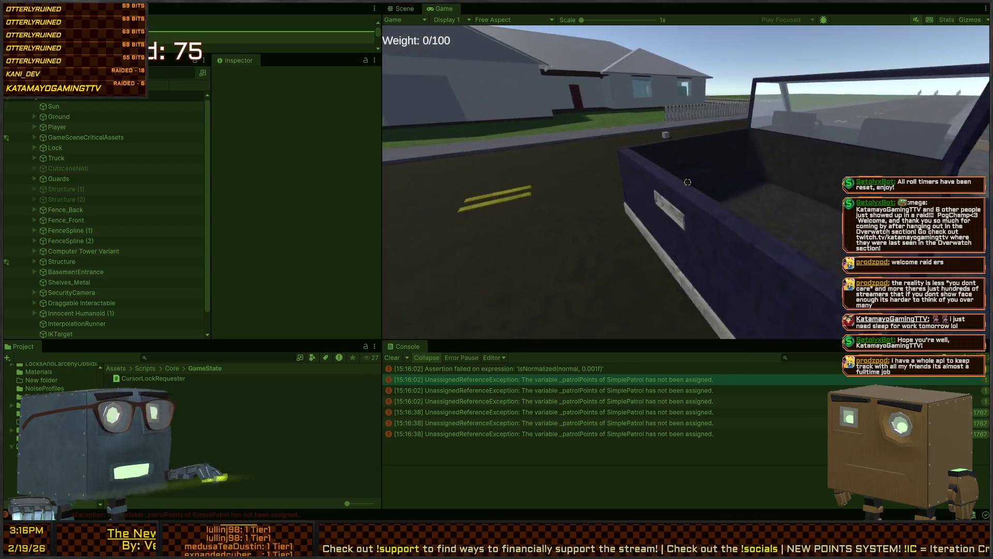
{"action": "key", "text": "s"}
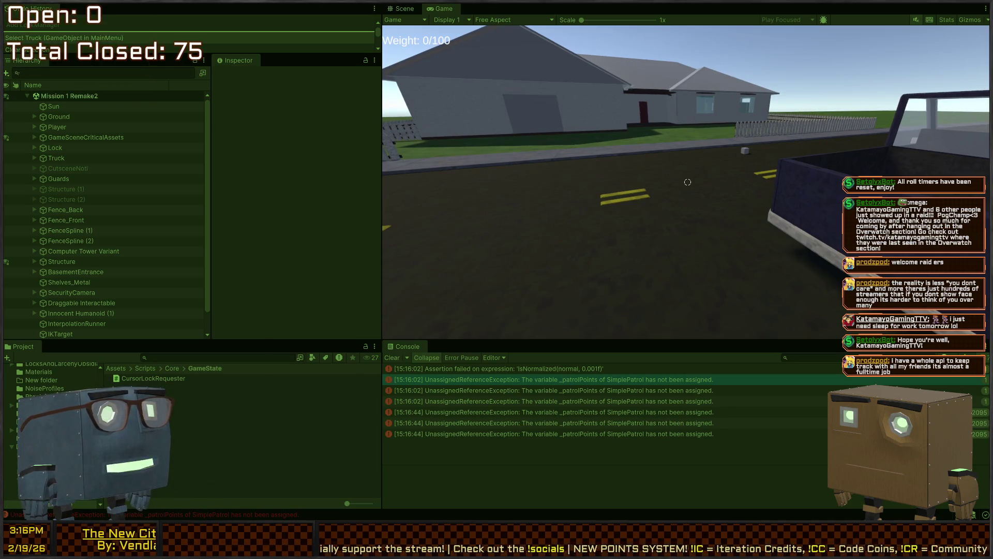
{"action": "key", "text": "w"}
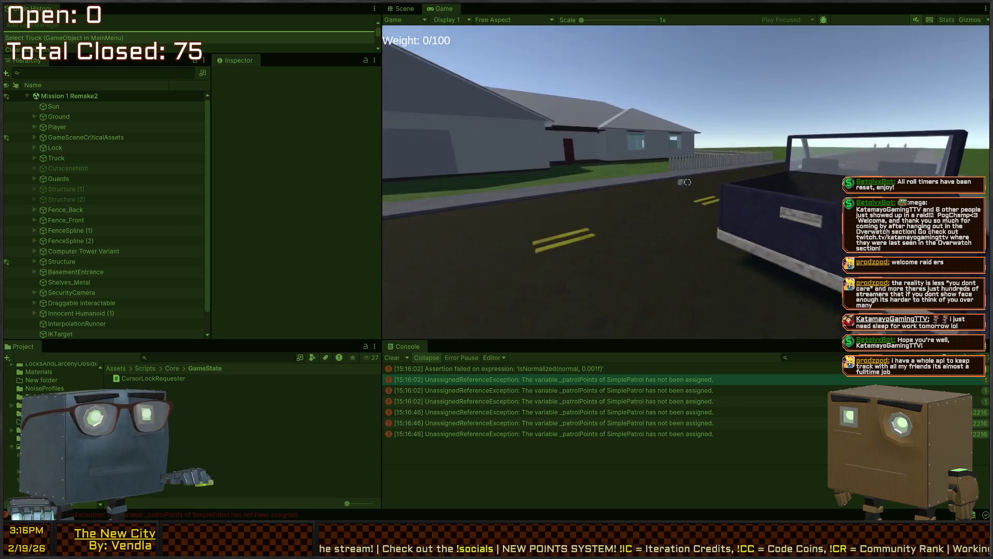
{"action": "key", "text": "w"}
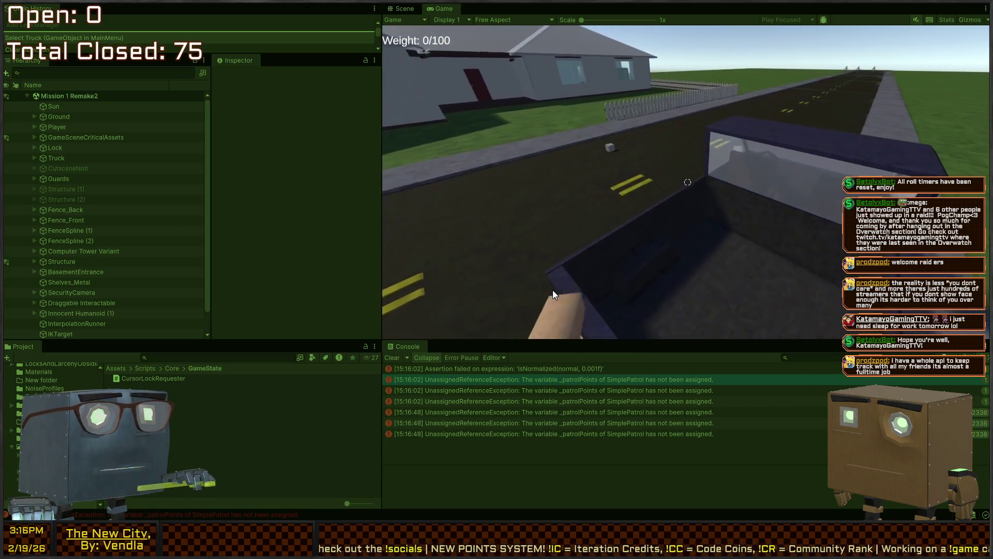
{"action": "key", "text": "w"}
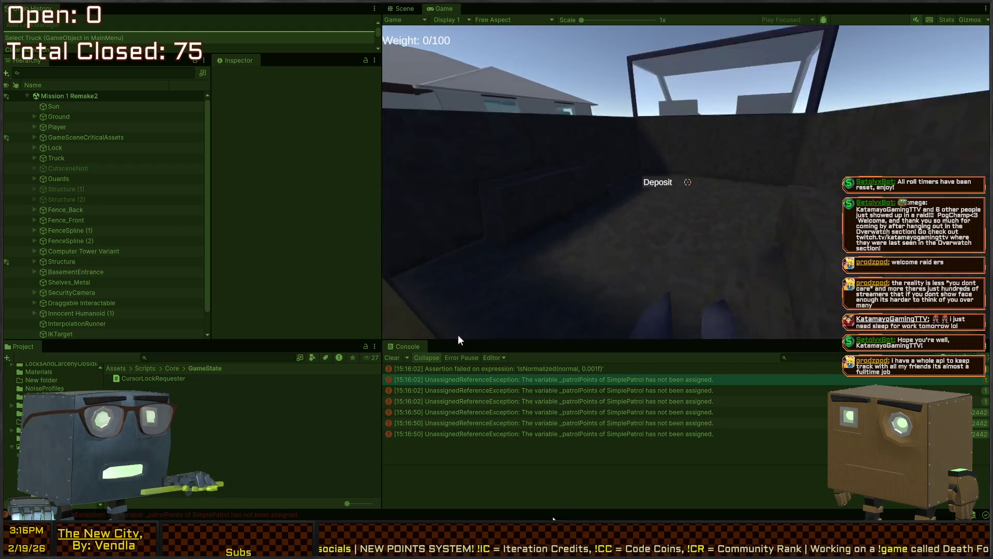
{"action": "key", "text": "s"}
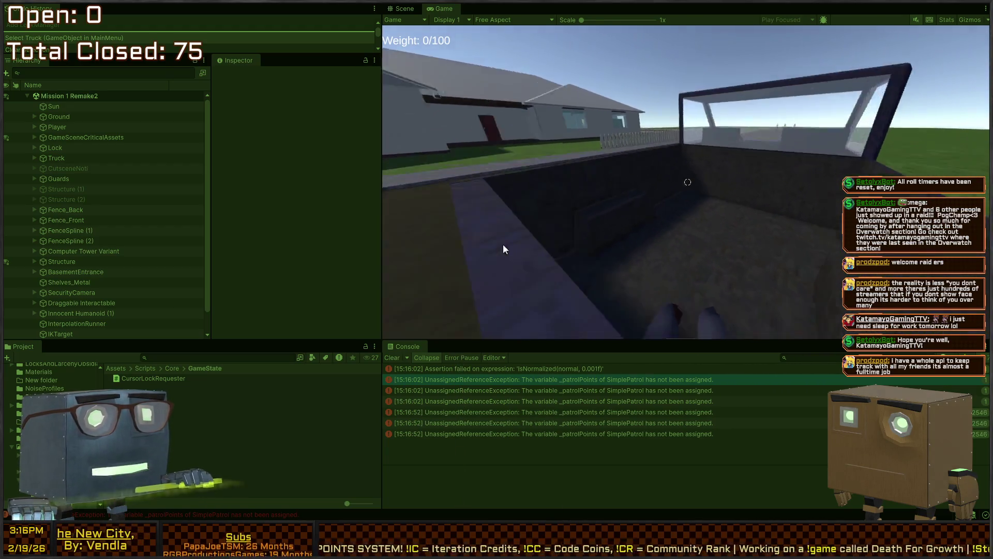
{"action": "key", "text": "w"}
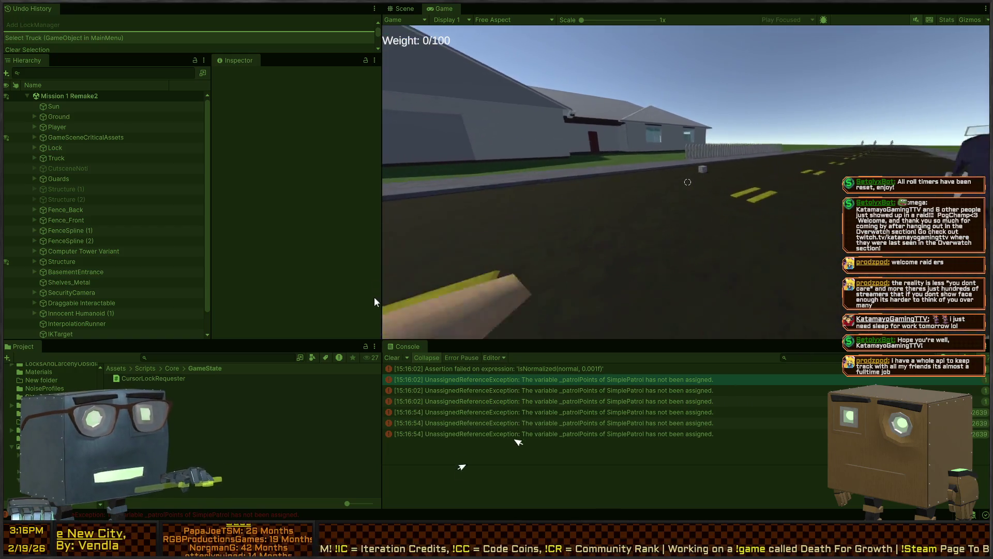
Step: Walk into the house, open the red door and head toward the next red door
{"action": "key", "text": "w"}
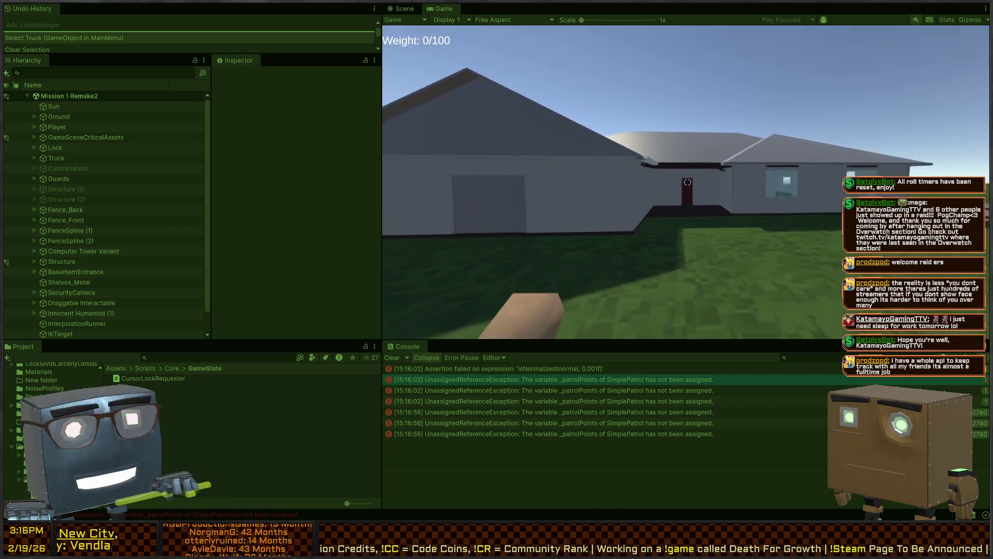
{"action": "key", "text": "w"}
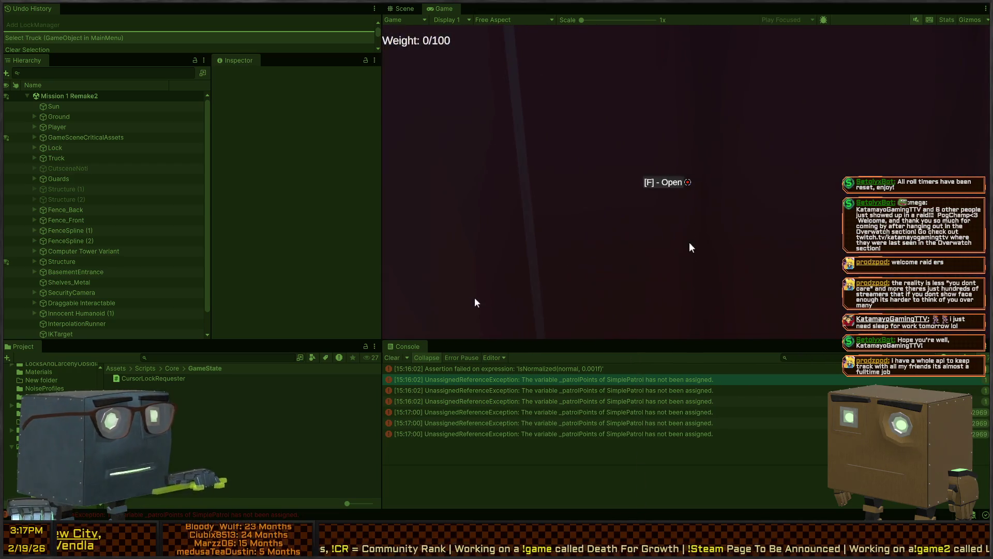
{"action": "key", "text": "f"}
{"action": "key", "text": "w"}
{"action": "mouse_move", "coordinate": [687, 182]}
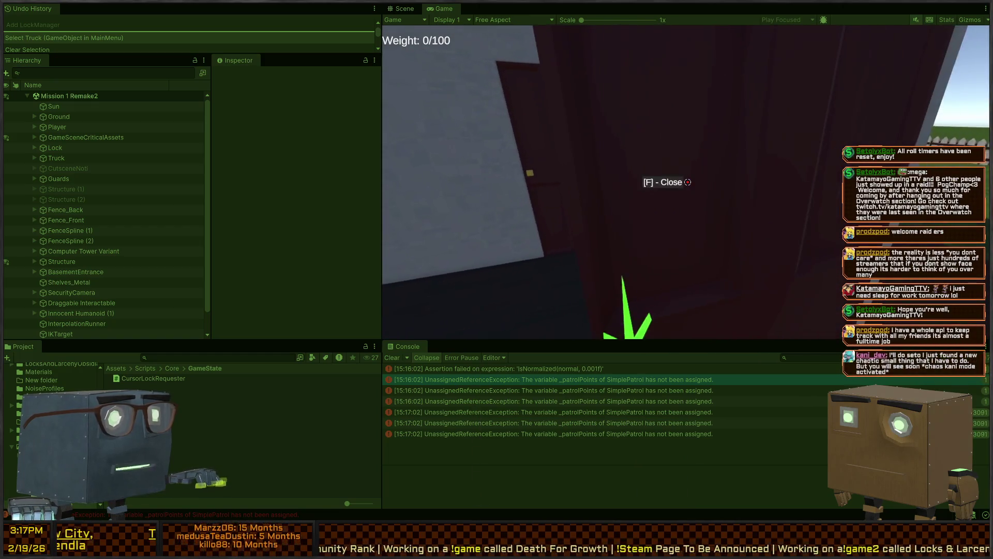
{"action": "key", "text": "w"}
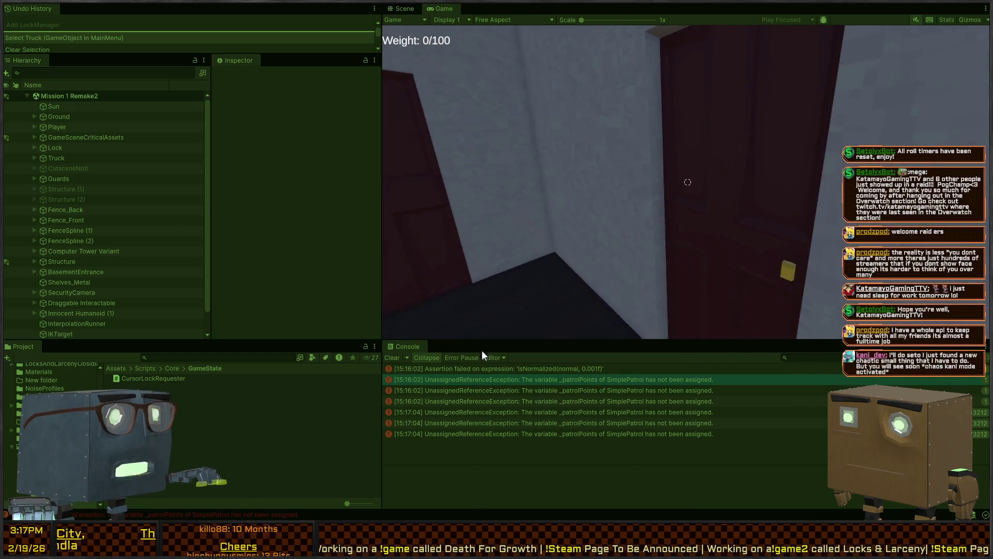
{"action": "key", "text": "w"}
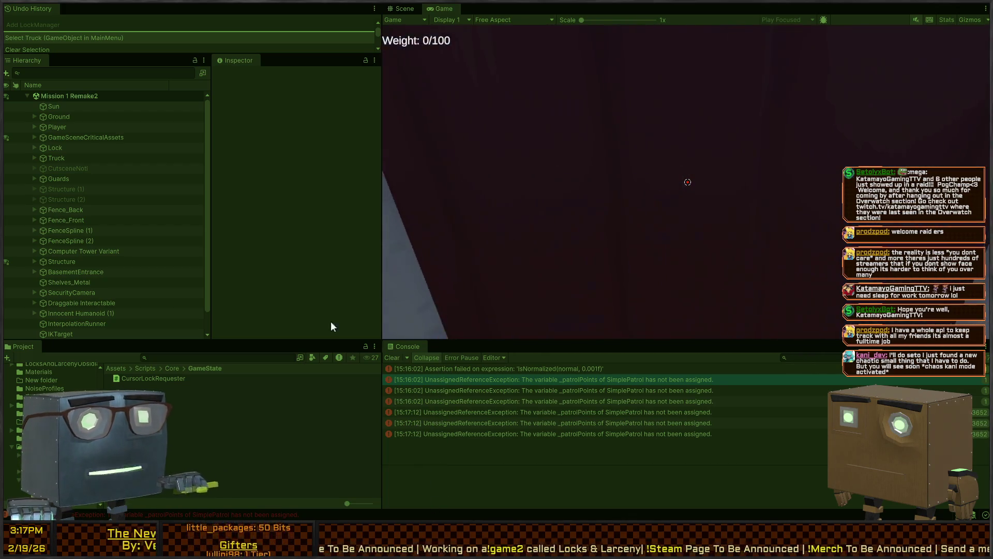
Step: Open the bathroom door and turn on the sink faucet
{"action": "mouse_move", "coordinate": [314, 312]}
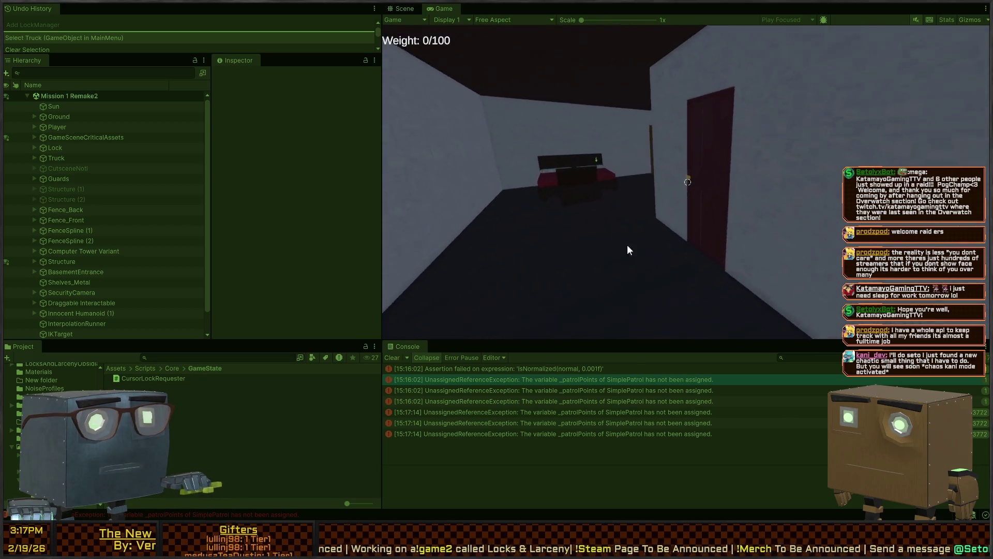
{"action": "mouse_move", "coordinate": [215, 383]}
{"action": "key", "text": "f"}
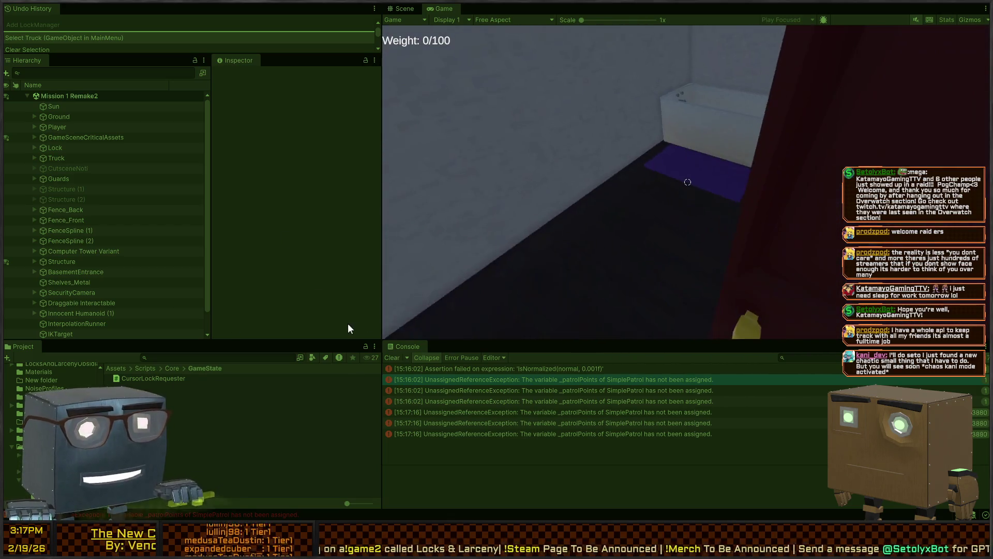
{"action": "key", "text": "w"}
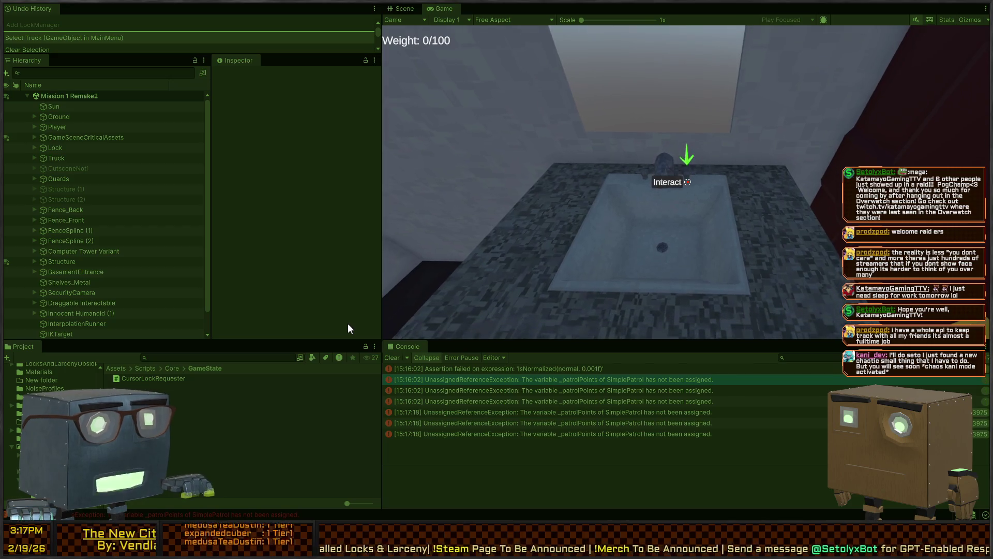
{"action": "key", "text": "f"}
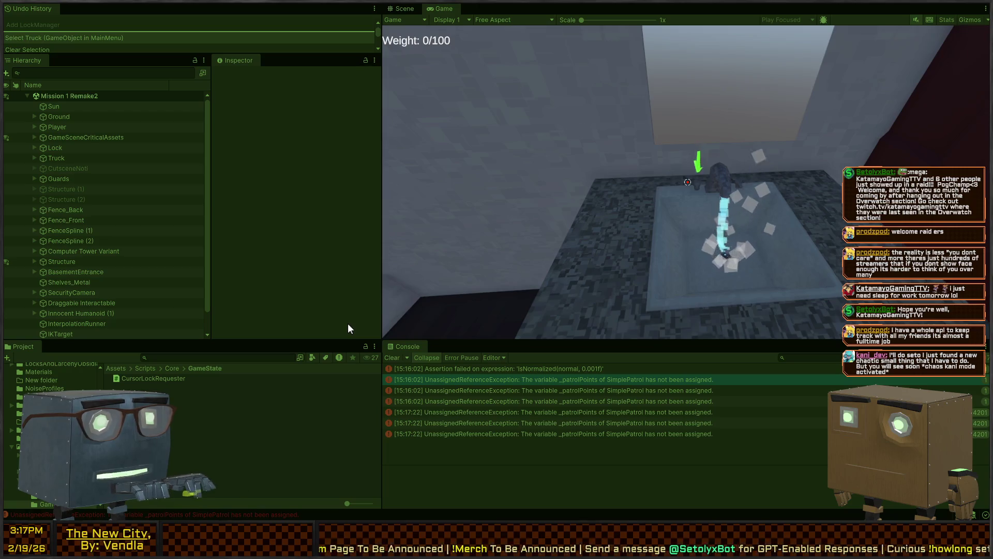
{"action": "key", "text": "w"}
Step: Leave the bathroom, walk out of the house across the lawn to the truck, and switch to the Scene view
{"action": "key", "text": "d"}
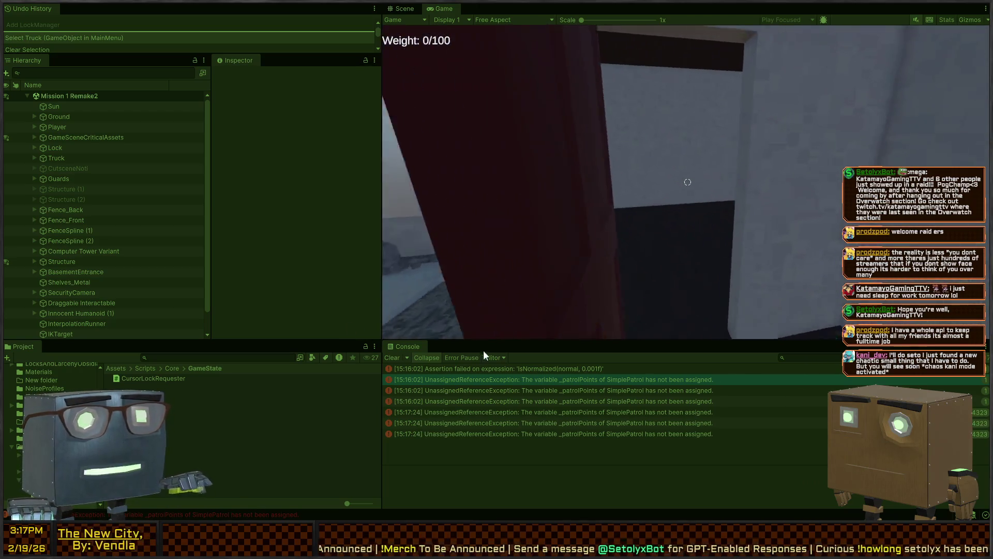
{"action": "key", "text": "a"}
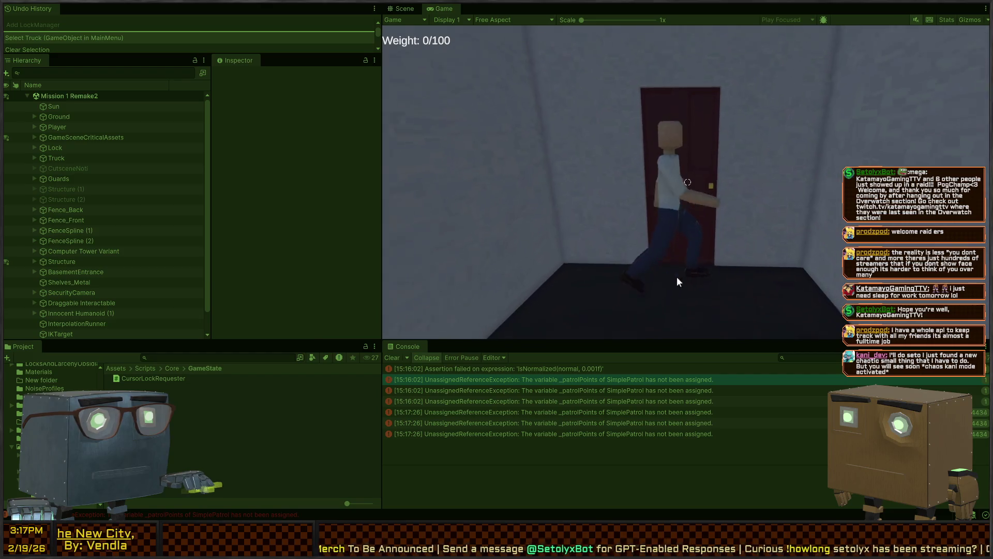
{"action": "key", "text": "w"}
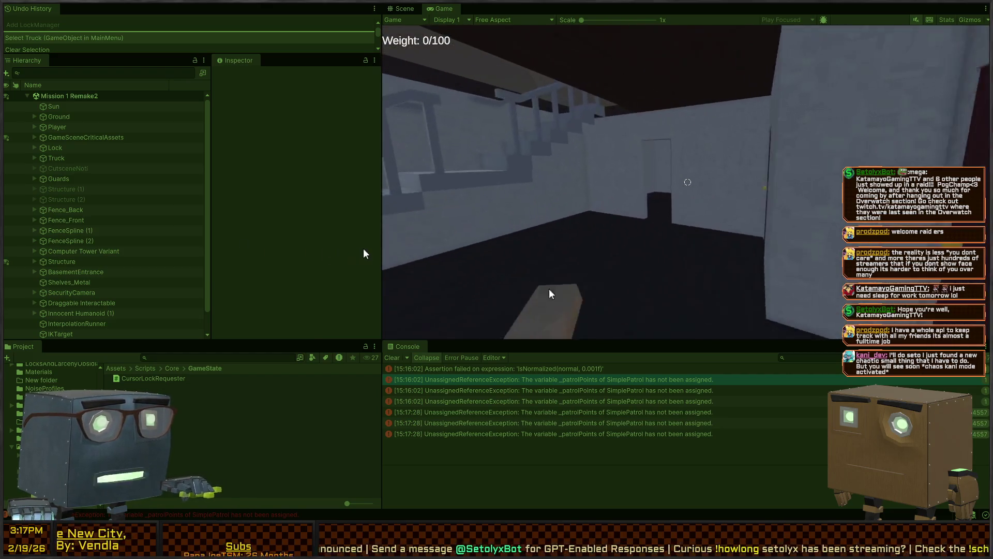
{"action": "key", "text": "w"}
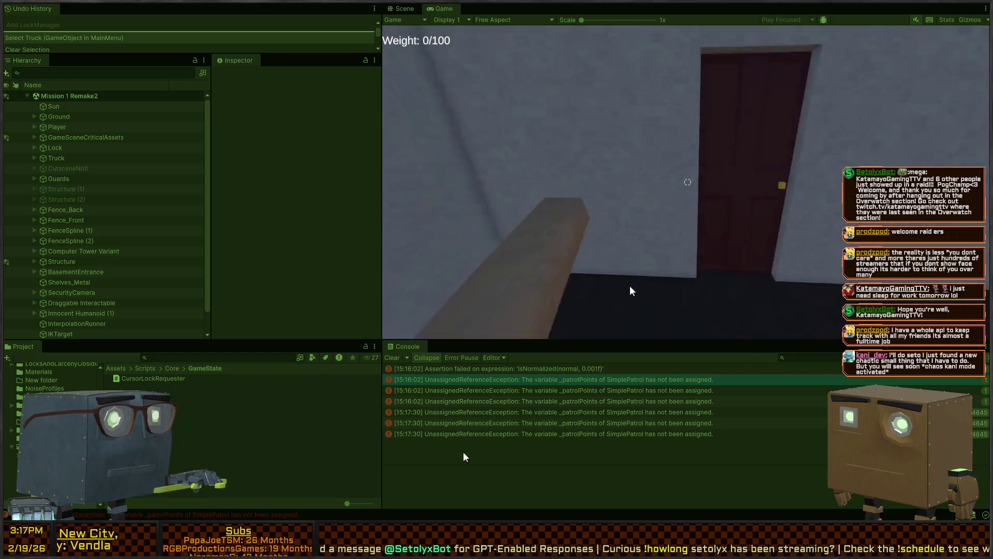
{"action": "key", "text": "s"}
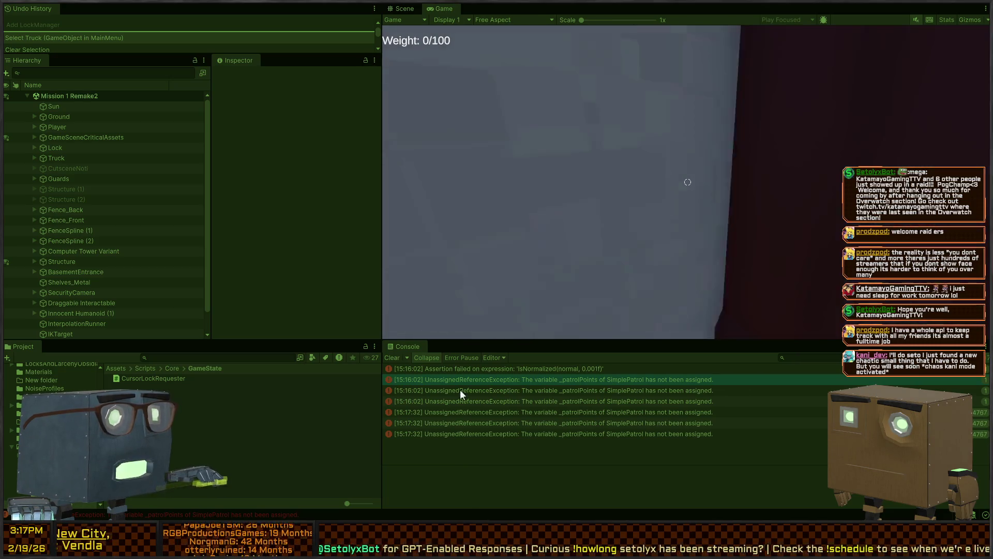
{"action": "key", "text": "w"}
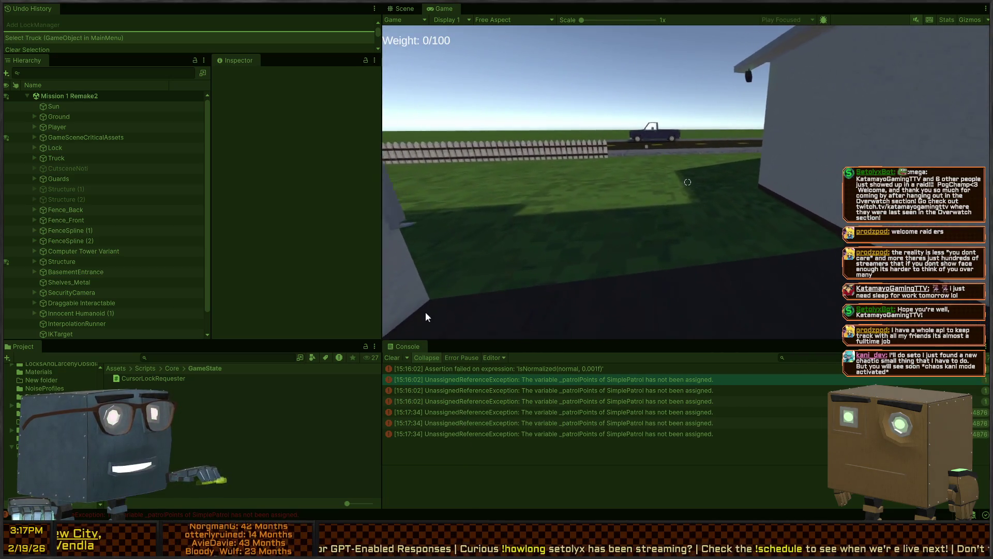
{"action": "key", "text": "w"}
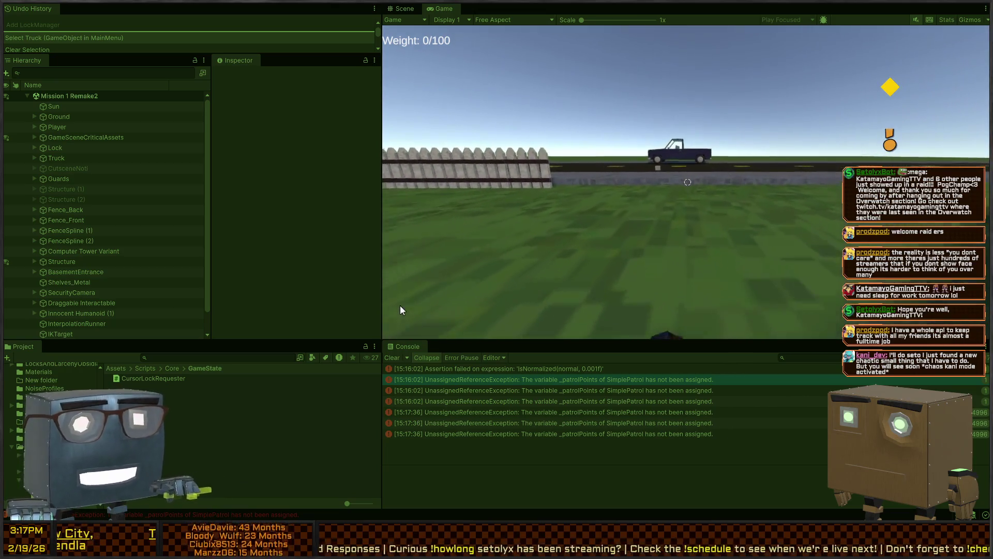
{"action": "key", "text": "w"}
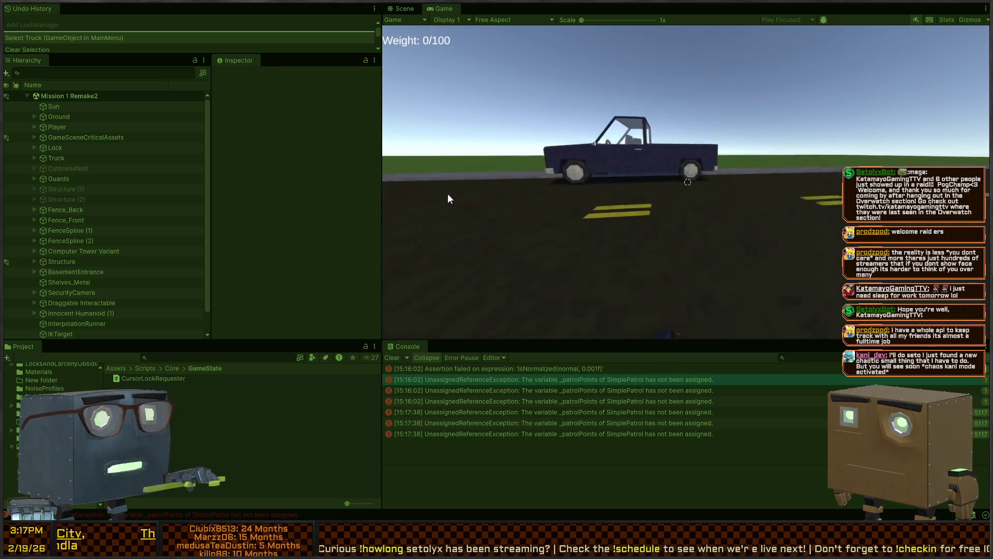
{"action": "key", "text": "w"}
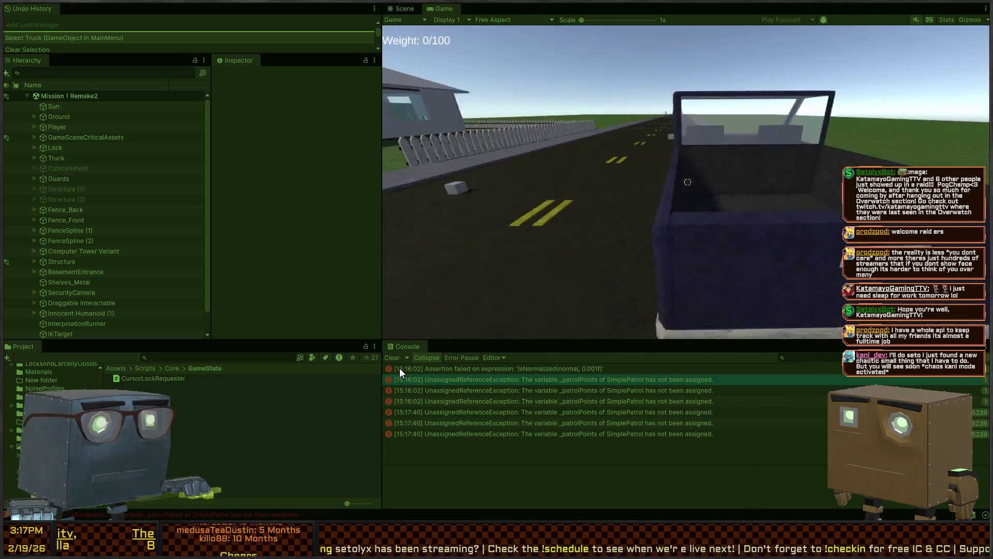
{"action": "key", "text": "ctrl+1"}
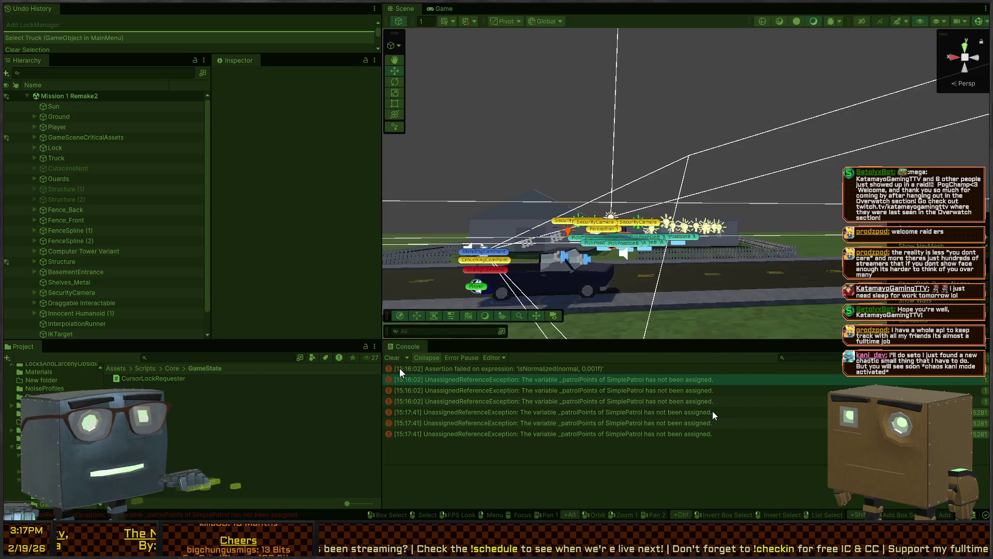
Step: Review the unassigned _patrolPoints error details in the Console and stop play mode
{"action": "left_click", "coordinate": [701, 413]}
{"action": "left_click", "coordinate": [660, 402]}
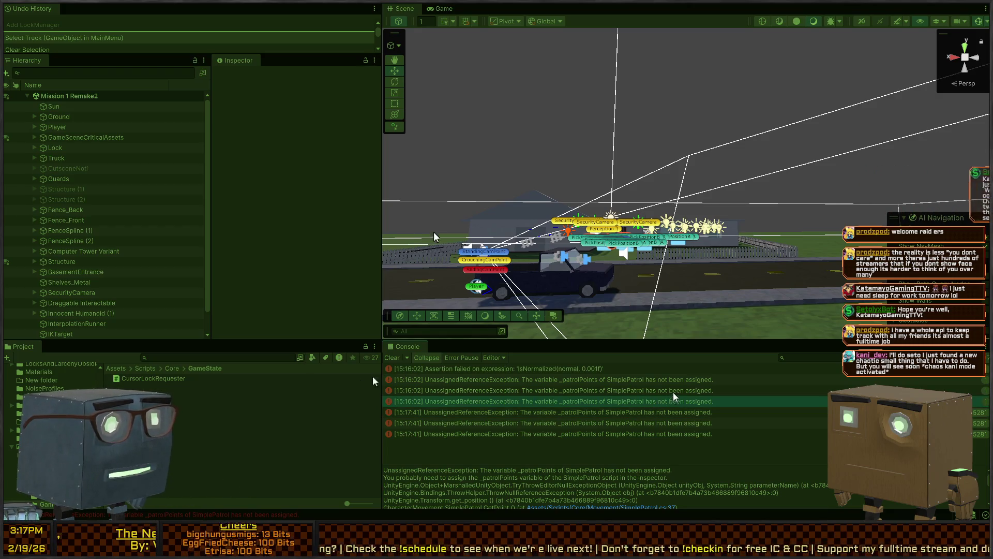
{"action": "left_click", "coordinate": [676, 389]}
{"action": "left_click", "coordinate": [687, 381]}
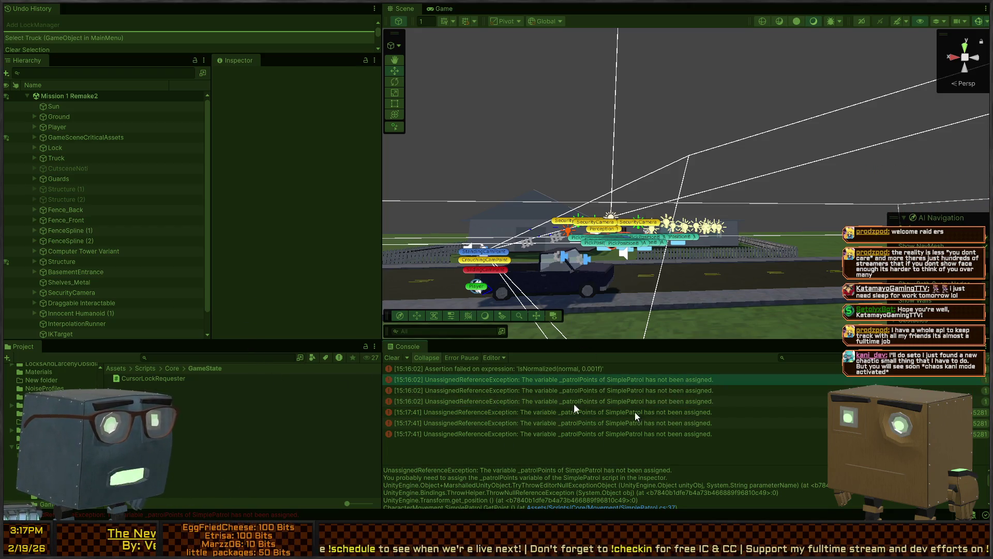
{"action": "key", "text": "ctrl+p"}
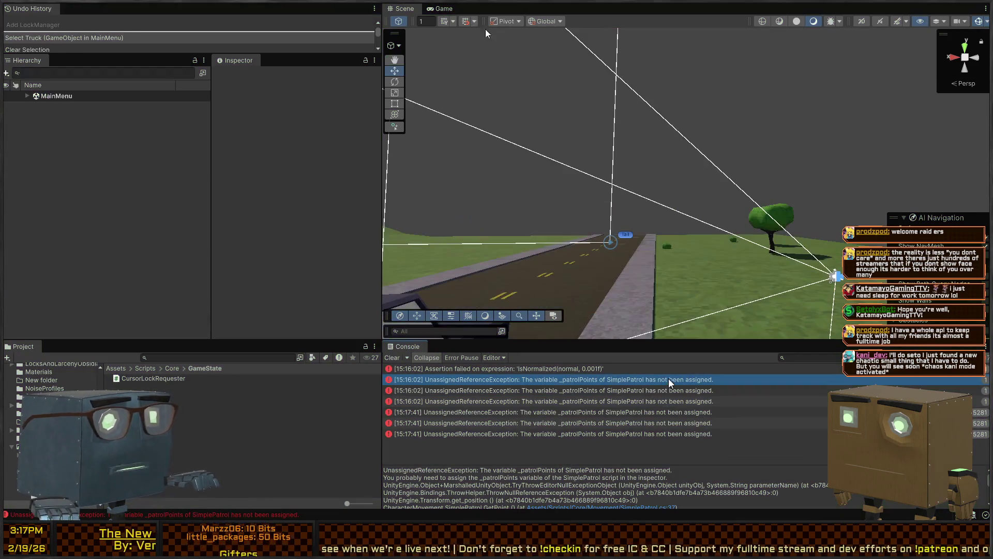
Step: Reopen Mission 1 Remake2 from the Chapters/Prologue scenes folder in the Project window
{"action": "left_click_drag", "start_coordinate": [682, 230], "coordinate": [469, 144]}
{"action": "key", "text": "s"}
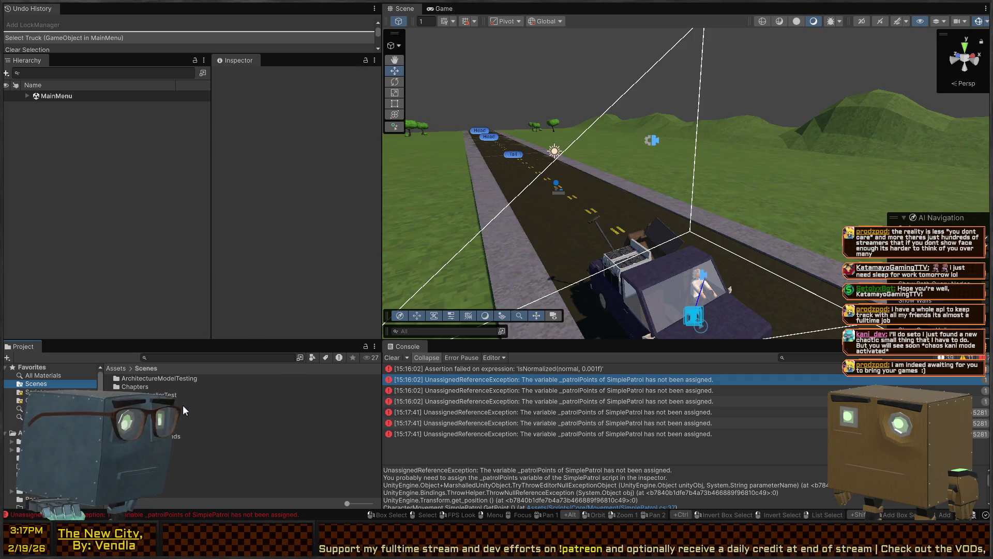
{"action": "left_click", "coordinate": [150, 378]}
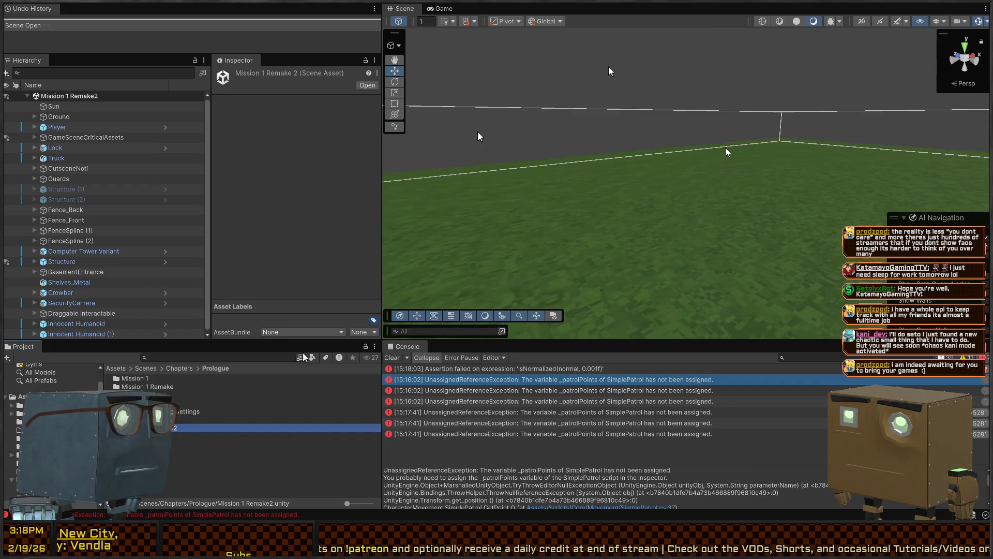
Step: Fly the Scene camera around the road and truck cab, and select the Truck
{"action": "mouse_move", "coordinate": [528, 186]}
{"action": "left_mouse_down"}
{"action": "mouse_move", "coordinate": [406, 284]}
{"action": "mouse_move", "coordinate": [510, 207]}
{"action": "mouse_move", "coordinate": [591, 228]}
{"action": "mouse_move", "coordinate": [873, 228]}
{"action": "mouse_move", "coordinate": [653, 198]}
{"action": "left_mouse_up"}
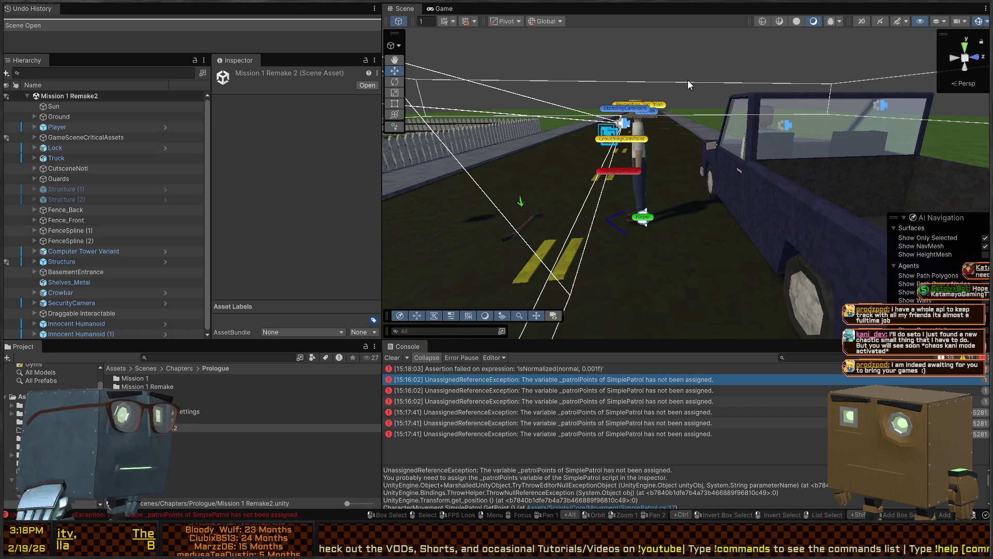
{"action": "left_click_drag", "start_coordinate": [688, 80], "coordinate": [698, 170]}
{"action": "mouse_move", "coordinate": [655, 118]}
{"action": "left_mouse_down"}
{"action": "mouse_move", "coordinate": [402, 240]}
{"action": "mouse_move", "coordinate": [325, 260]}
{"action": "mouse_move", "coordinate": [595, 201]}
{"action": "mouse_move", "coordinate": [614, 154]}
{"action": "mouse_move", "coordinate": [607, 160]}
{"action": "mouse_move", "coordinate": [659, 162]}
{"action": "mouse_move", "coordinate": [620, 176]}
{"action": "mouse_move", "coordinate": [624, 185]}
{"action": "mouse_move", "coordinate": [713, 228]}
{"action": "mouse_move", "coordinate": [654, 187]}
{"action": "mouse_move", "coordinate": [676, 184]}
{"action": "mouse_move", "coordinate": [691, 218]}
{"action": "mouse_move", "coordinate": [668, 208]}
{"action": "mouse_move", "coordinate": [685, 211]}
{"action": "left_mouse_up"}
{"action": "left_click", "coordinate": [724, 199]}
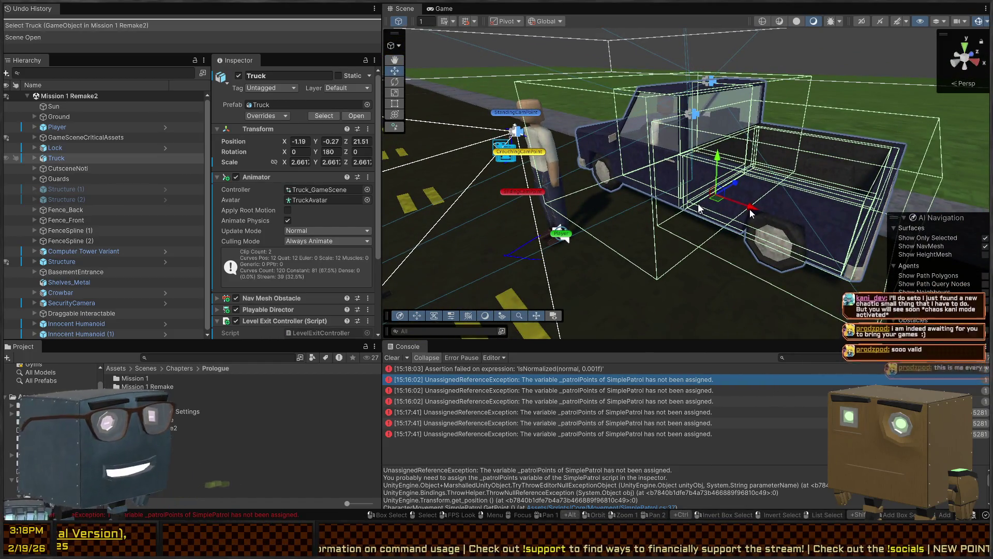
{"action": "mouse_move", "coordinate": [654, 170]}
{"action": "left_mouse_down"}
{"action": "mouse_move", "coordinate": [550, 157]}
{"action": "mouse_move", "coordinate": [591, 129]}
{"action": "left_mouse_up"}
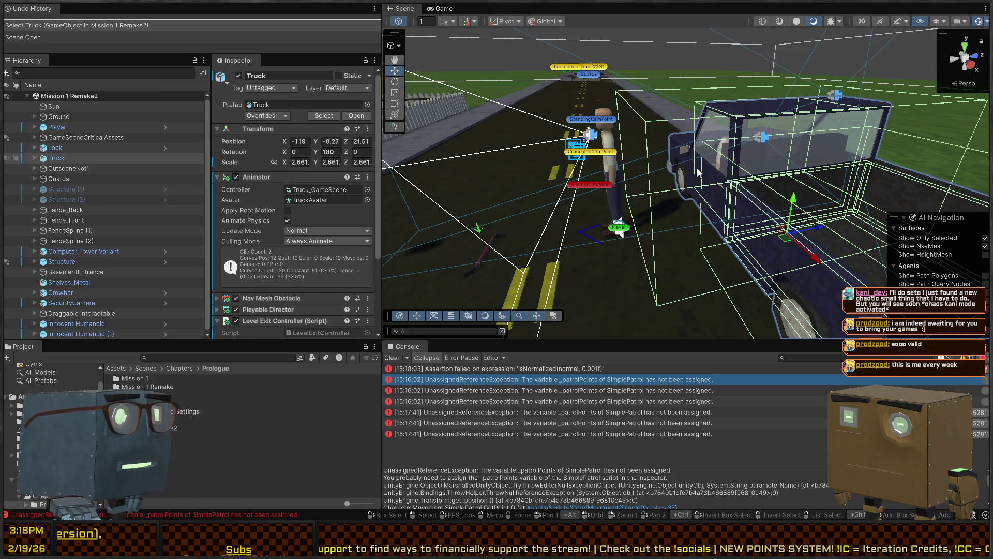
{"action": "left_click_drag", "start_coordinate": [708, 222], "coordinate": [575, 173]}
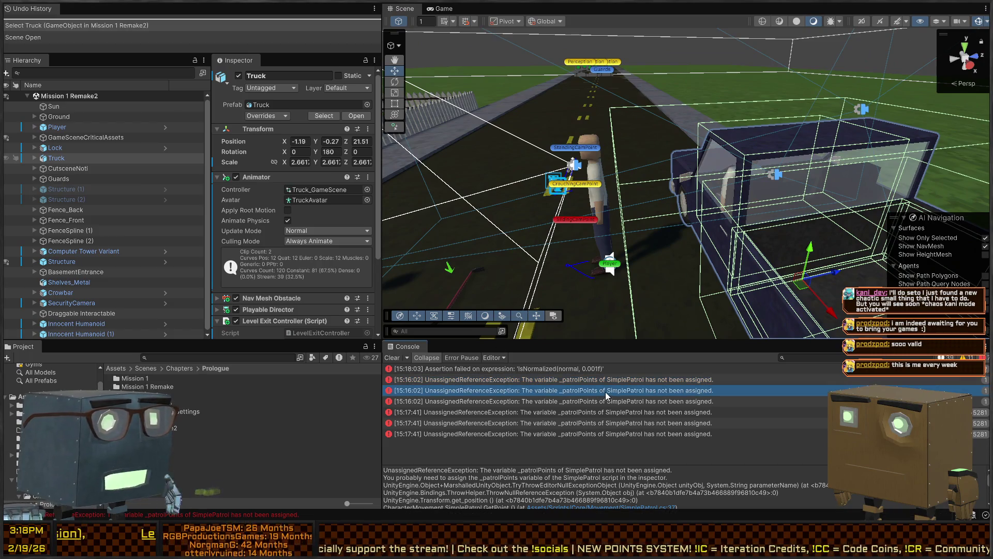
Step: Compare the patrol error entries and open SimplePatrol.cs from the stack trace in Visual Studio
{"action": "left_click", "coordinate": [649, 371]}
{"action": "left_click", "coordinate": [622, 377]}
{"action": "left_click", "coordinate": [602, 391]}
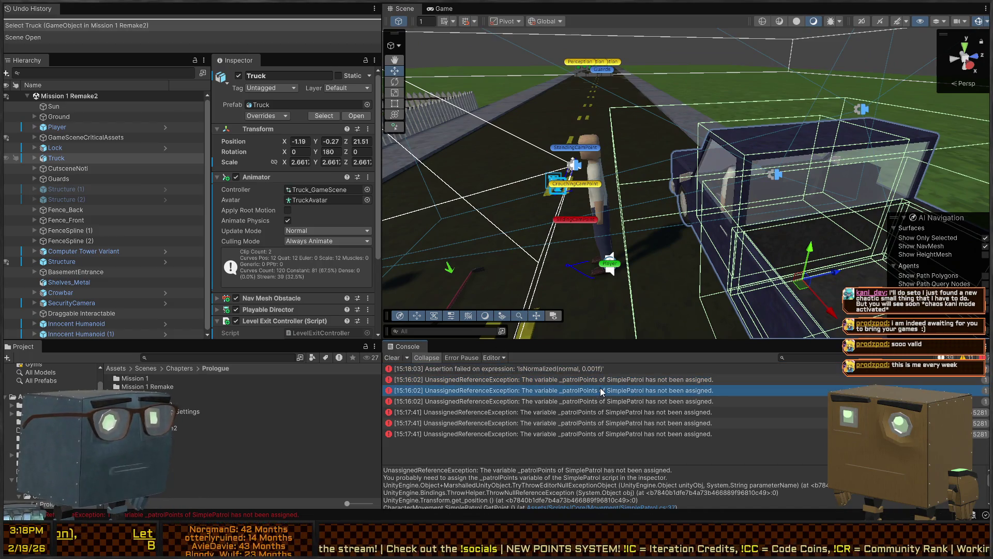
{"action": "double_click", "coordinate": [541, 478]}
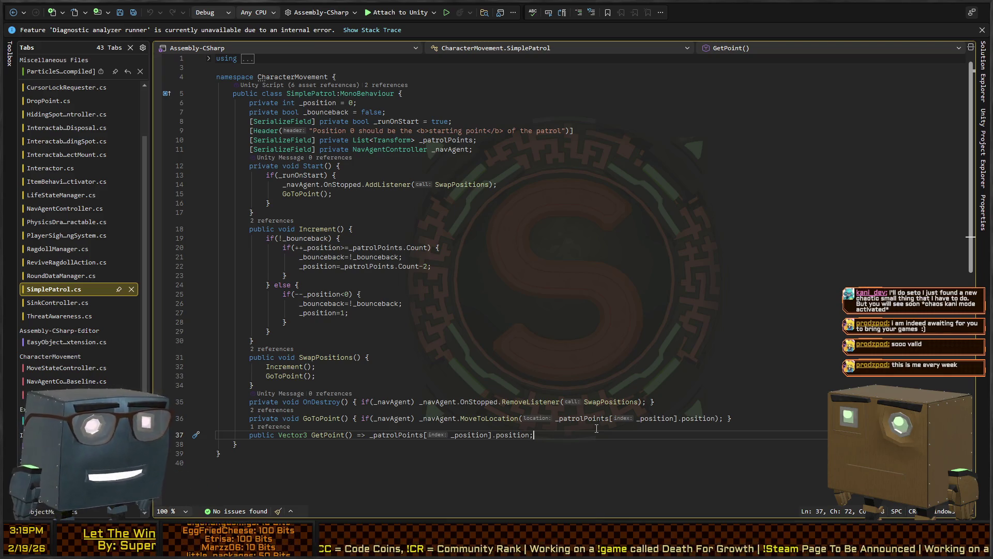
Step: Look over the SimplePatrol GetPoint code around line 37, then return to Unity
{"action": "scroll", "coordinate": [439, 347], "scroll_direction": "down", "scroll_amount": 3}
{"action": "scroll", "coordinate": [362, 232], "scroll_direction": "up", "scroll_amount": 3}
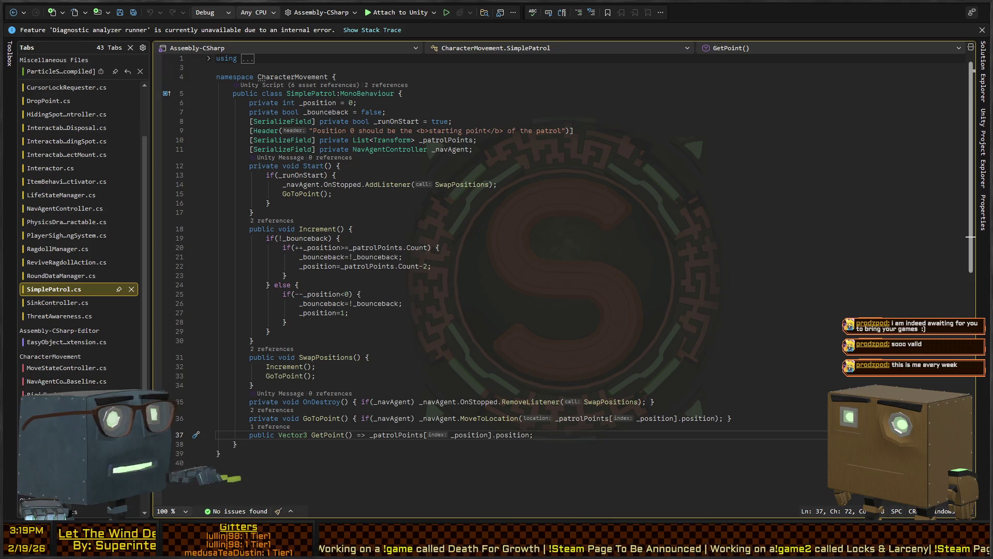
{"action": "key", "text": "alt+Tab"}
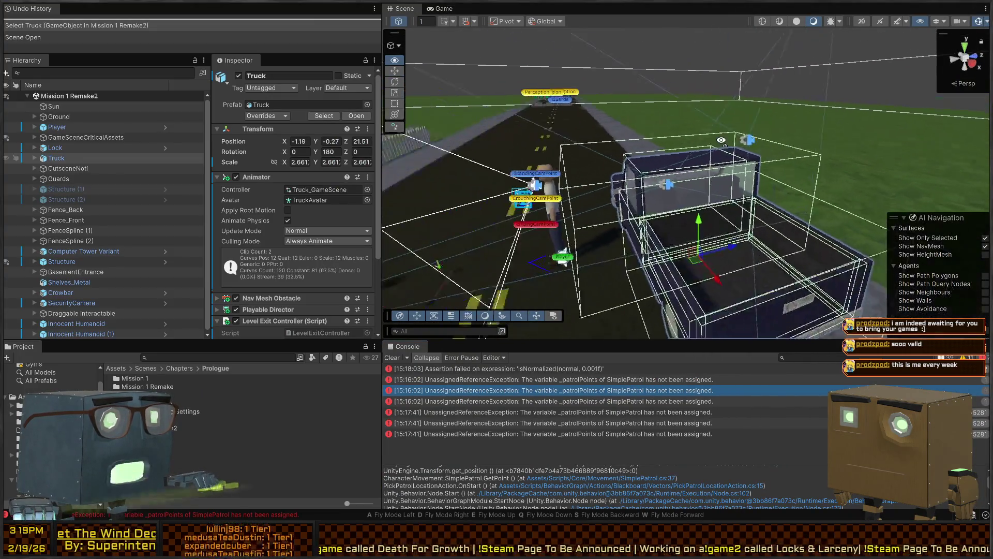
Step: Fly the Scene camera over the truck and view the second patrol error's stack trace
{"action": "key", "text": "w"}
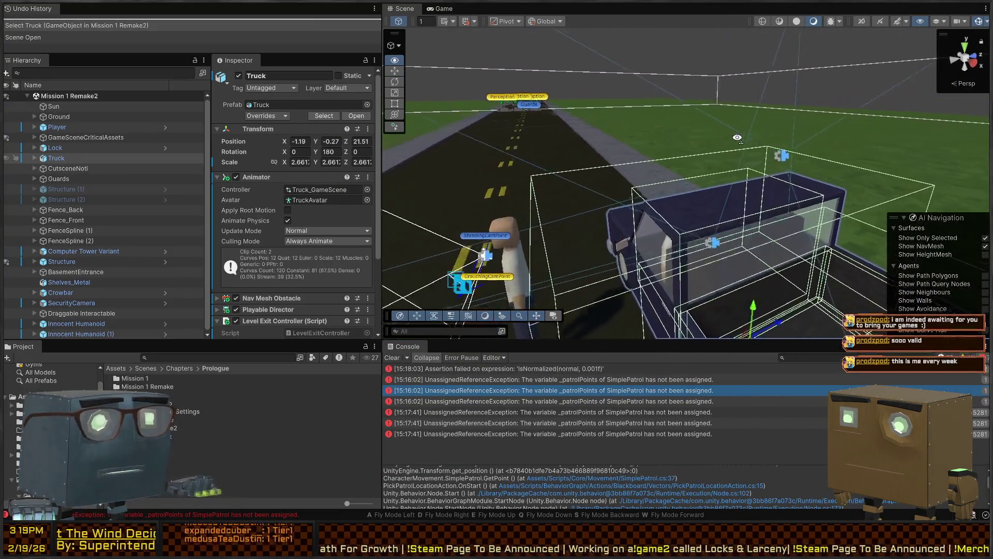
{"action": "mouse_move", "coordinate": [736, 132]}
{"action": "left_mouse_down"}
{"action": "mouse_move", "coordinate": [563, 182]}
{"action": "mouse_move", "coordinate": [622, 180]}
{"action": "left_mouse_up"}
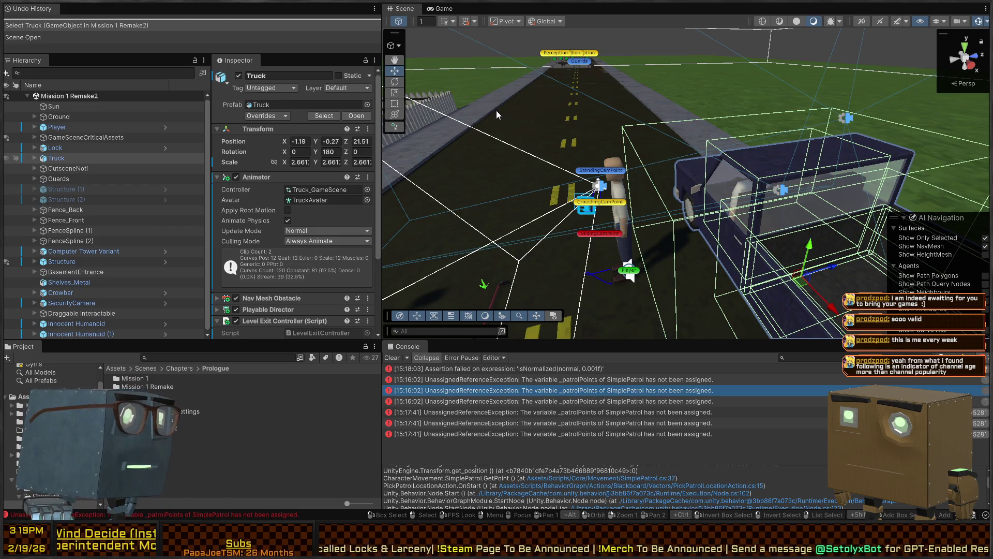
{"action": "mouse_move", "coordinate": [560, 114]}
{"action": "left_mouse_down"}
{"action": "mouse_move", "coordinate": [552, 132]}
{"action": "mouse_move", "coordinate": [569, 121]}
{"action": "mouse_move", "coordinate": [496, 135]}
{"action": "left_mouse_up"}
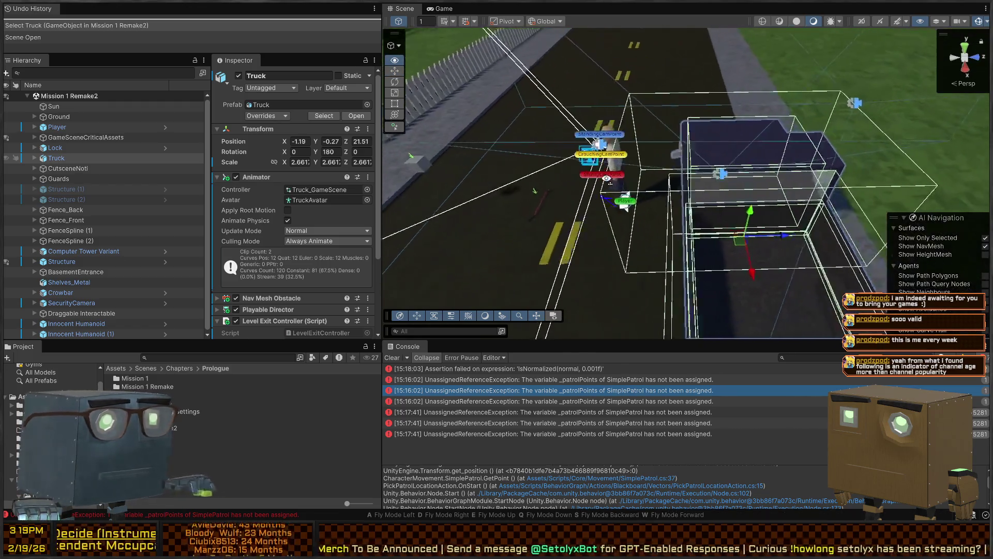
{"action": "scroll", "coordinate": [297, 310], "scroll_direction": "down", "scroll_amount": 5}
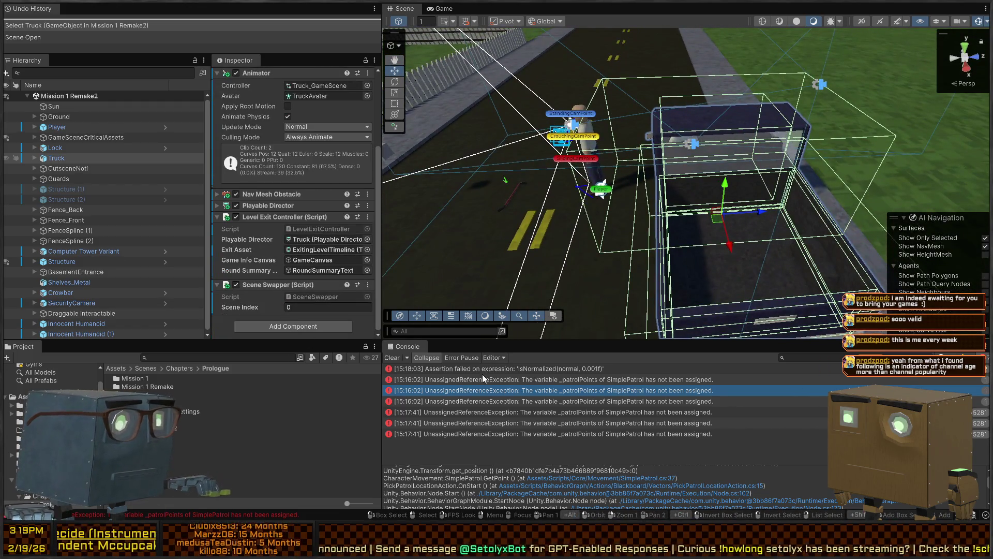
{"action": "left_click", "coordinate": [557, 381]}
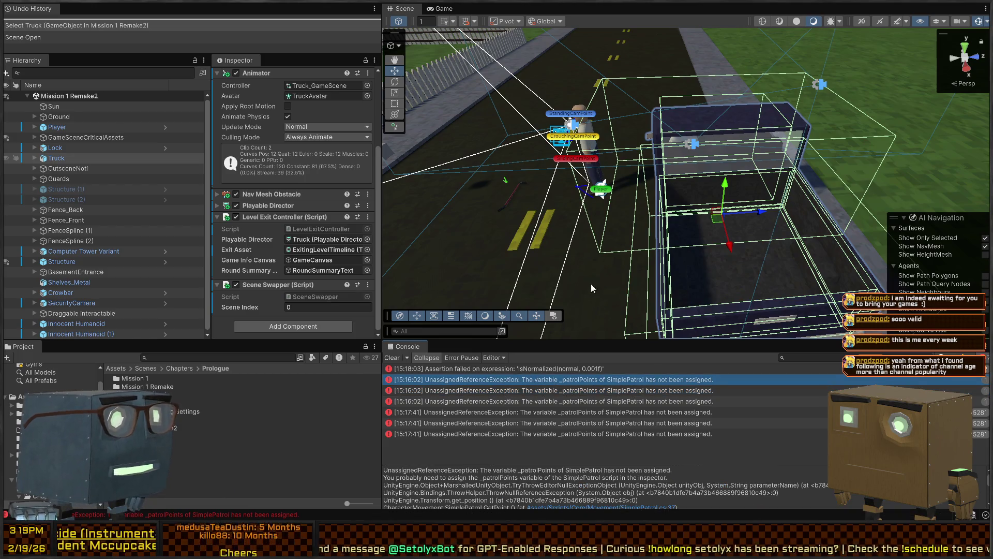
Step: Fly down the road to the Perception guards and select a Guard to inspect it
{"action": "mouse_move", "coordinate": [482, 64]}
{"action": "left_mouse_down"}
{"action": "mouse_move", "coordinate": [663, 148]}
{"action": "mouse_move", "coordinate": [507, 171]}
{"action": "mouse_move", "coordinate": [694, 221]}
{"action": "mouse_move", "coordinate": [691, 140]}
{"action": "mouse_move", "coordinate": [359, 137]}
{"action": "mouse_move", "coordinate": [332, 123]}
{"action": "mouse_move", "coordinate": [329, 107]}
{"action": "mouse_move", "coordinate": [361, 130]}
{"action": "left_mouse_up"}
{"action": "key", "text": "w"}
{"action": "left_click", "coordinate": [695, 221]}
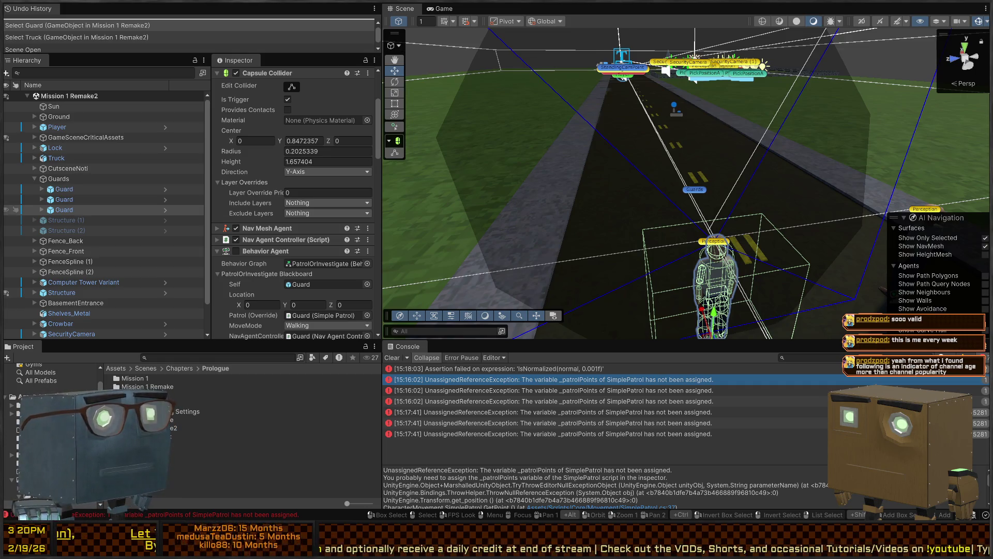
Step: Fly the Scene view around the selected guard to an overhead view of the level
{"action": "right_click", "coordinate": [621, 166]}
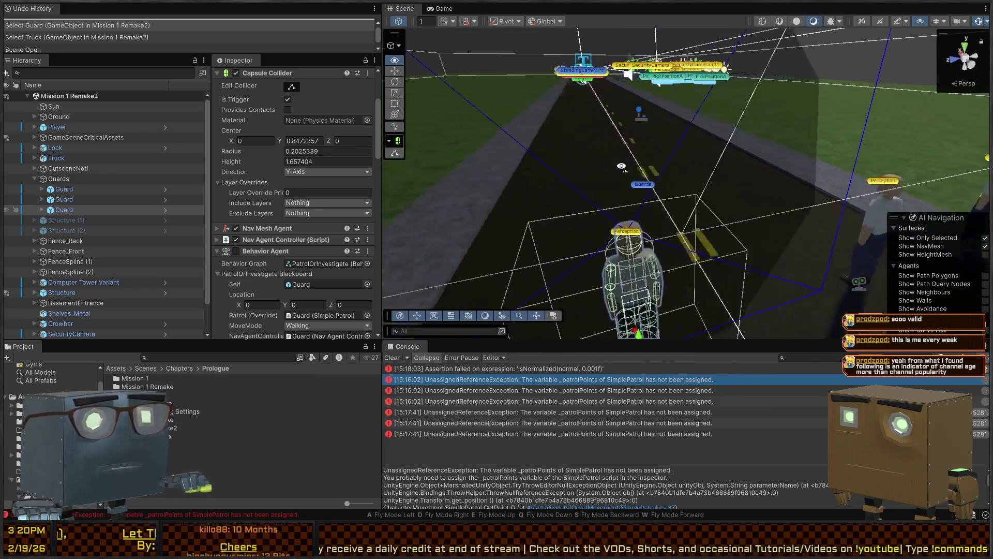
{"action": "key", "text": "w"}
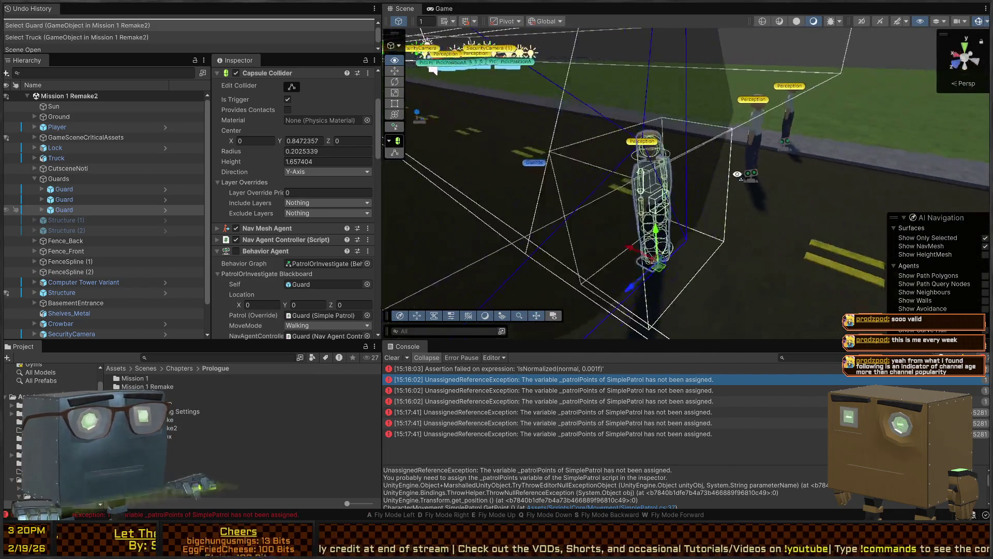
{"action": "key", "text": "e"}
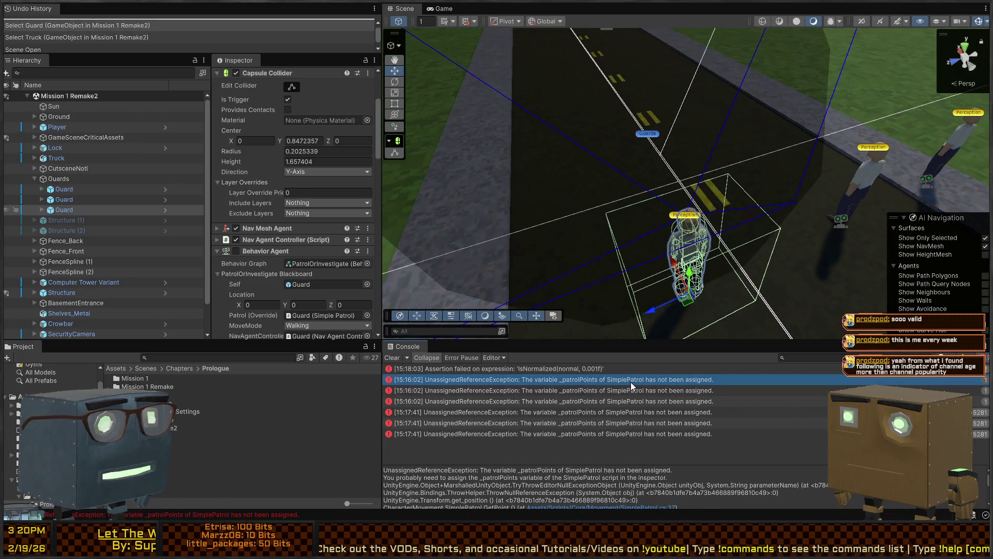
{"action": "mouse_move", "coordinate": [565, 200]}
{"action": "left_mouse_down"}
{"action": "mouse_move", "coordinate": [644, 162]}
{"action": "mouse_move", "coordinate": [656, 228]}
{"action": "mouse_move", "coordinate": [555, 110]}
{"action": "left_mouse_up"}
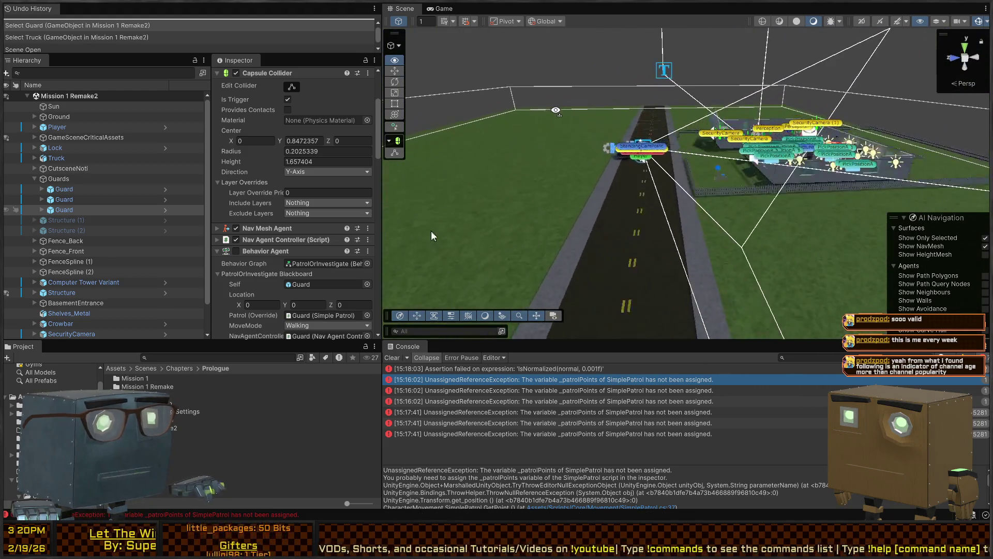
{"action": "key", "text": "w"}
{"action": "left_click_drag", "start_coordinate": [787, 143], "coordinate": [799, 116]}
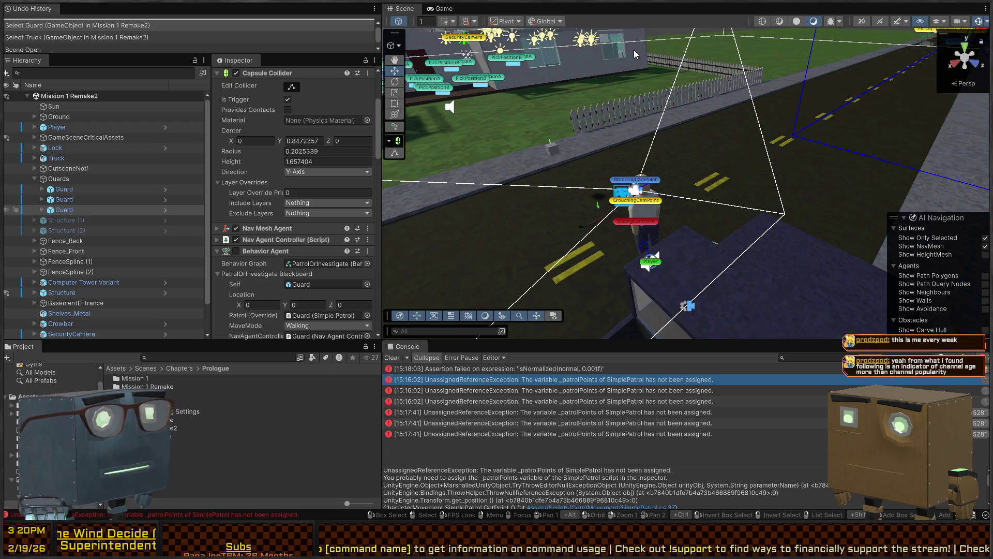
Step: Fly toward the player, truck and security cameras, then return to SimplePatrol.cs in Visual Studio
{"action": "right_click", "coordinate": [483, 95]}
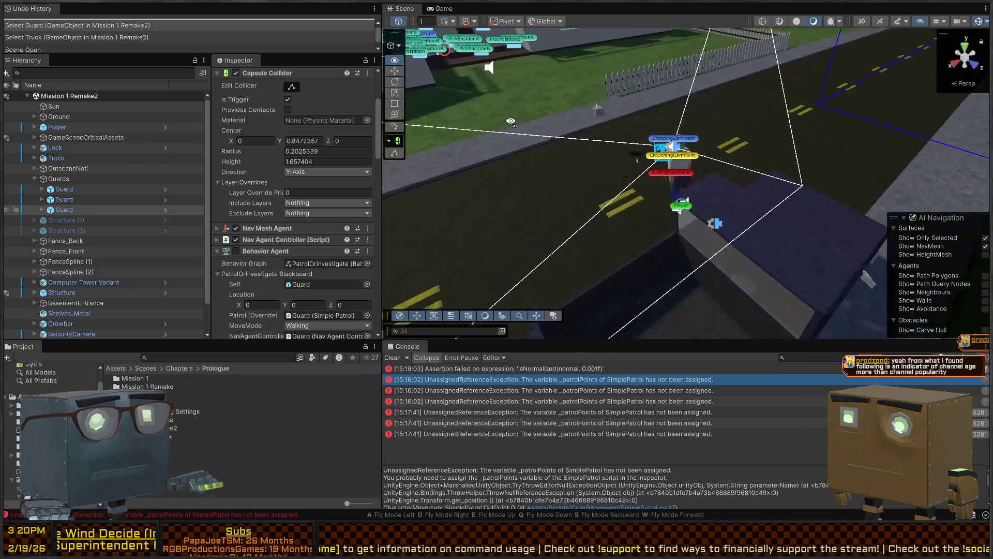
{"action": "key", "text": "w"}
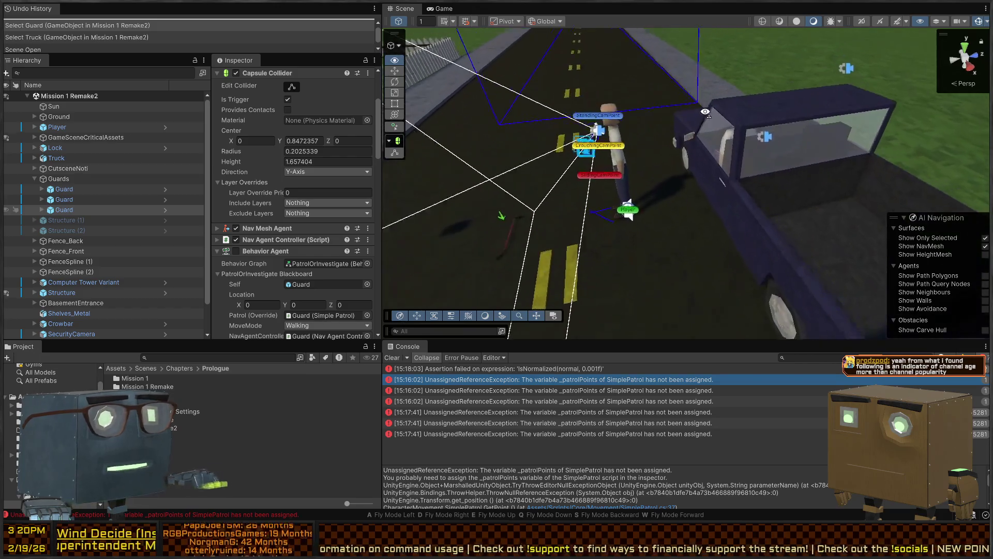
{"action": "key", "text": "w"}
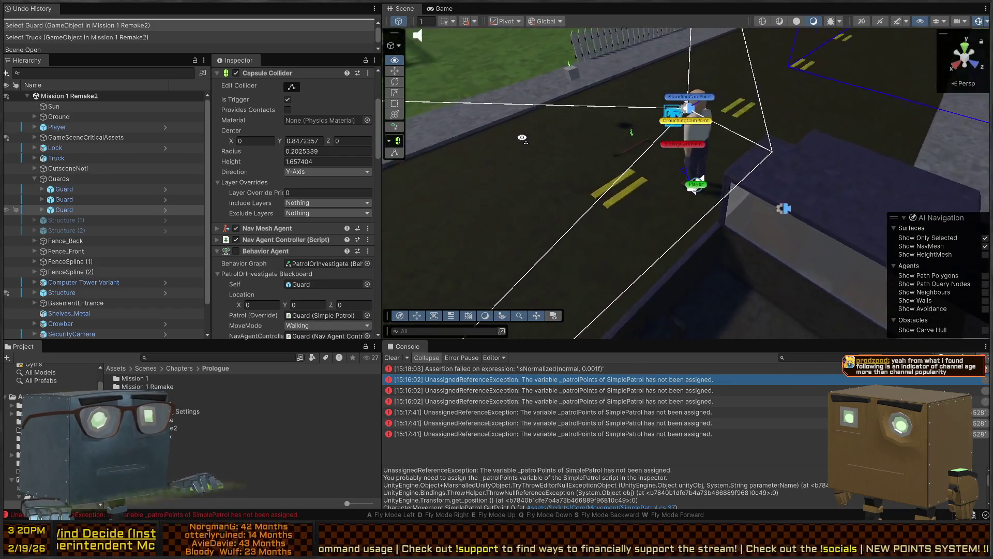
{"action": "key", "text": "w"}
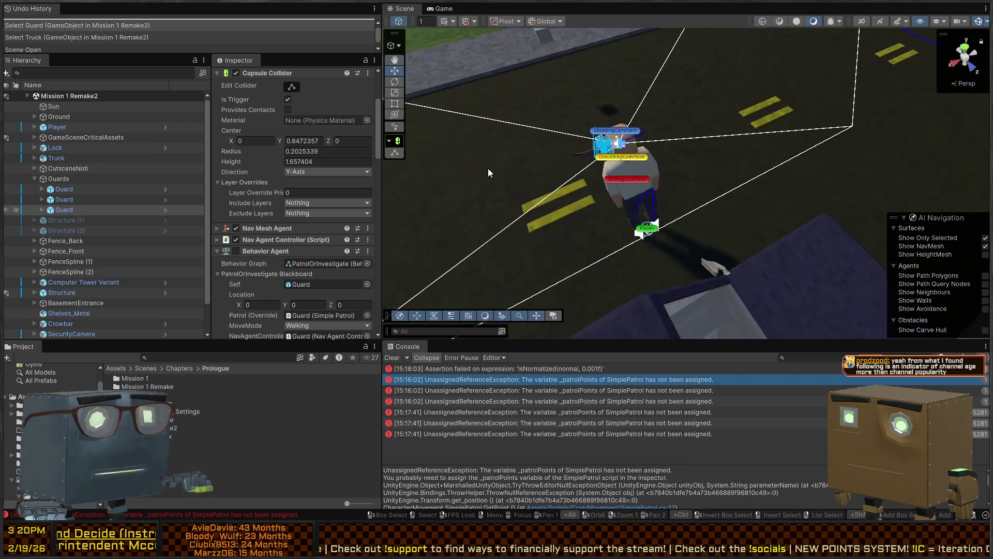
{"action": "key", "text": "w"}
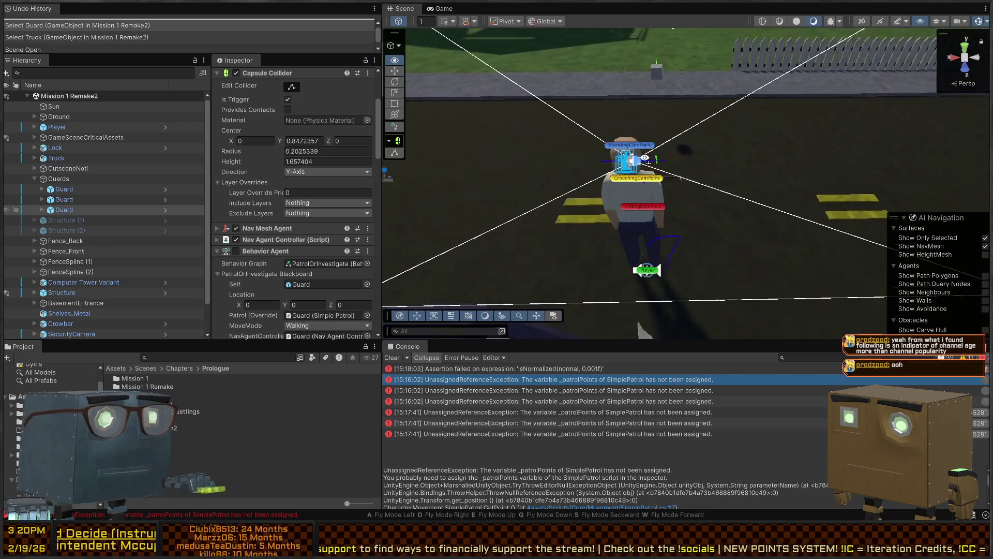
{"action": "key", "text": "w"}
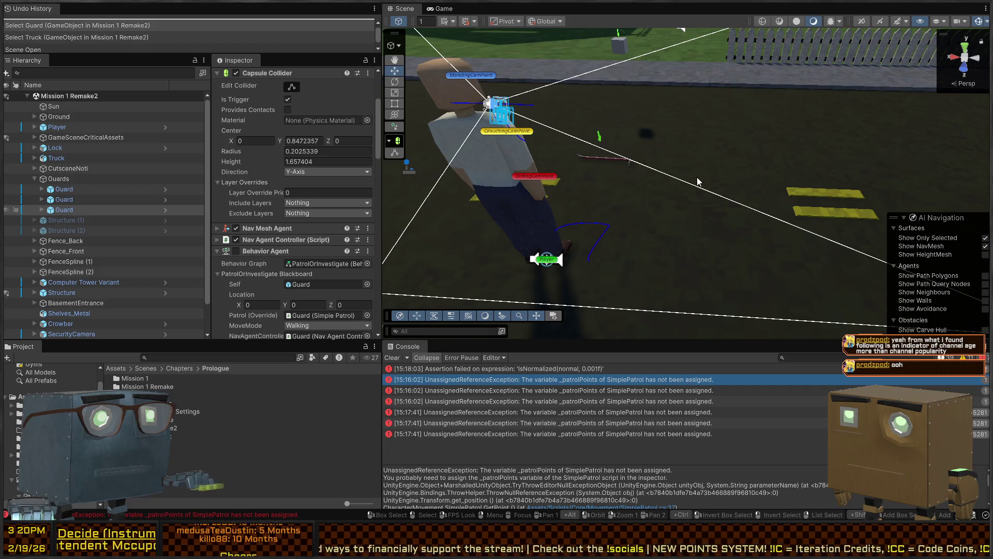
{"action": "key", "text": "s"}
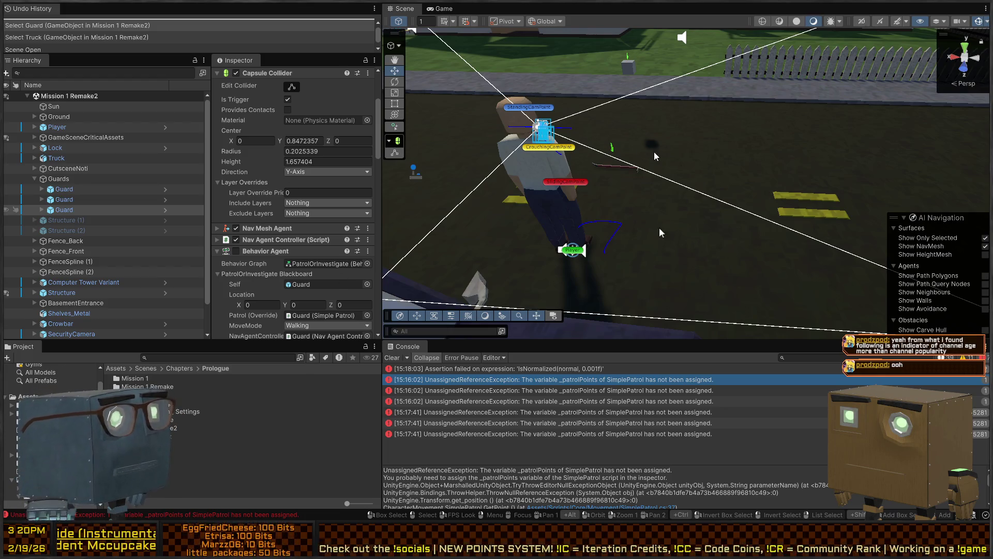
{"action": "key", "text": "s"}
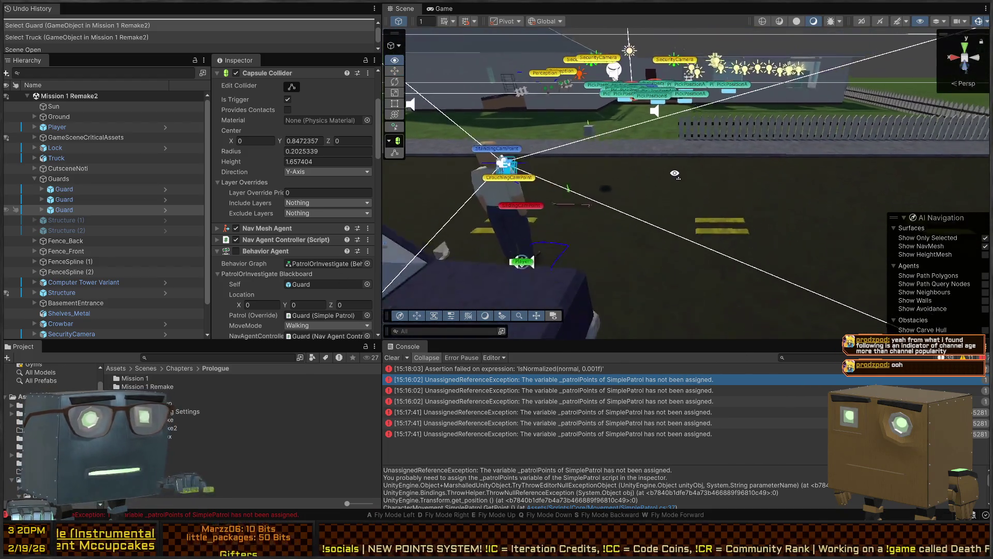
{"action": "key", "text": "d"}
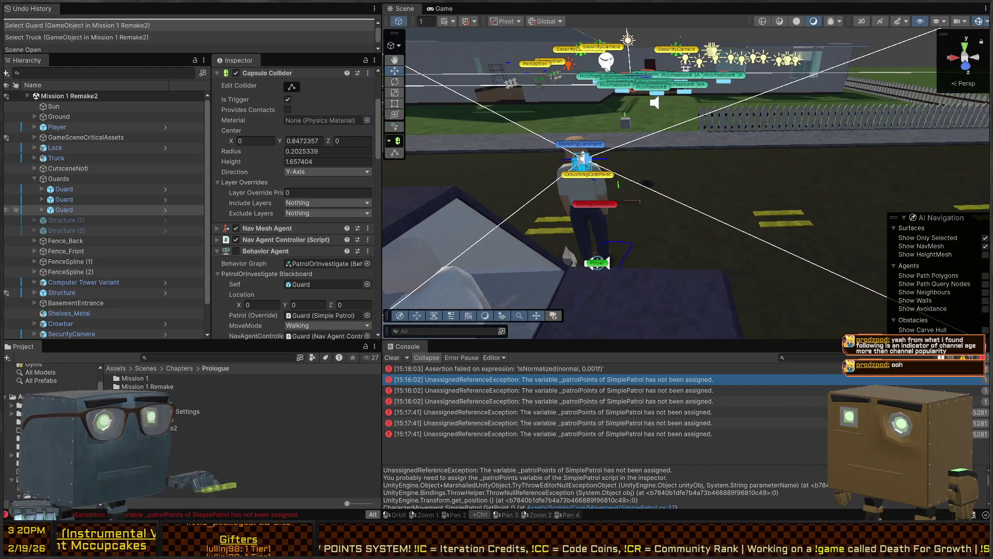
{"action": "key", "text": "alt+Tab"}
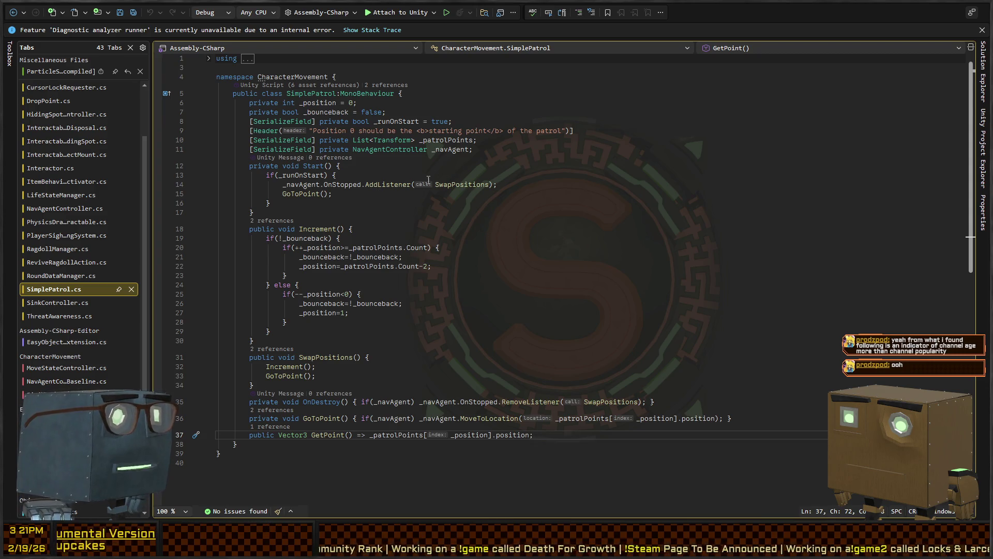
Step: Dismiss the diagnostic notice, edit line 17 after Start(), save SimplePatrol.cs, and return to Unity
{"action": "left_click", "coordinate": [408, 204]}
{"action": "left_click", "coordinate": [388, 214]}
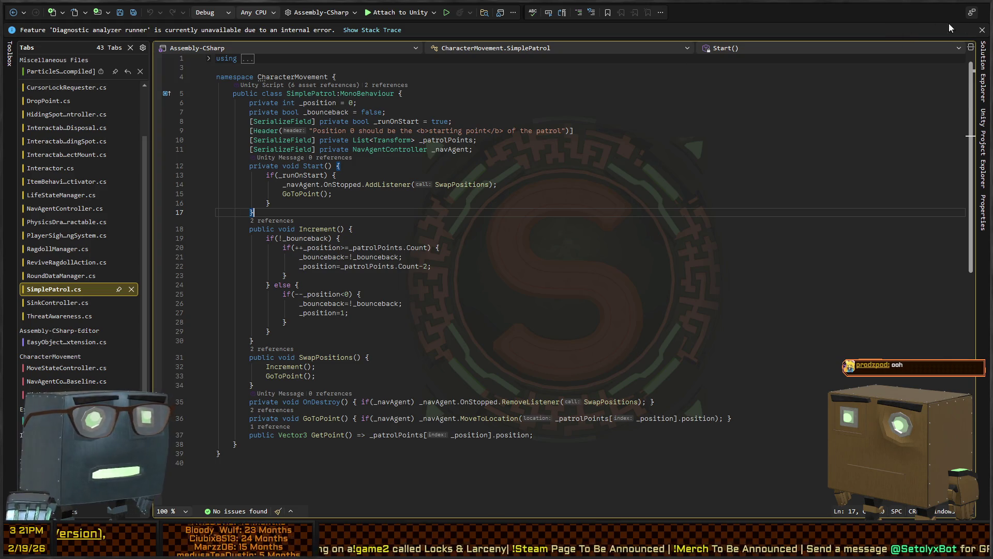
{"action": "left_click", "coordinate": [982, 30]}
{"action": "left_click", "coordinate": [434, 231]}
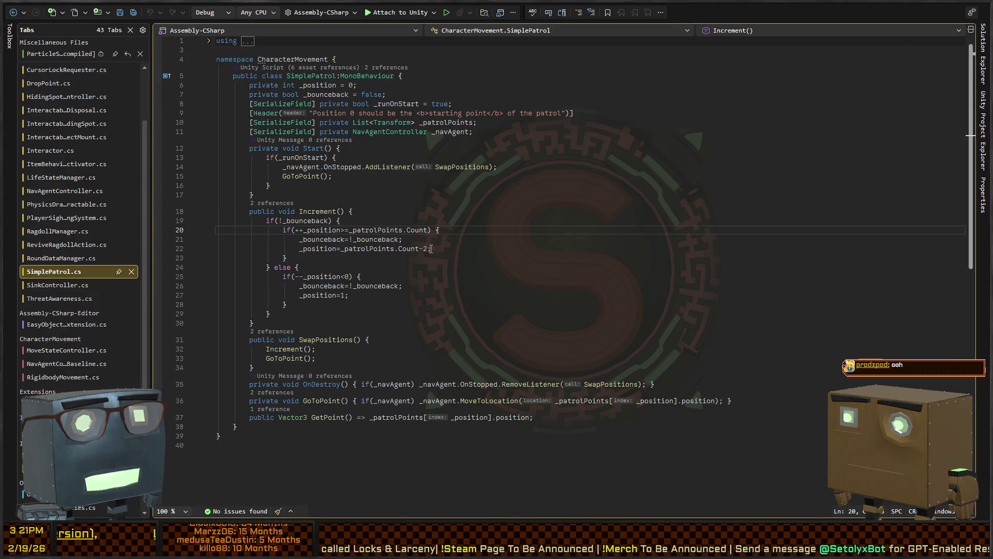
{"action": "left_click", "coordinate": [518, 160]}
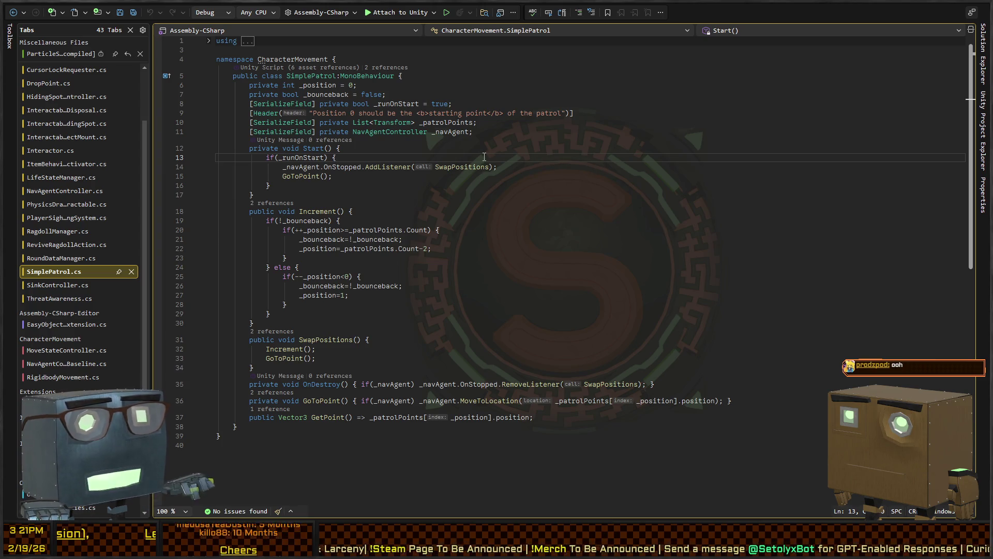
{"action": "key", "text": "ctrl+k"}
{"action": "key", "text": "ctrl+d"}
{"action": "left_click", "coordinate": [551, 197]}
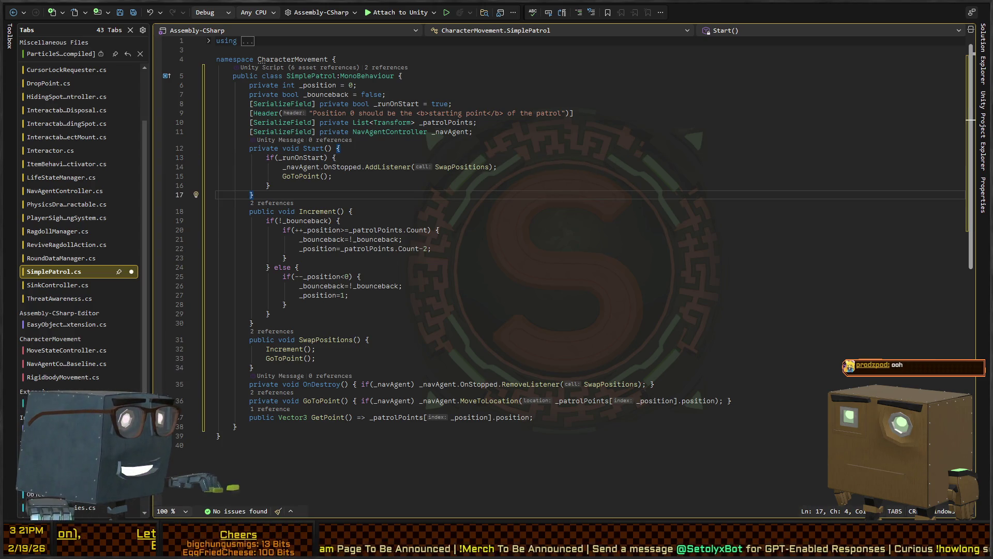
{"action": "key", "text": "ctrl+s"}
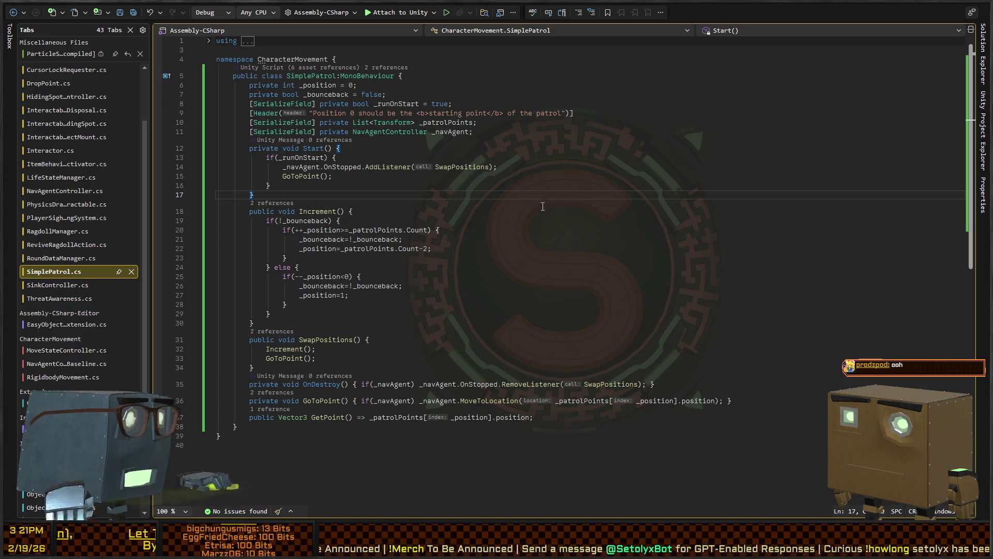
{"action": "key", "text": "alt+Tab"}
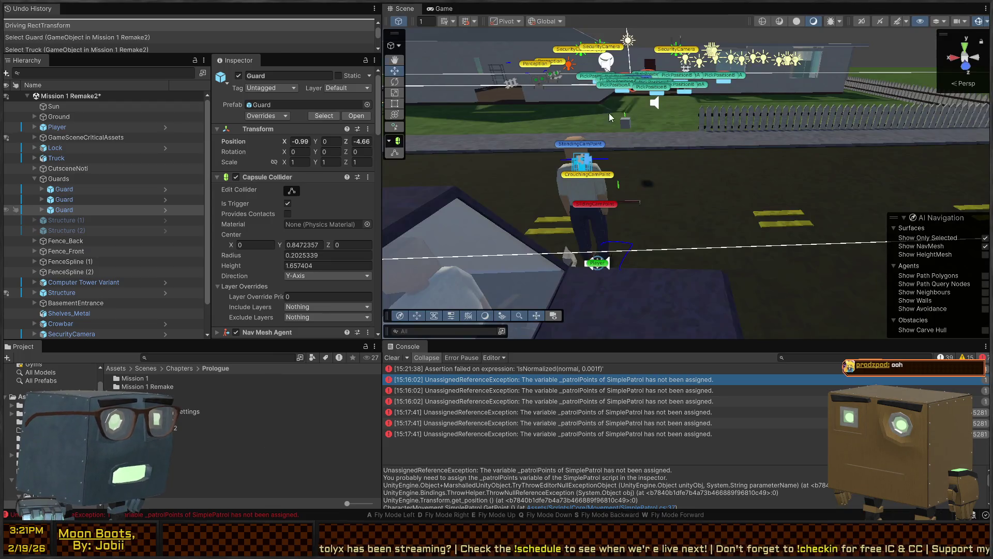
Step: Open the first Guard under Guards in Prefab Mode
{"action": "mouse_move", "coordinate": [610, 113]}
{"action": "left_mouse_down"}
{"action": "mouse_move", "coordinate": [733, 115]}
{"action": "mouse_move", "coordinate": [567, 144]}
{"action": "mouse_move", "coordinate": [690, 145]}
{"action": "mouse_move", "coordinate": [579, 192]}
{"action": "left_mouse_up"}
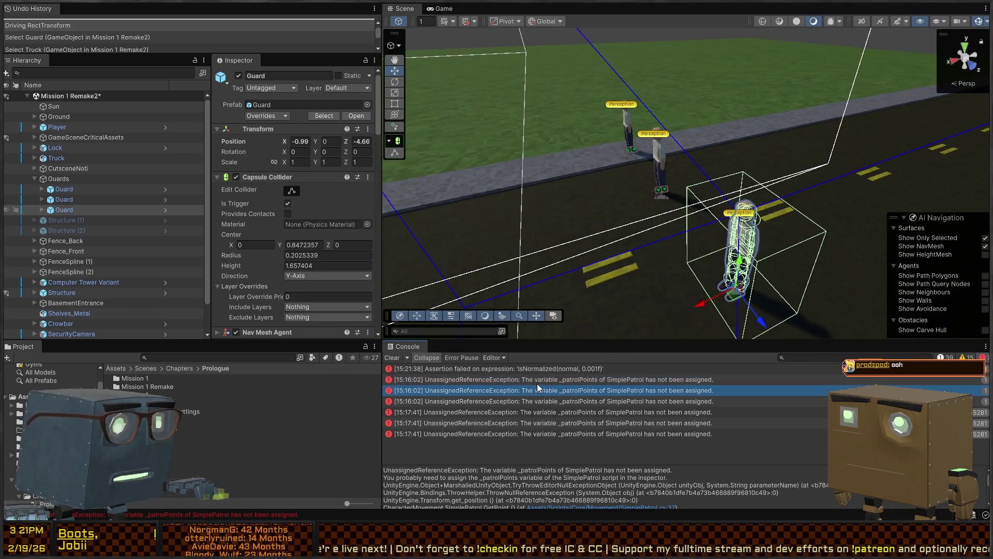
{"action": "scroll", "coordinate": [283, 159], "scroll_direction": "down", "scroll_amount": 5}
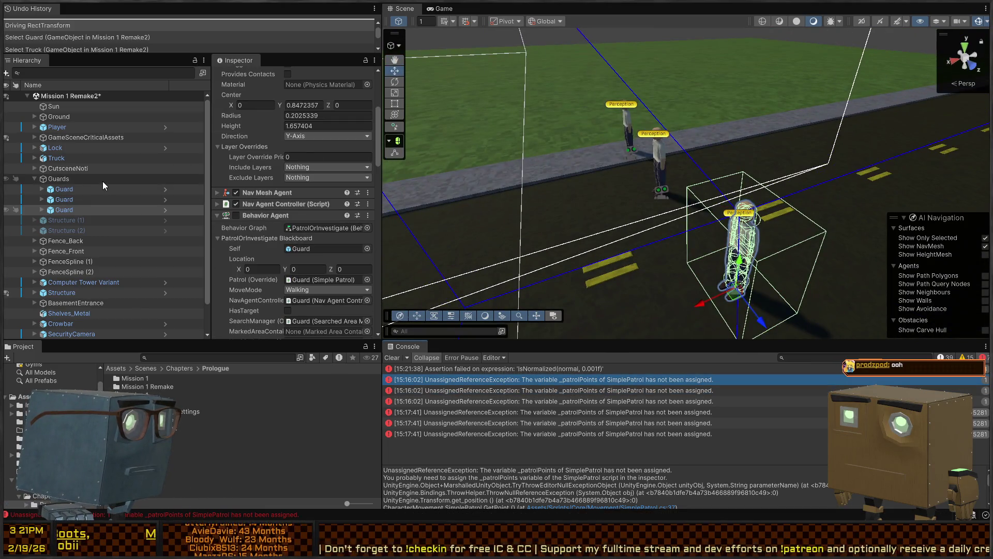
{"action": "left_click", "coordinate": [134, 188]}
{"action": "left_click", "coordinate": [163, 188]}
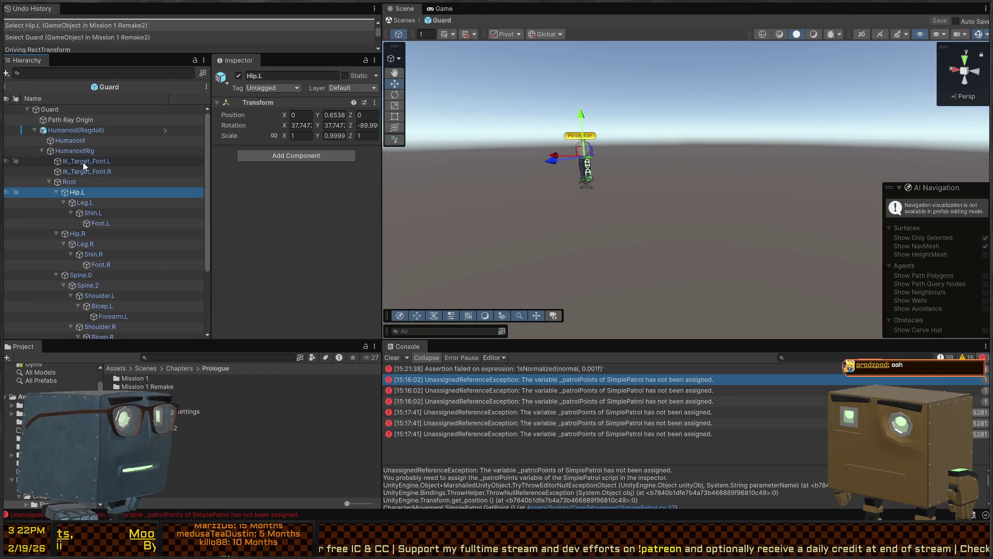
Step: Inspect Humanoid(Ragdoll), HumanoidRig, Path Ray Origin and the Guard root, then exit saving the prefab
{"action": "left_click", "coordinate": [67, 130]}
{"action": "left_click", "coordinate": [78, 149]}
{"action": "left_click", "coordinate": [70, 120]}
{"action": "left_click", "coordinate": [62, 130]}
{"action": "left_click", "coordinate": [49, 109]}
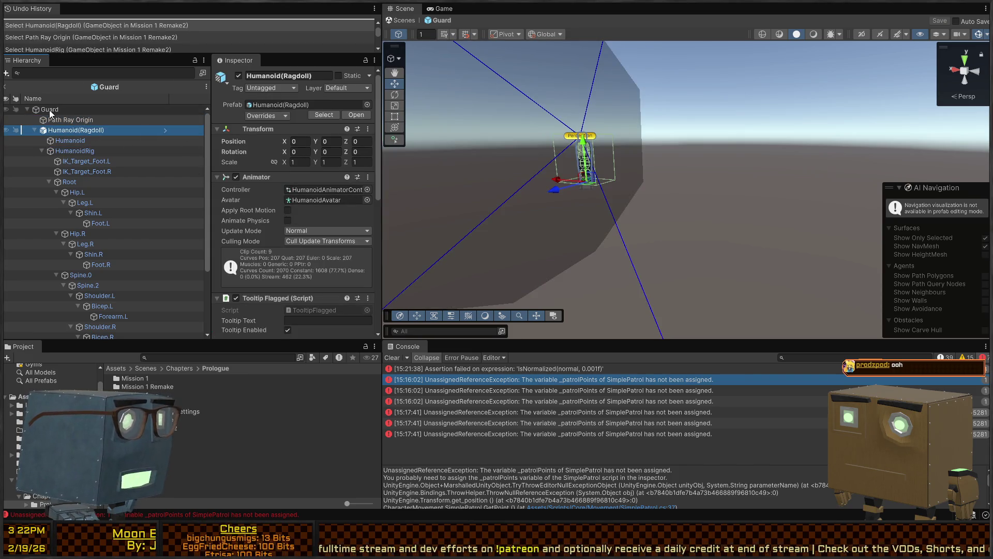
{"action": "scroll", "coordinate": [306, 222], "scroll_direction": "down", "scroll_amount": 10}
{"action": "scroll", "coordinate": [302, 225], "scroll_direction": "up", "scroll_amount": 2}
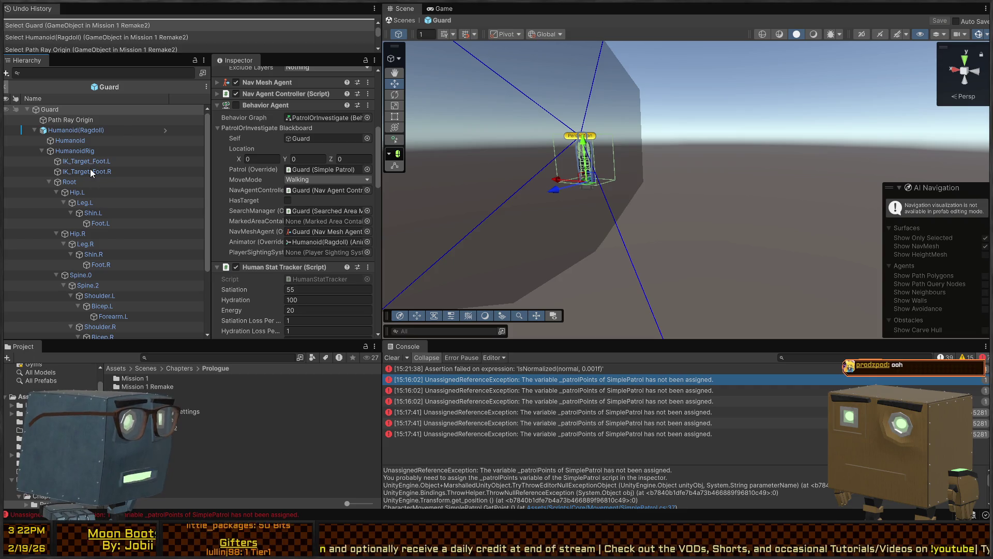
{"action": "key", "text": "Escape"}
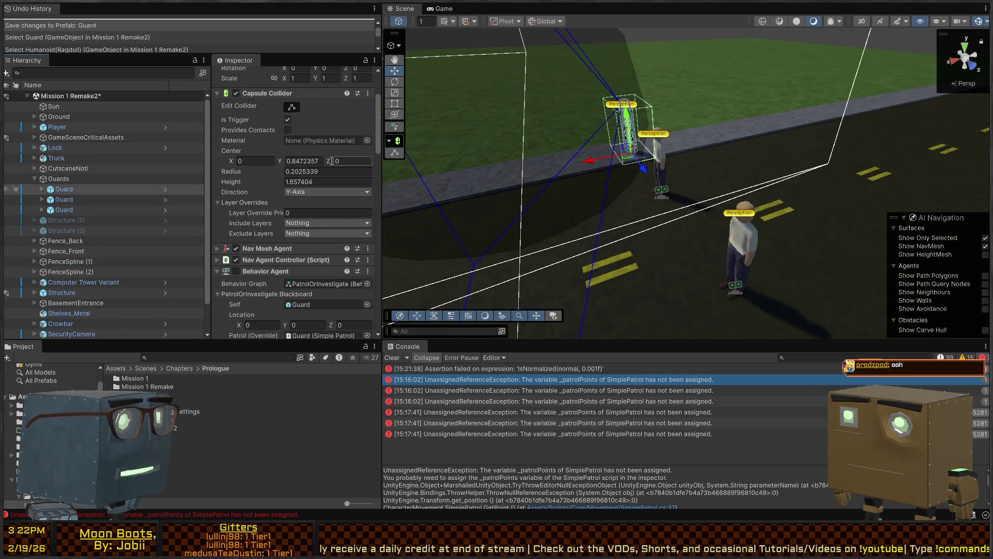
Step: Locate and select the Guard prefab asset in Prefabs/Actors
{"action": "scroll", "coordinate": [332, 161], "scroll_direction": "up", "scroll_amount": 4}
{"action": "left_click", "coordinate": [276, 104]}
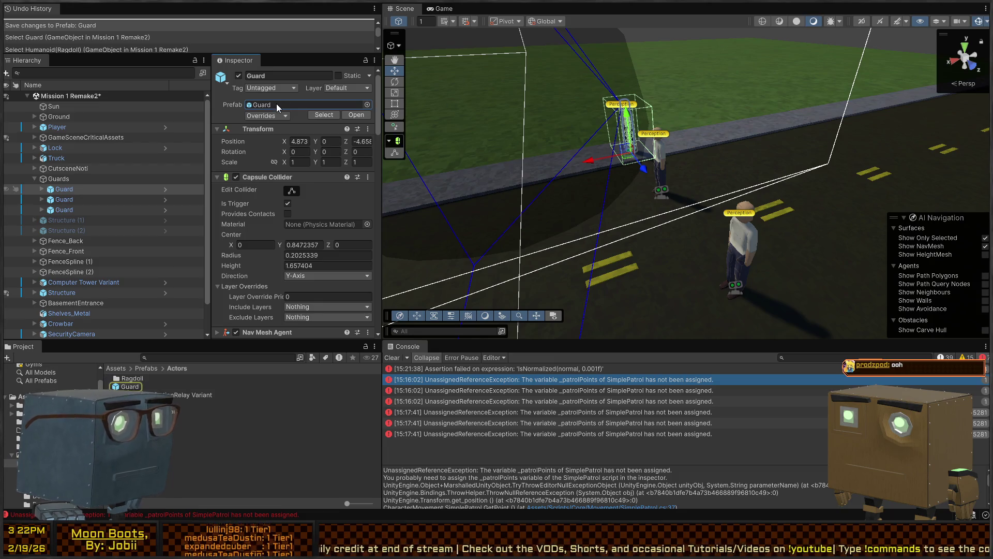
{"action": "left_click", "coordinate": [129, 387]}
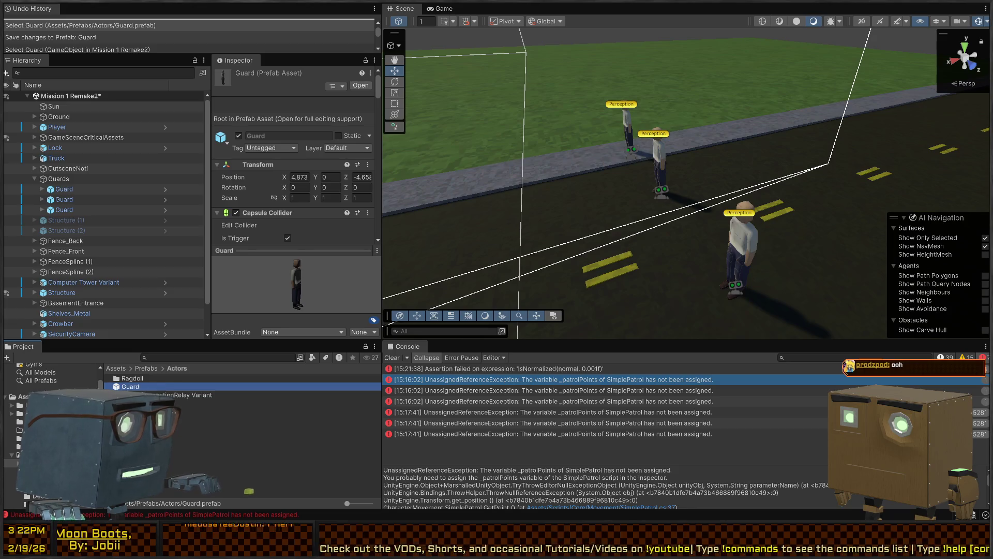
Step: Create a prefab variant of Guard named Guard_InvestigateOnly
{"action": "left_click", "coordinate": [187, 394]}
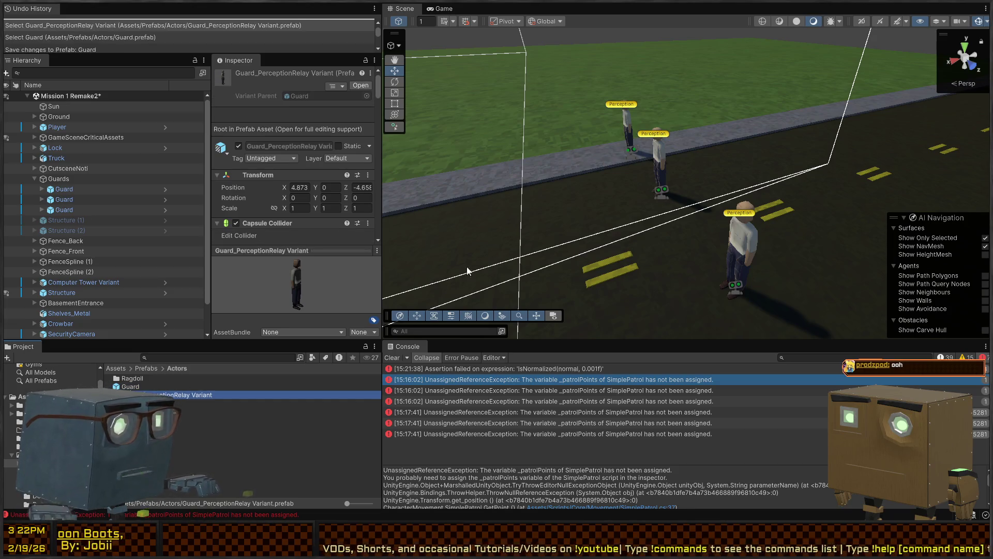
{"action": "left_click", "coordinate": [182, 370]}
{"action": "left_click", "coordinate": [190, 395]}
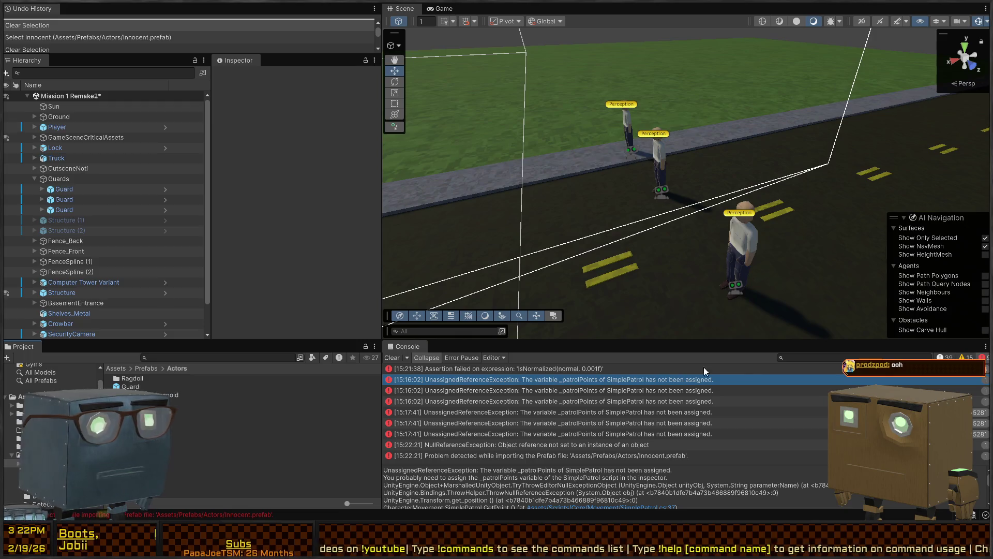
{"action": "left_click", "coordinate": [131, 387]}
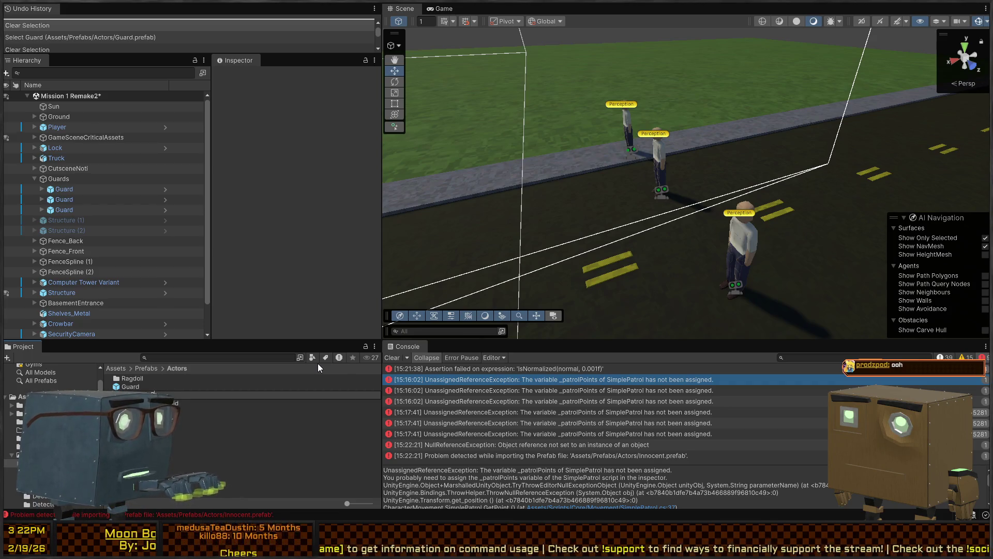
{"action": "type", "text": "gateOnly"}
{"action": "key", "text": "Return"}
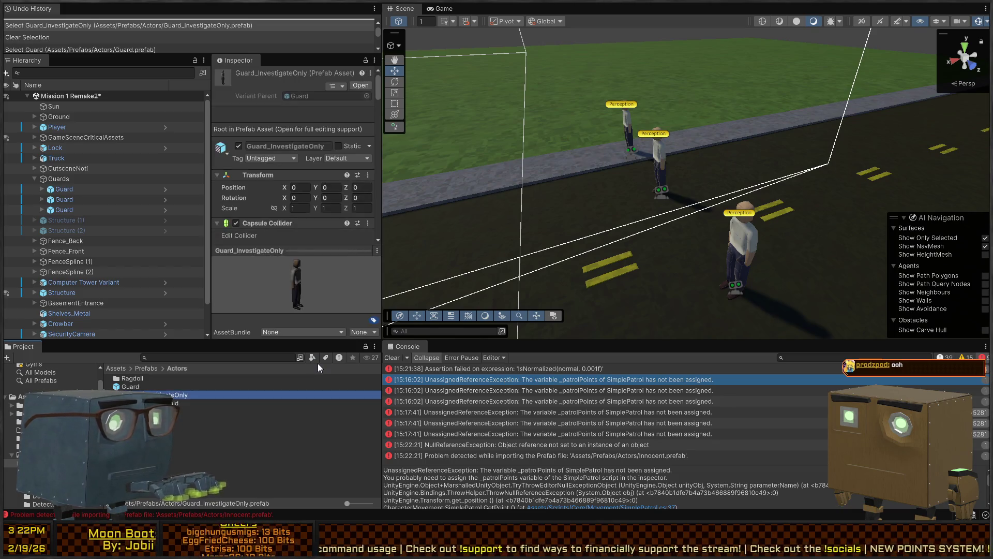
Step: Open Guard_InvestigateOnly and set its Behavior Agent graph to InvestigatePoint
{"action": "double_click", "coordinate": [318, 395]}
{"action": "scroll", "coordinate": [328, 165], "scroll_direction": "down", "scroll_amount": 5}
{"action": "scroll", "coordinate": [328, 150], "scroll_direction": "down", "scroll_amount": 5}
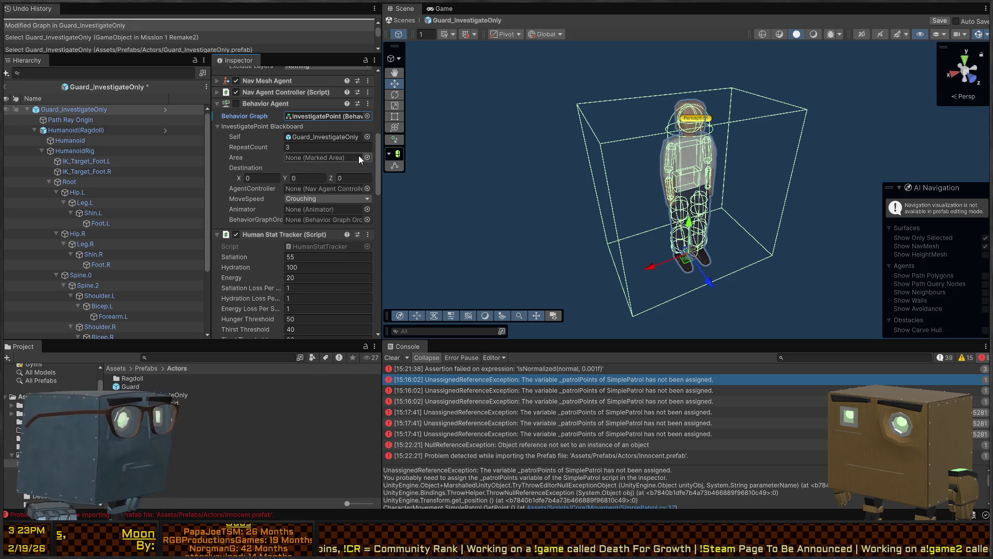
Step: Assign the AgentController, Humanoid(Ragdoll) animator and BehaviorOrchestrator, and set MoveSpeed to Sprinting
{"action": "left_click", "coordinate": [367, 187]}
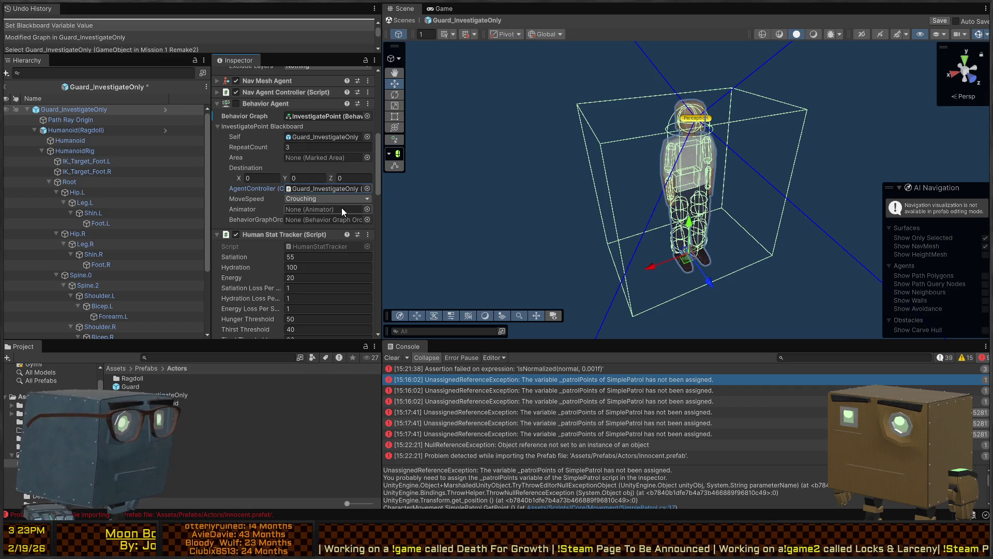
{"action": "left_click", "coordinate": [368, 209]}
{"action": "left_click", "coordinate": [412, 254]}
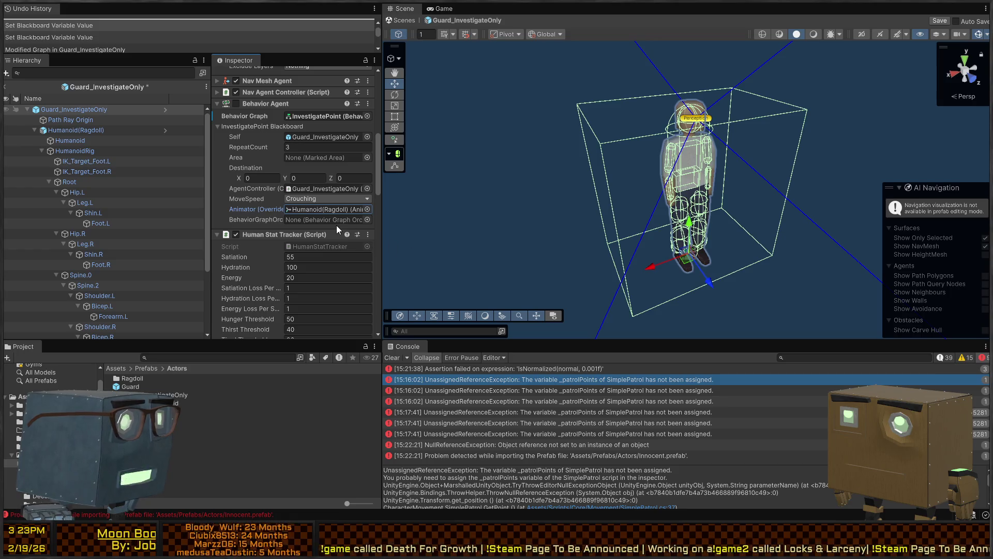
{"action": "left_click", "coordinate": [368, 220]}
{"action": "left_click", "coordinate": [412, 251]}
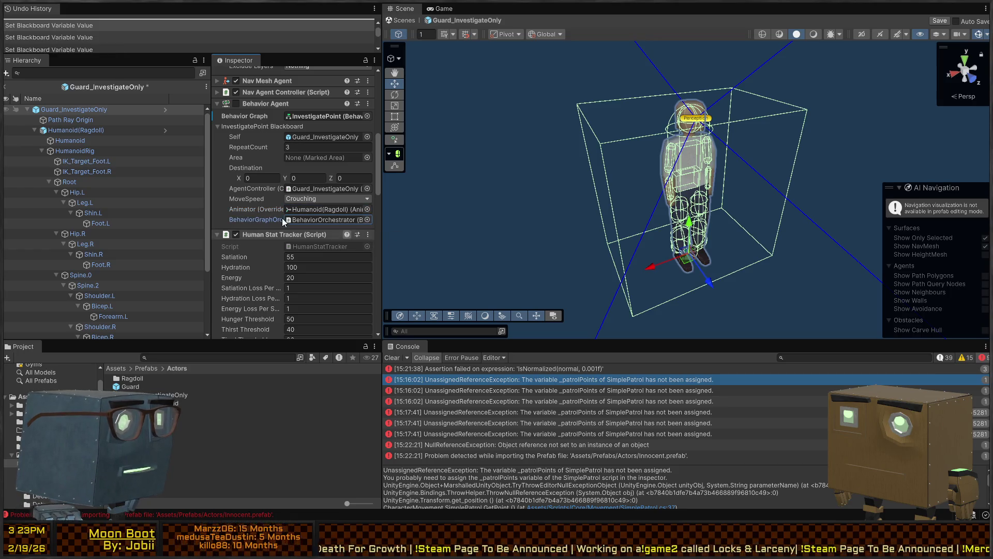
{"action": "left_click", "coordinate": [326, 198]}
{"action": "left_click", "coordinate": [310, 228]}
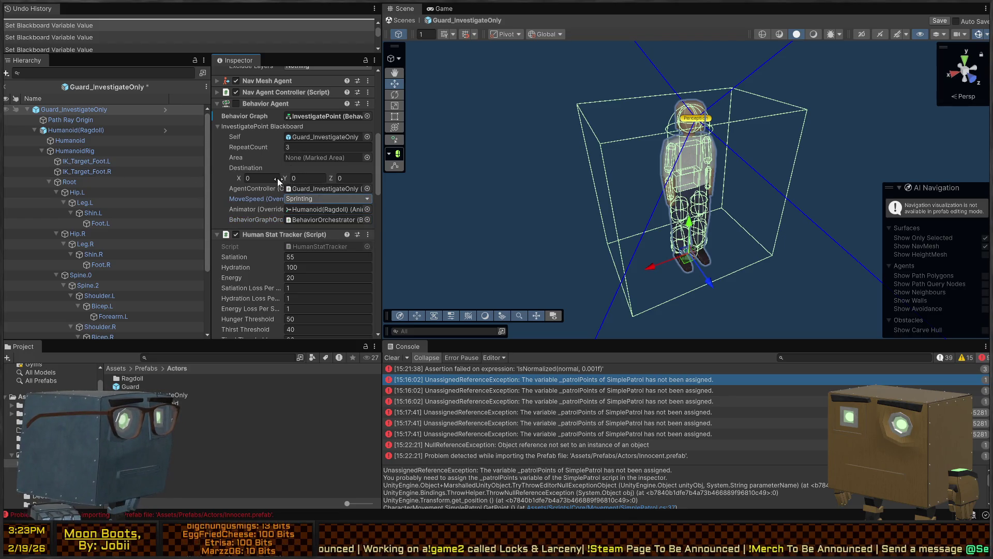
Step: Check the Vector 3 Setter's Element 0 reference, save the prefab, and return to the scene
{"action": "scroll", "coordinate": [298, 157], "scroll_direction": "down", "scroll_amount": 10}
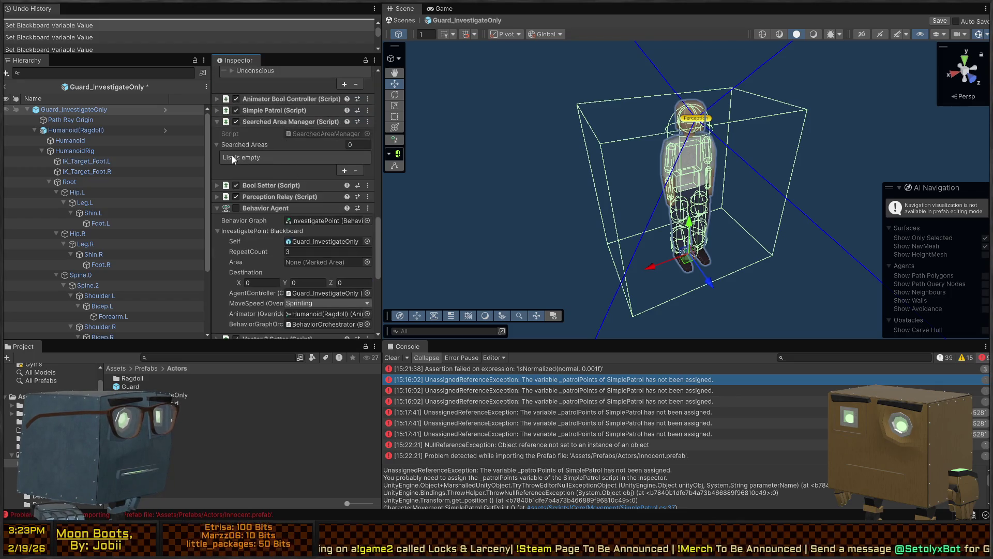
{"action": "scroll", "coordinate": [300, 228], "scroll_direction": "up", "scroll_amount": 5}
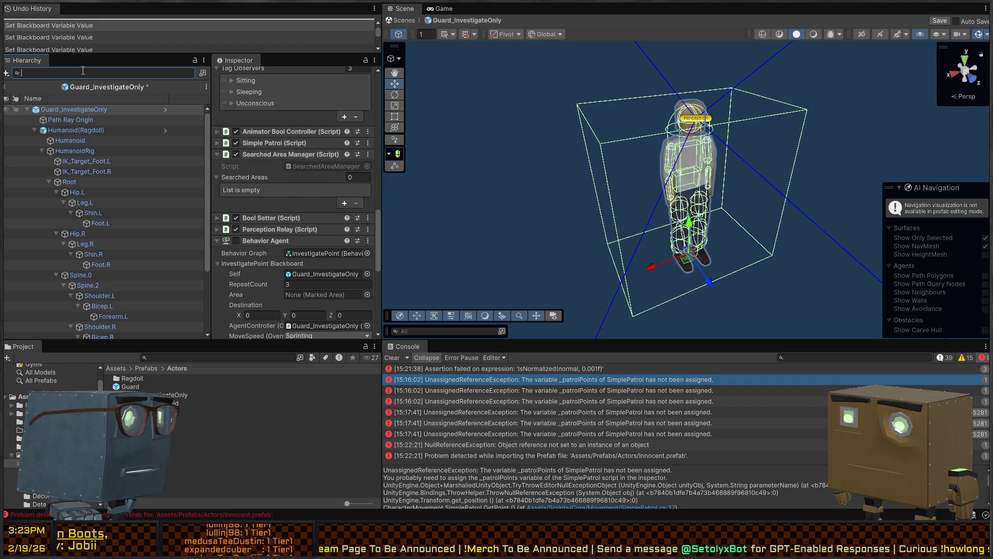
{"action": "type", "text": "t=Vector3Sett"}
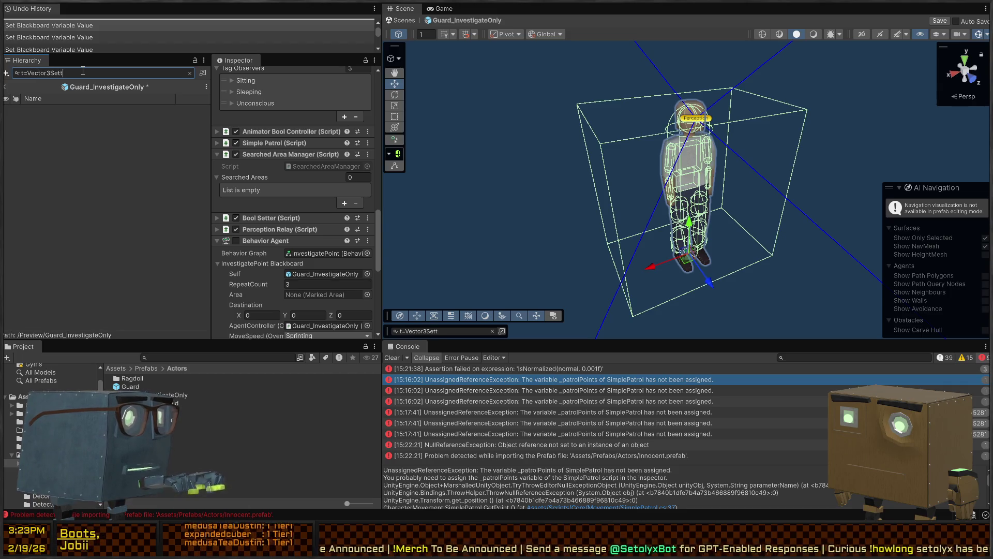
{"action": "type", "text": "er"}
{"action": "scroll", "coordinate": [266, 242], "scroll_direction": "down", "scroll_amount": 10}
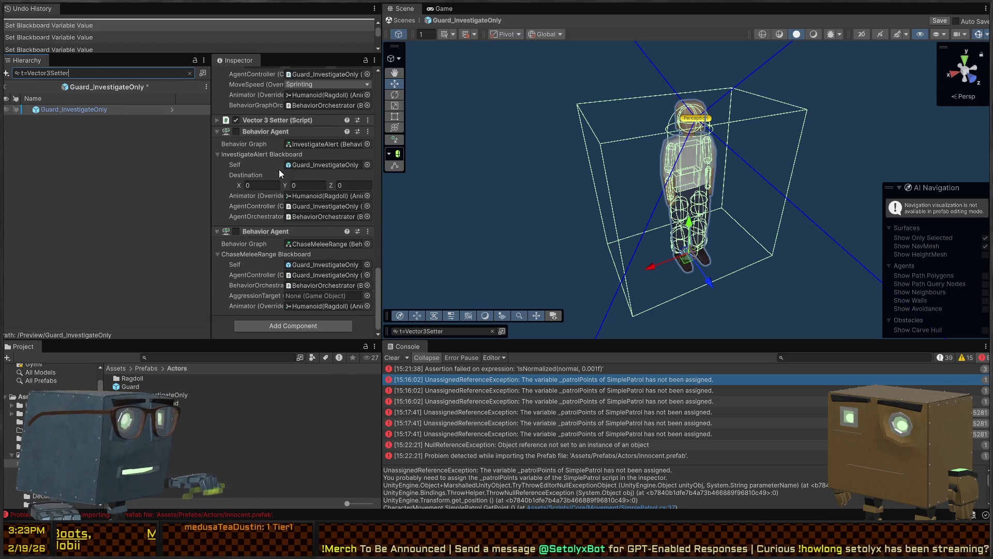
{"action": "left_click", "coordinate": [271, 119]}
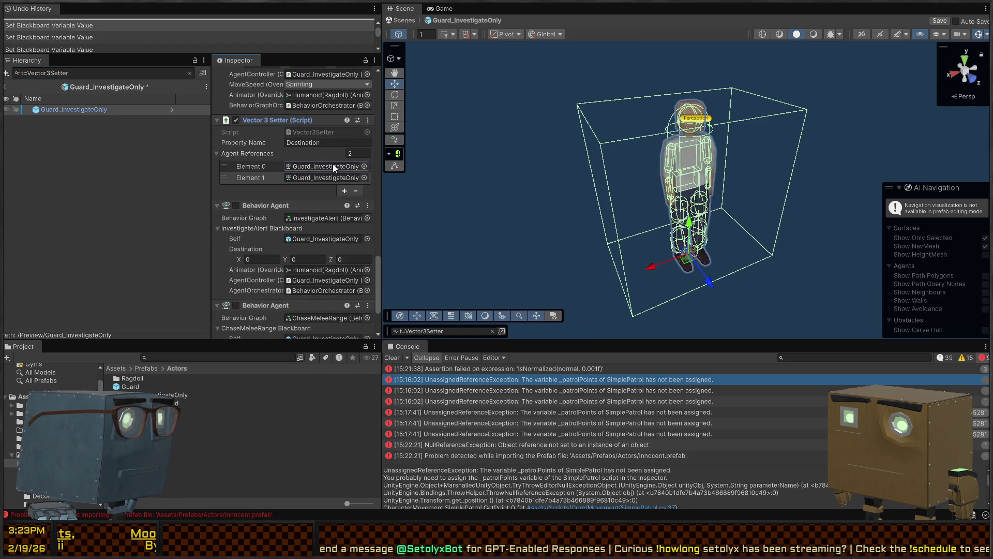
{"action": "left_click", "coordinate": [331, 166]}
{"action": "scroll", "coordinate": [280, 161], "scroll_direction": "up", "scroll_amount": 5}
{"action": "mouse_move", "coordinate": [384, 272]}
{"action": "left_mouse_down"}
{"action": "mouse_move", "coordinate": [449, 274]}
{"action": "mouse_move", "coordinate": [401, 278]}
{"action": "left_mouse_up"}
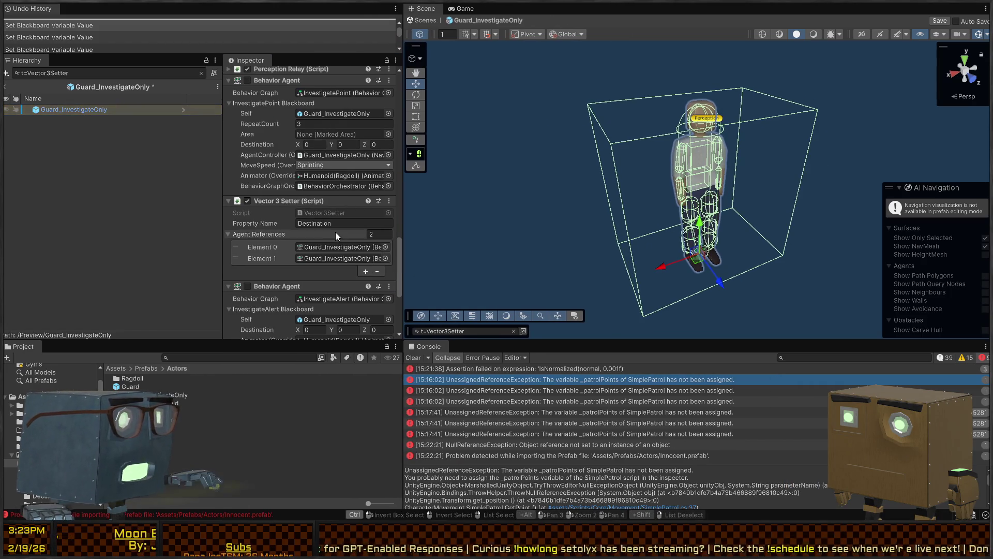
{"action": "key", "text": "ctrl+s"}
{"action": "left_click", "coordinate": [425, 21]}
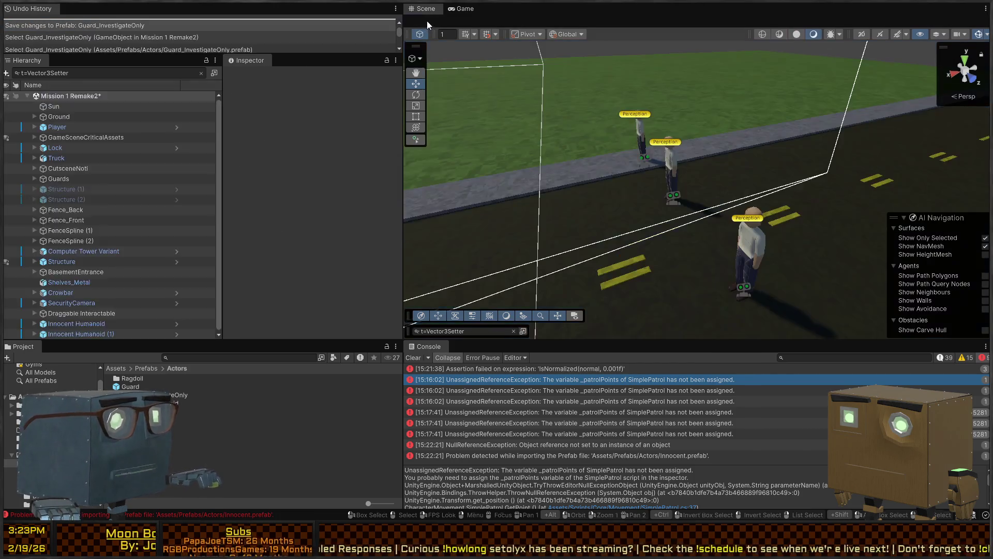
Step: Select and frame the three guards, then deactivate the Guards parent object
{"action": "left_click", "coordinate": [672, 166]}
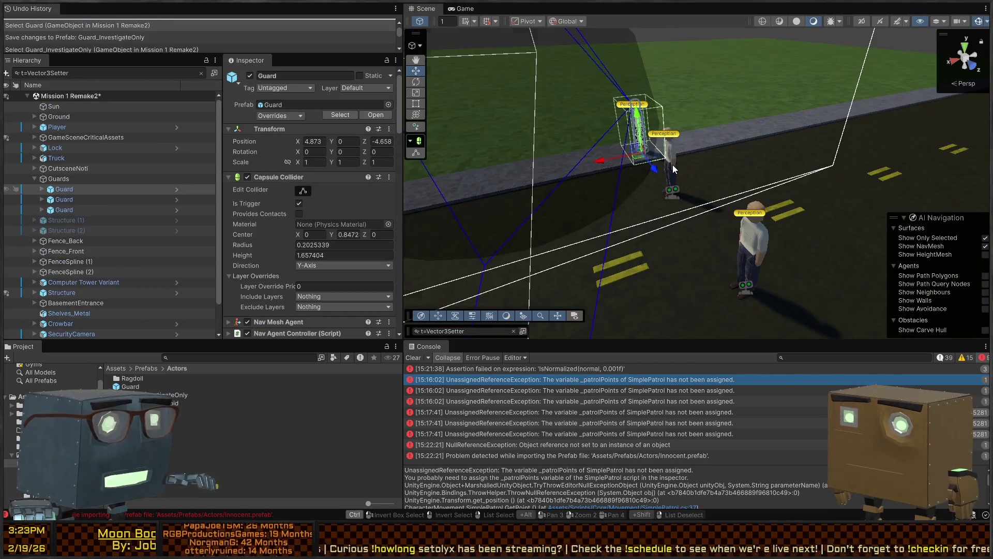
{"action": "left_click", "coordinate": [64, 199], "text": "ctrl"}
{"action": "left_click", "coordinate": [64, 210], "text": "ctrl"}
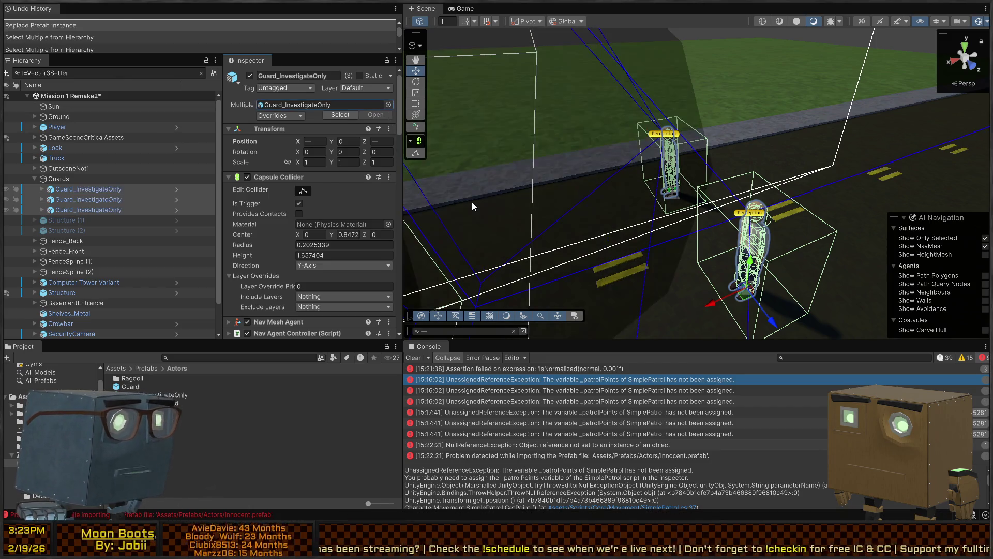
{"action": "key", "text": "f"}
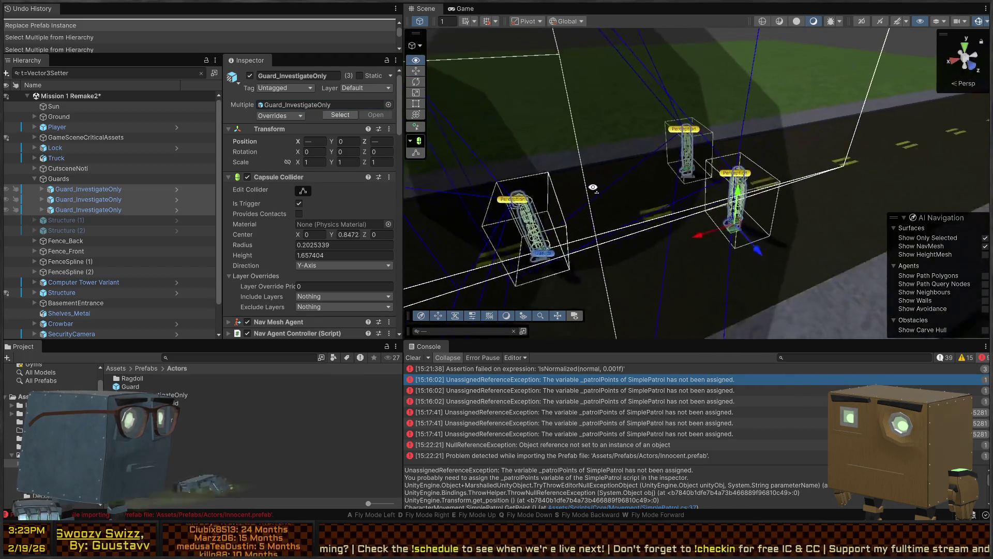
{"action": "left_click", "coordinate": [97, 179]}
{"action": "key", "text": "alt+shift+a"}
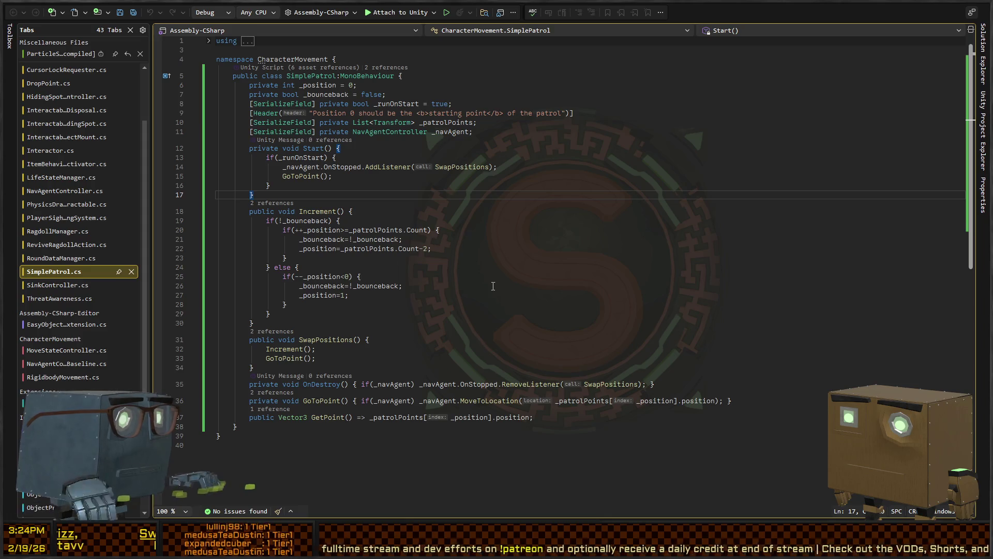
{"action": "key", "text": "alt+Tab"}
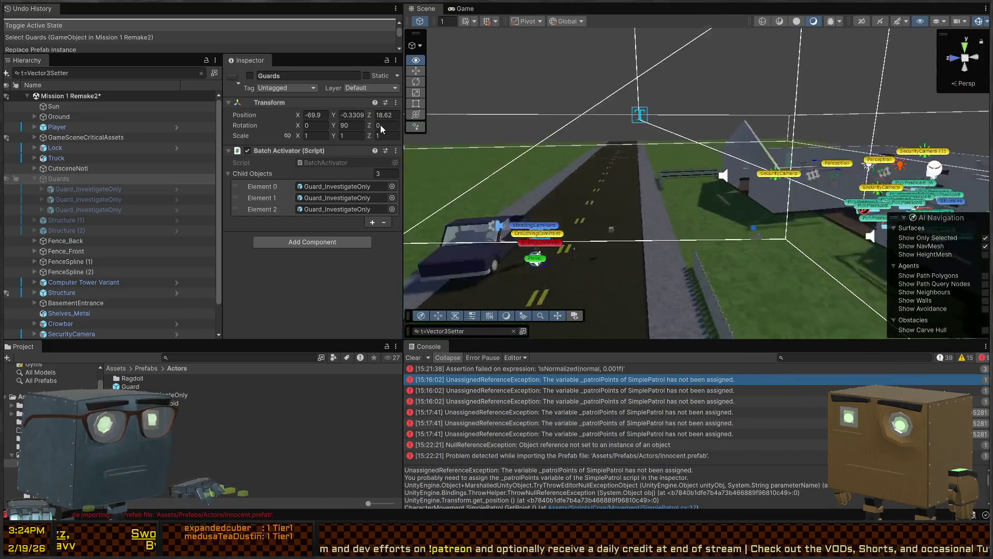
Step: On SecurityCamera, collapse Timed Action, Threat Awareness and Animator, then open the GlobalAlertingSystem script
{"action": "left_click", "coordinate": [615, 192]}
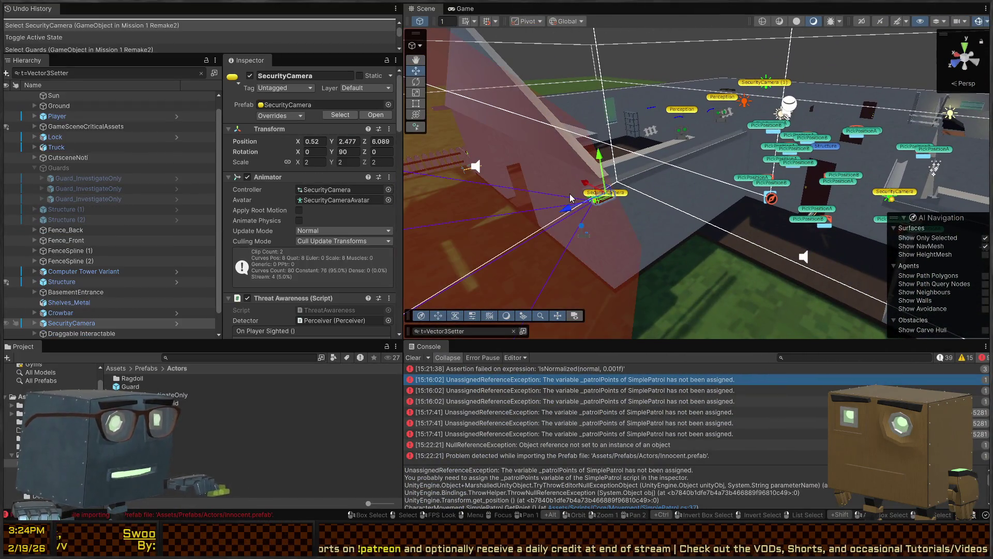
{"action": "scroll", "coordinate": [310, 171], "scroll_direction": "down", "scroll_amount": 15}
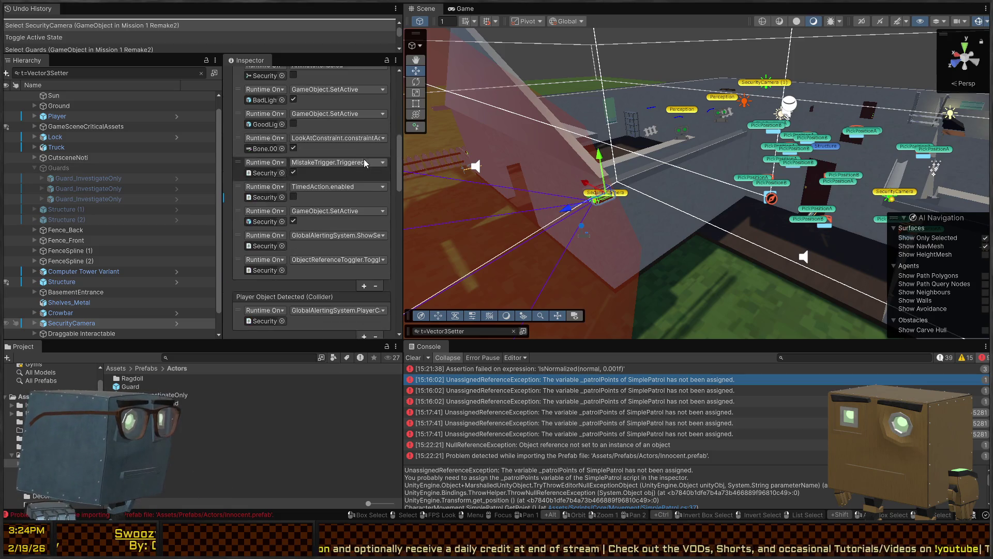
{"action": "scroll", "coordinate": [349, 150], "scroll_direction": "down", "scroll_amount": 10}
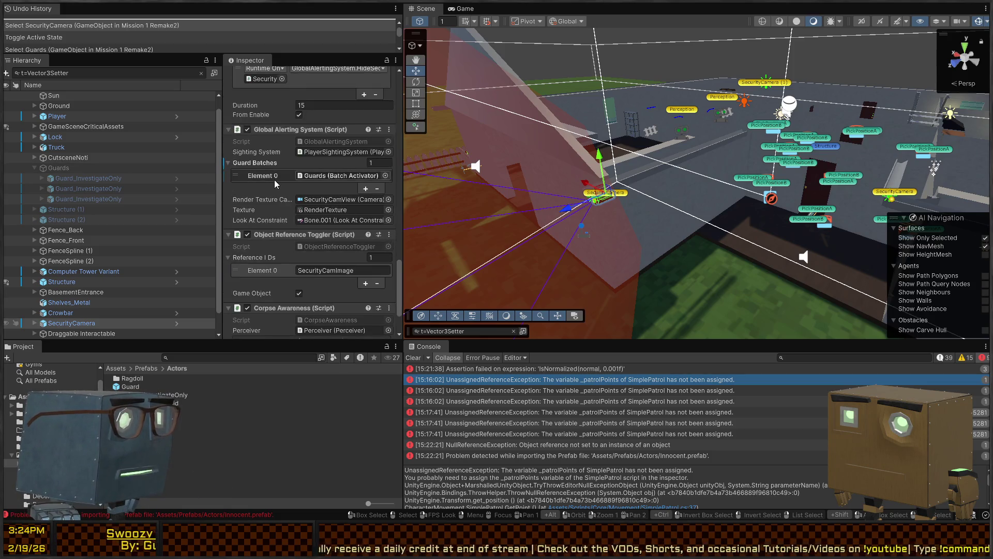
{"action": "scroll", "coordinate": [295, 165], "scroll_direction": "up", "scroll_amount": 6}
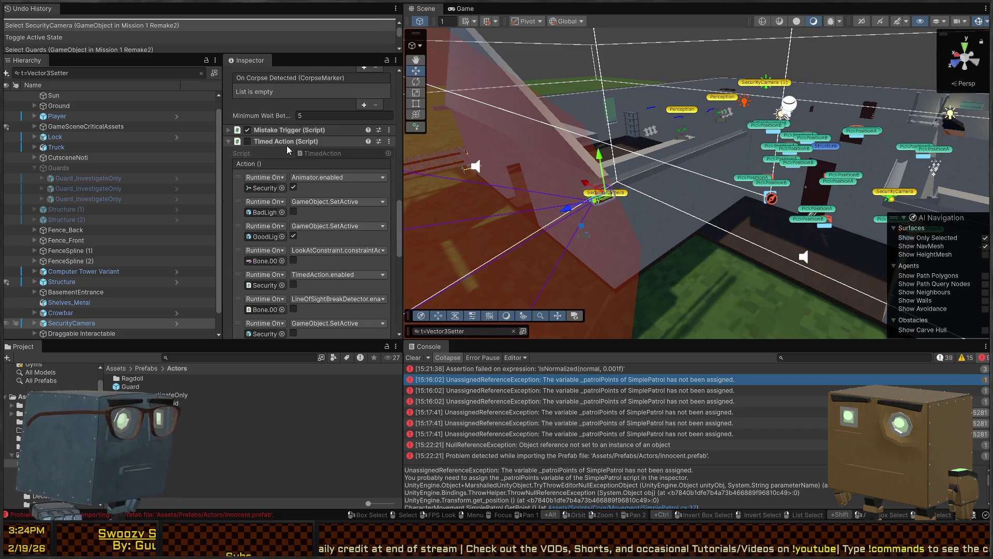
{"action": "left_click", "coordinate": [286, 145]}
{"action": "scroll", "coordinate": [288, 145], "scroll_direction": "up", "scroll_amount": 8}
{"action": "left_click", "coordinate": [292, 188]}
{"action": "scroll", "coordinate": [298, 197], "scroll_direction": "up", "scroll_amount": 5}
{"action": "left_click", "coordinate": [282, 177]}
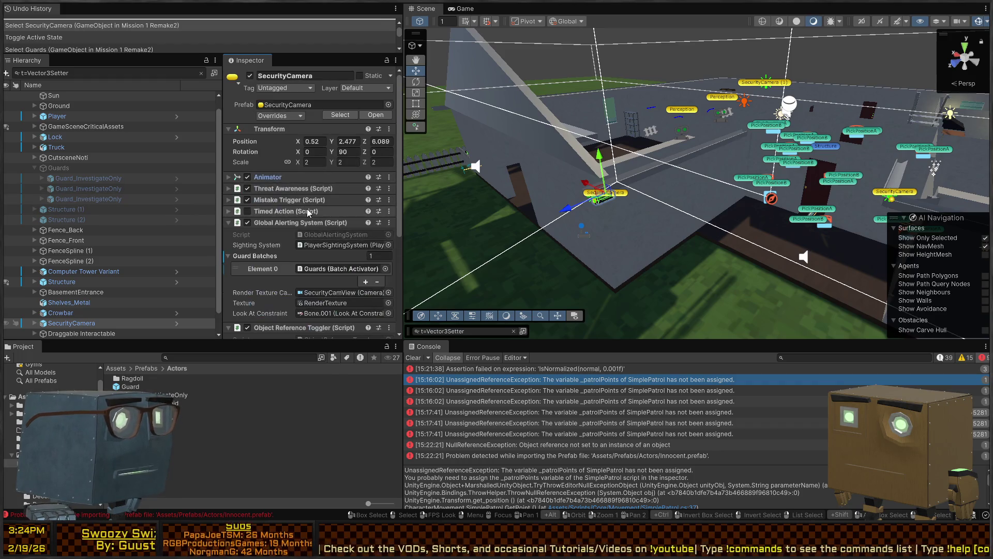
{"action": "scroll", "coordinate": [278, 216], "scroll_direction": "down", "scroll_amount": 3}
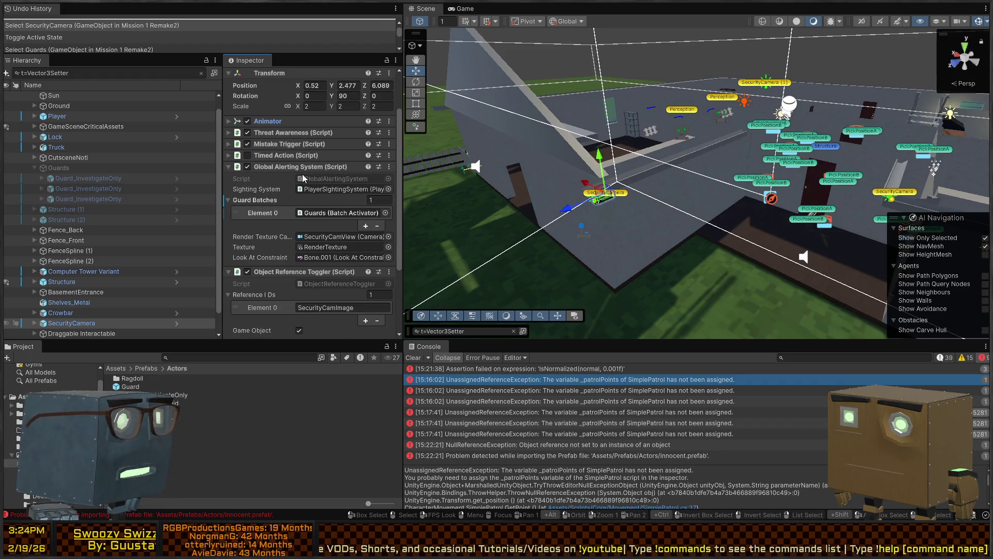
{"action": "scroll", "coordinate": [283, 173], "scroll_direction": "down", "scroll_amount": 3}
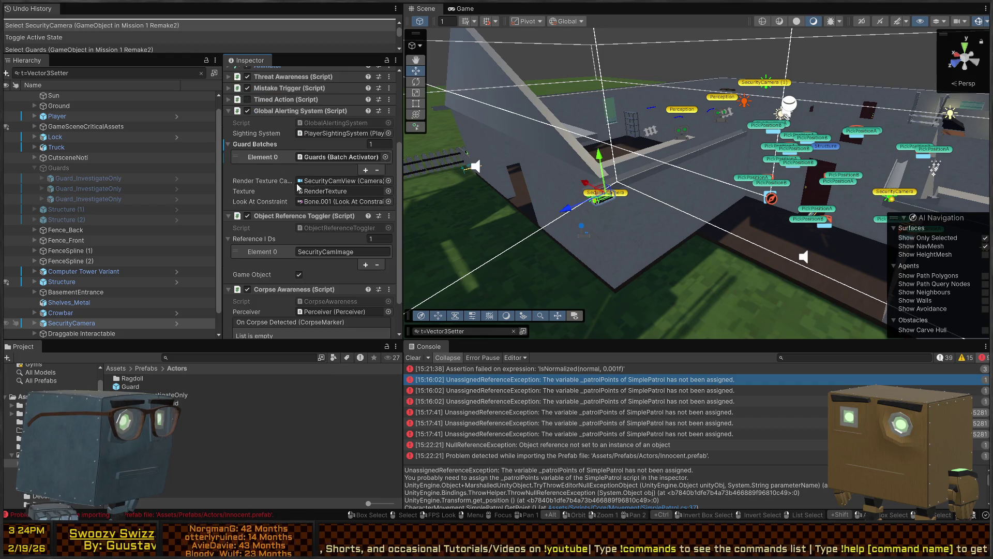
{"action": "double_click", "coordinate": [338, 126]}
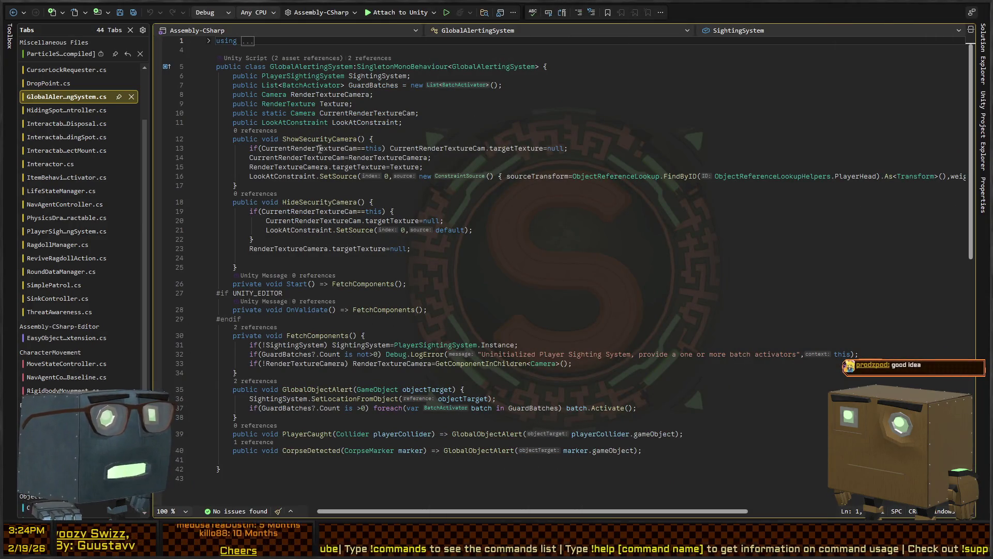
Step: Cut the blank line at the end of HideSecurityCamera in GlobalAlertingSystem.cs
{"action": "left_click", "coordinate": [462, 119]}
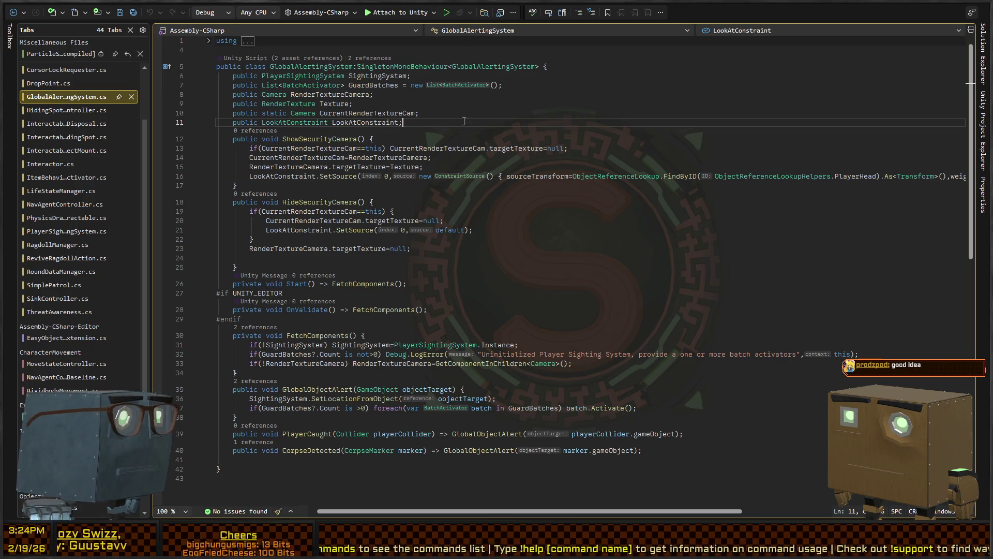
{"action": "scroll", "coordinate": [465, 155], "scroll_direction": "down", "scroll_amount": 2}
{"action": "left_click", "coordinate": [549, 155]}
{"action": "left_click", "coordinate": [578, 202]}
{"action": "left_click", "coordinate": [578, 221]}
{"action": "left_click", "coordinate": [577, 203]}
{"action": "key", "text": "Down"}
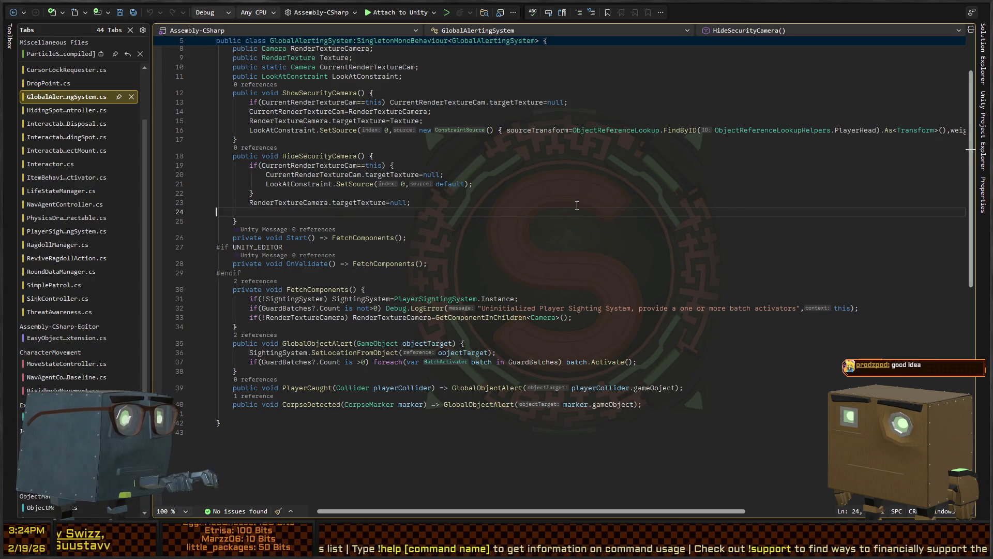
{"action": "key", "text": "ctrl+x"}
{"action": "key", "text": "Down"}
{"action": "key", "text": "Down"}
{"action": "key", "text": "Down"}
{"action": "key", "text": "Up"}
{"action": "key", "text": "Up"}
{"action": "key", "text": "ctrl+Right"}
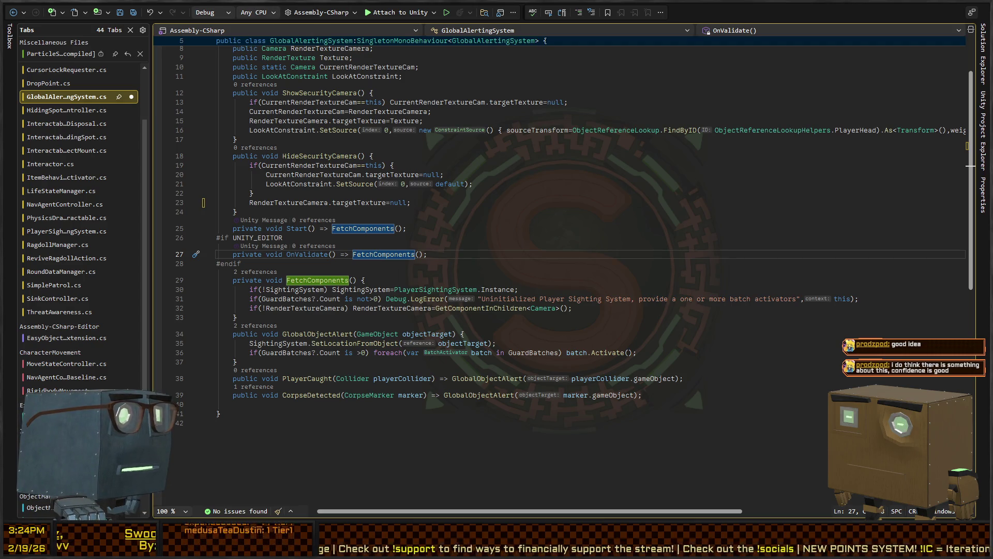
Step: Review the LookAtConstraint reset line in HideSecurityCamera and the surrounding code
{"action": "left_click", "coordinate": [474, 183]}
{"action": "scroll", "coordinate": [459, 219], "scroll_direction": "down", "scroll_amount": 4}
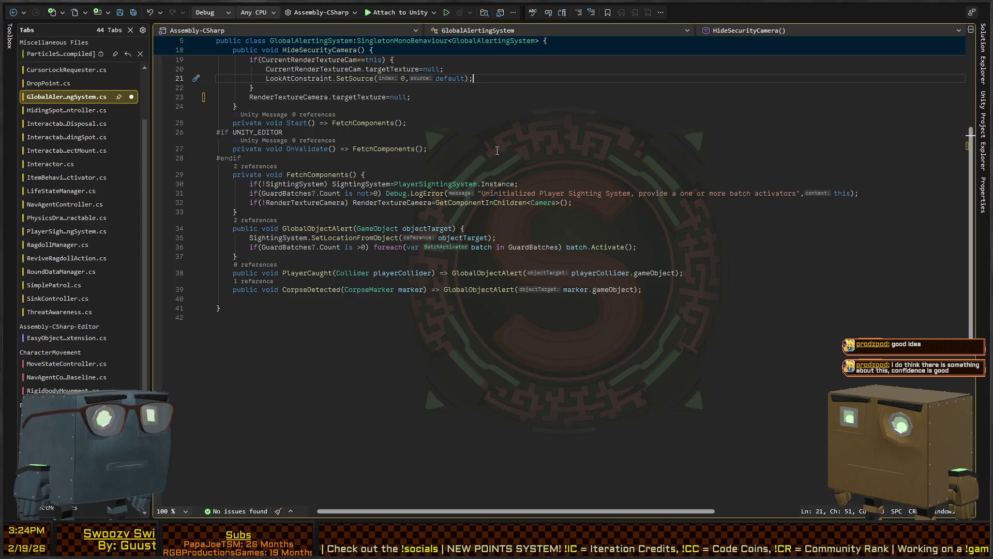
{"action": "scroll", "coordinate": [461, 145], "scroll_direction": "up", "scroll_amount": 5}
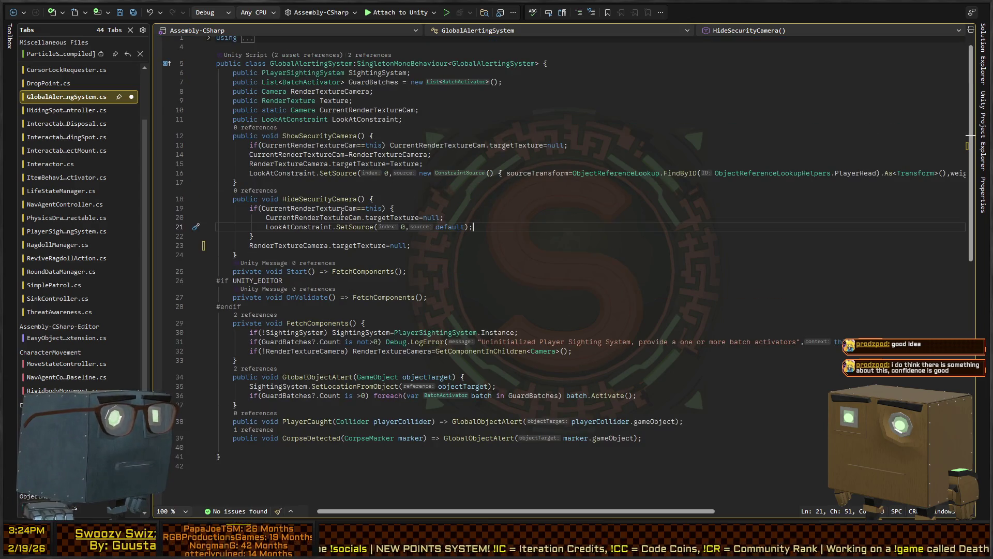
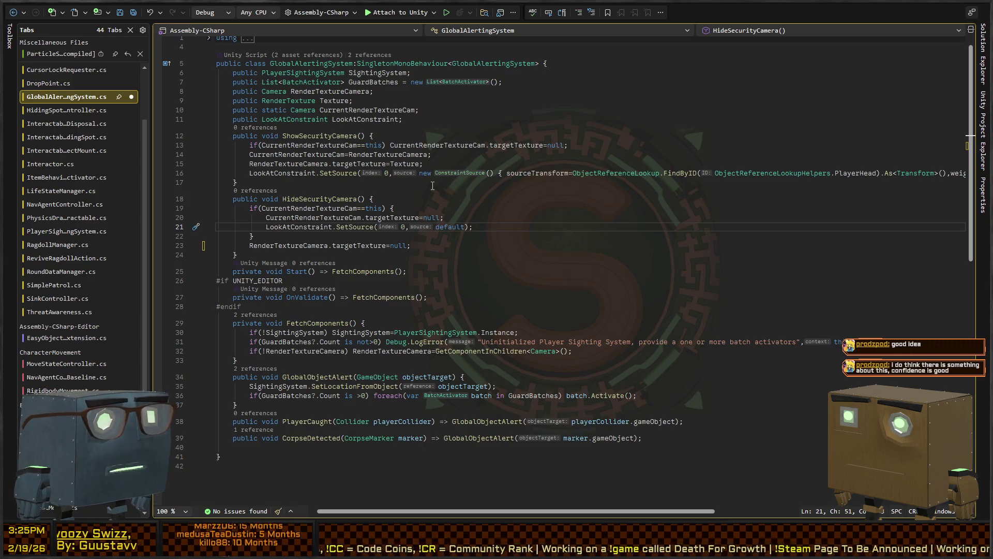
Step: Review GlobalAlertingSystem's LookAtConstraint field, HideSecurityCamera and GlobalObjectAlert methods
{"action": "left_click", "coordinate": [442, 111]}
{"action": "left_click", "coordinate": [444, 114]}
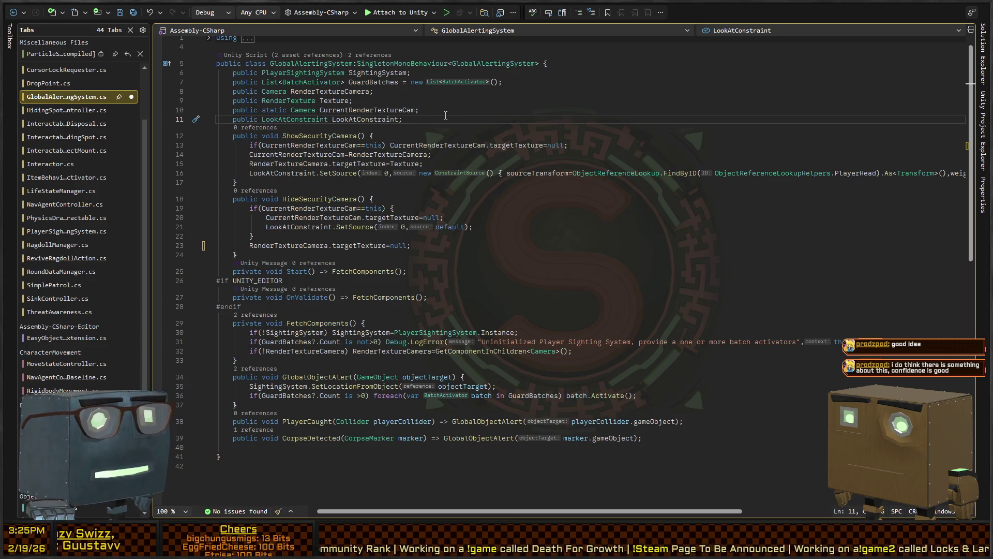
{"action": "left_click", "coordinate": [415, 196]}
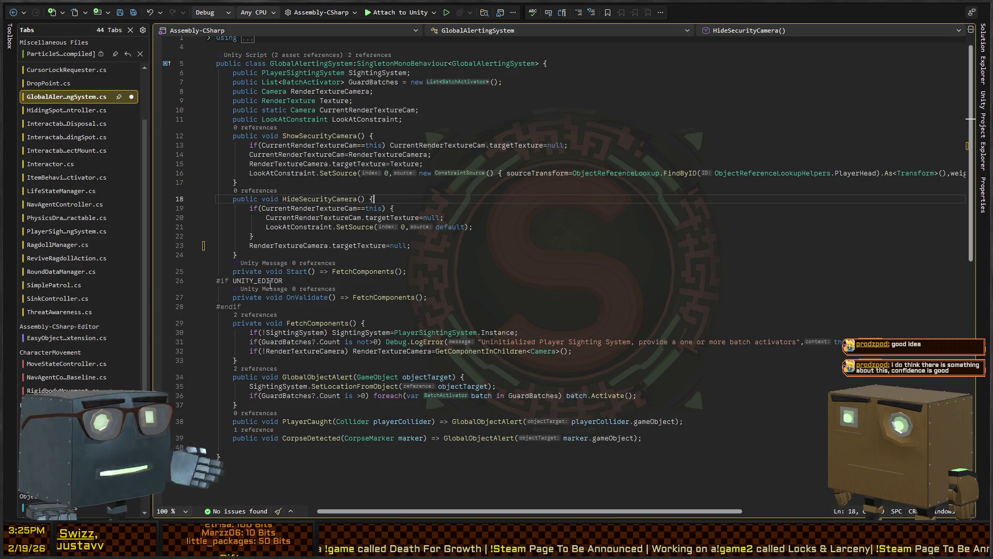
{"action": "left_click", "coordinate": [466, 303]}
{"action": "scroll", "coordinate": [413, 321], "scroll_direction": "down", "scroll_amount": 2}
Step: Follow SetLocationFromObject to UpdateAllAgents in PlayerSightingSystem.cs, then return to Unity
{"action": "left_click", "coordinate": [345, 338]}
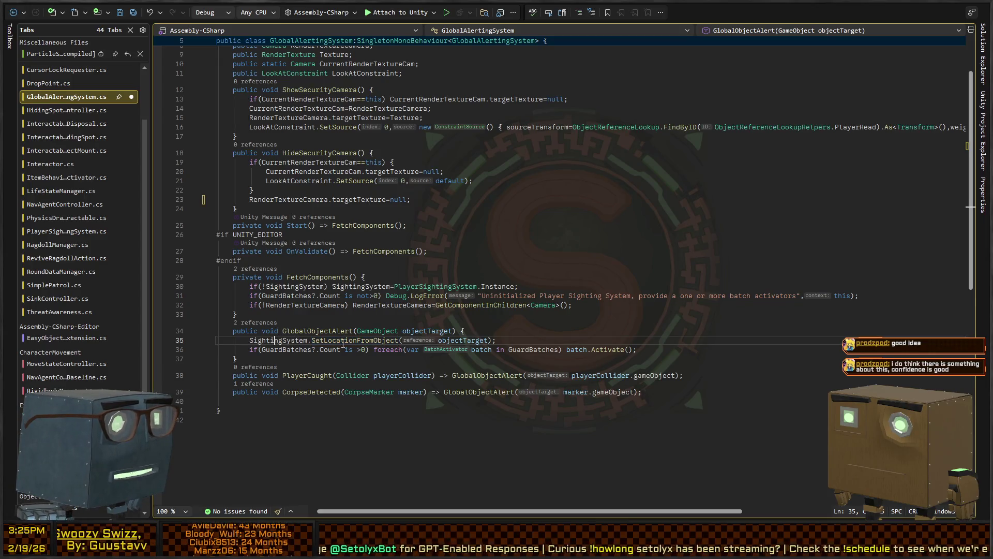
{"action": "left_click", "coordinate": [354, 340], "text": "ctrl"}
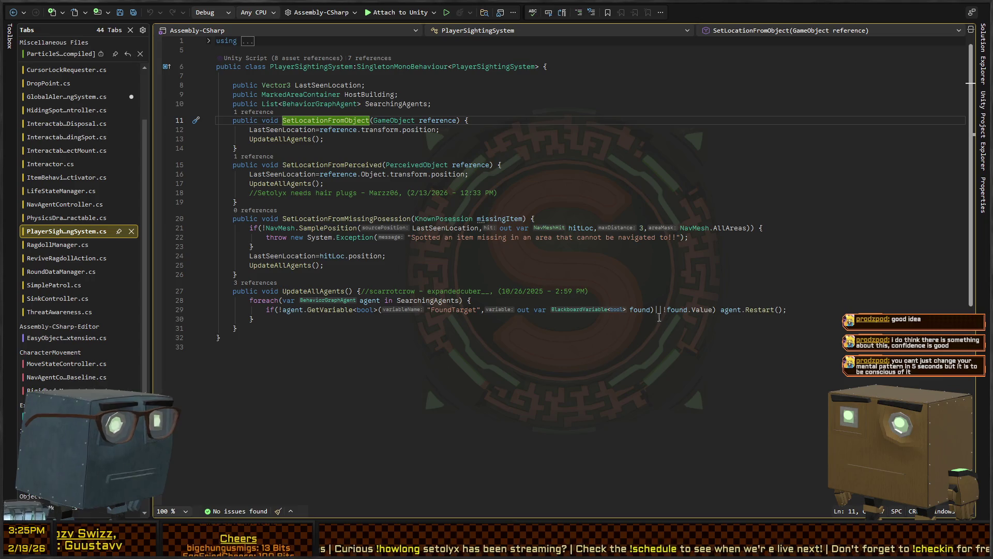
{"action": "left_click", "coordinate": [823, 309]}
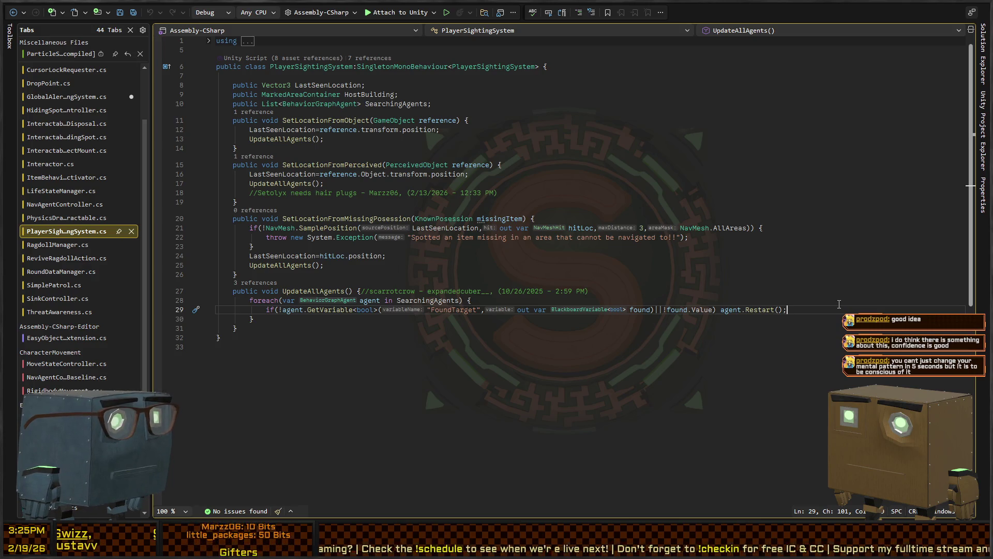
{"action": "key", "text": "alt+Tab"}
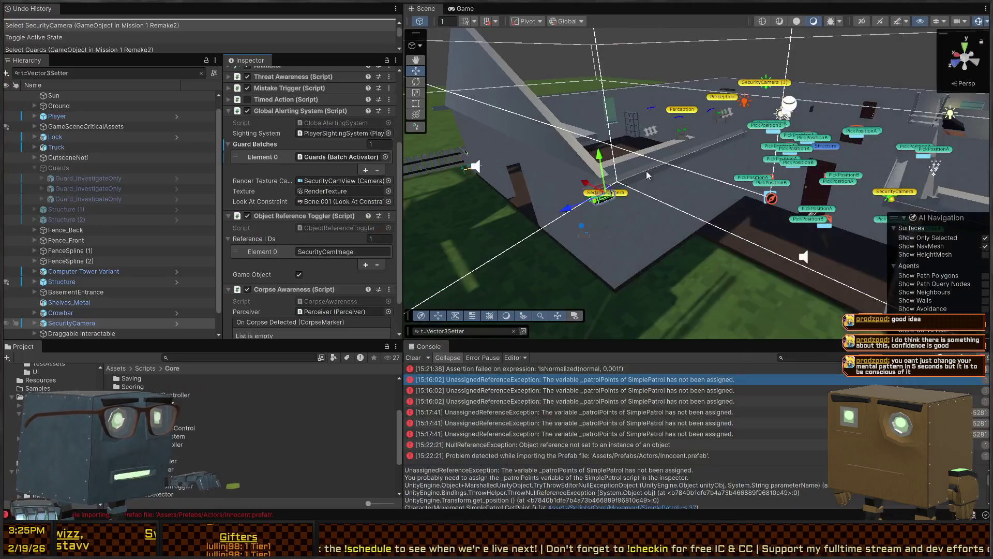
{"action": "mouse_move", "coordinate": [972, 206]}
{"action": "left_mouse_down"}
{"action": "mouse_move", "coordinate": [677, 226]}
{"action": "mouse_move", "coordinate": [894, 249]}
{"action": "left_mouse_up"}
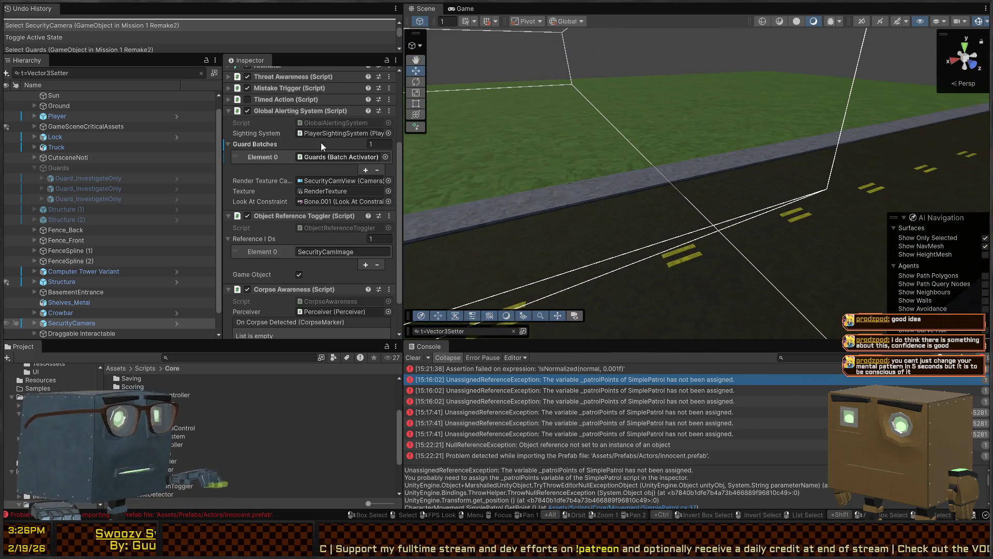
{"action": "left_click", "coordinate": [77, 117]}
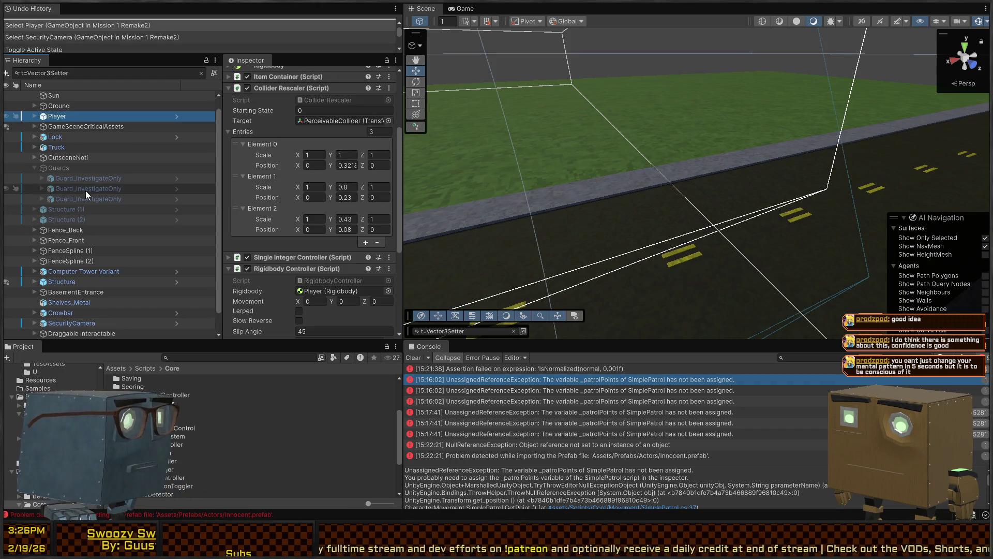
{"action": "scroll", "coordinate": [85, 196], "scroll_direction": "up", "scroll_amount": 1}
{"action": "left_click", "coordinate": [84, 138]}
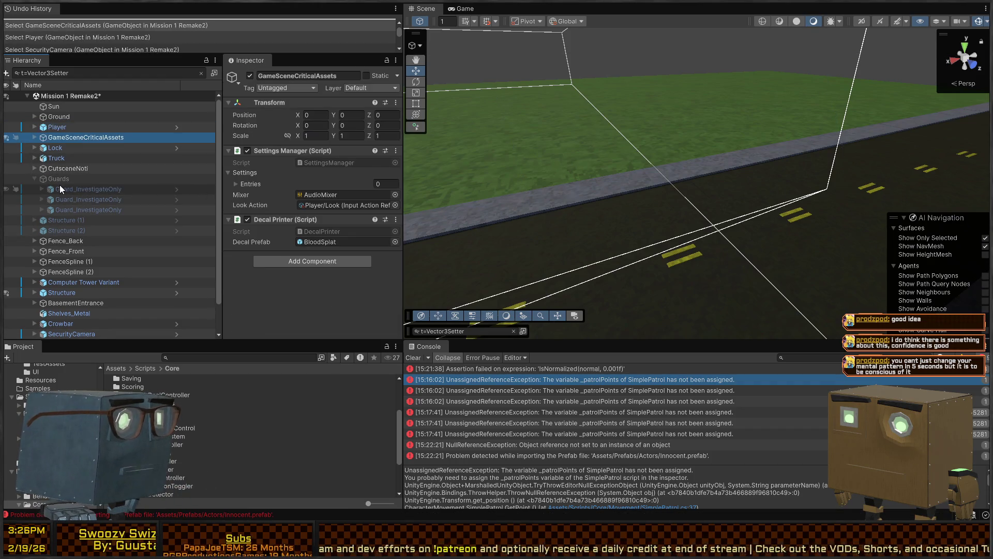
{"action": "scroll", "coordinate": [58, 185], "scroll_direction": "down", "scroll_amount": 3}
{"action": "left_click", "coordinate": [81, 209]}
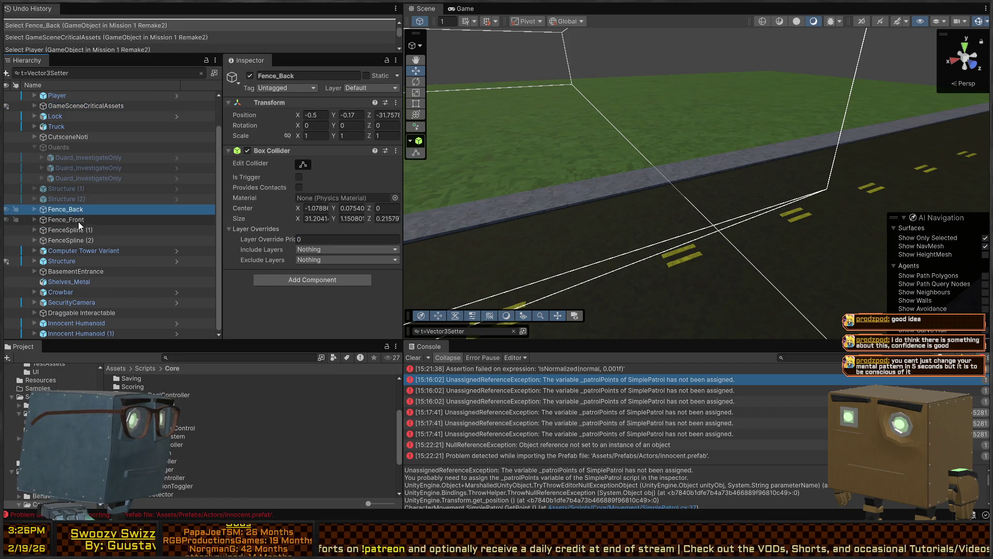
{"action": "left_click", "coordinate": [77, 219]}
{"action": "left_click", "coordinate": [72, 250]}
{"action": "left_click", "coordinate": [66, 261]}
{"action": "left_click", "coordinate": [61, 281]}
{"action": "left_click", "coordinate": [56, 291]}
{"action": "left_click", "coordinate": [64, 302]}
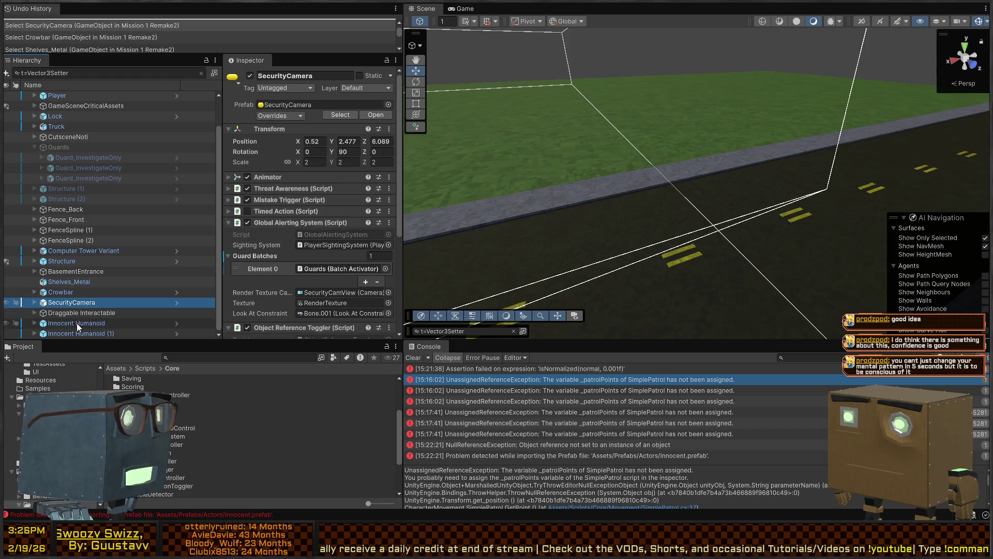
{"action": "left_click", "coordinate": [76, 323]}
{"action": "left_click", "coordinate": [78, 303]}
{"action": "left_click", "coordinate": [61, 291]}
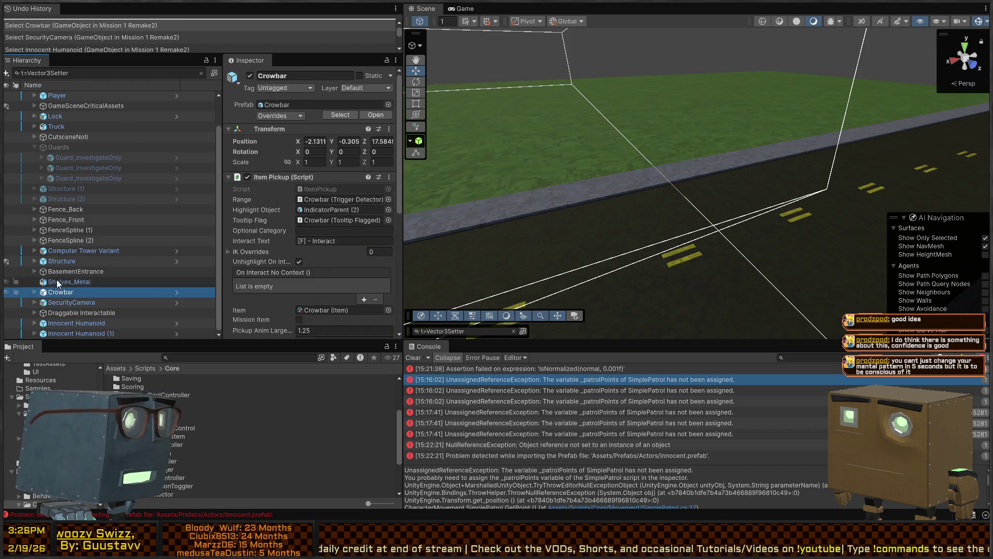
{"action": "left_click", "coordinate": [60, 261]}
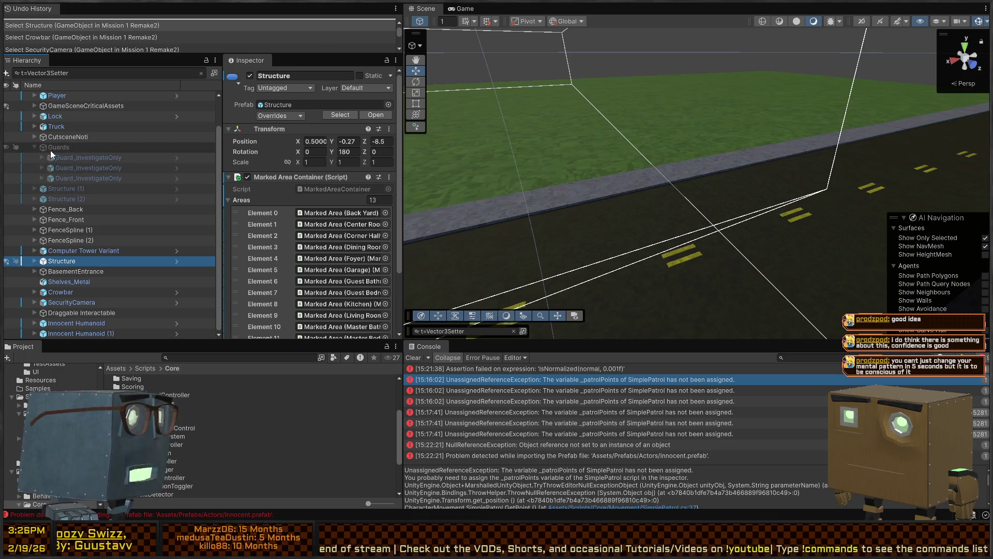
{"action": "left_click", "coordinate": [78, 147]}
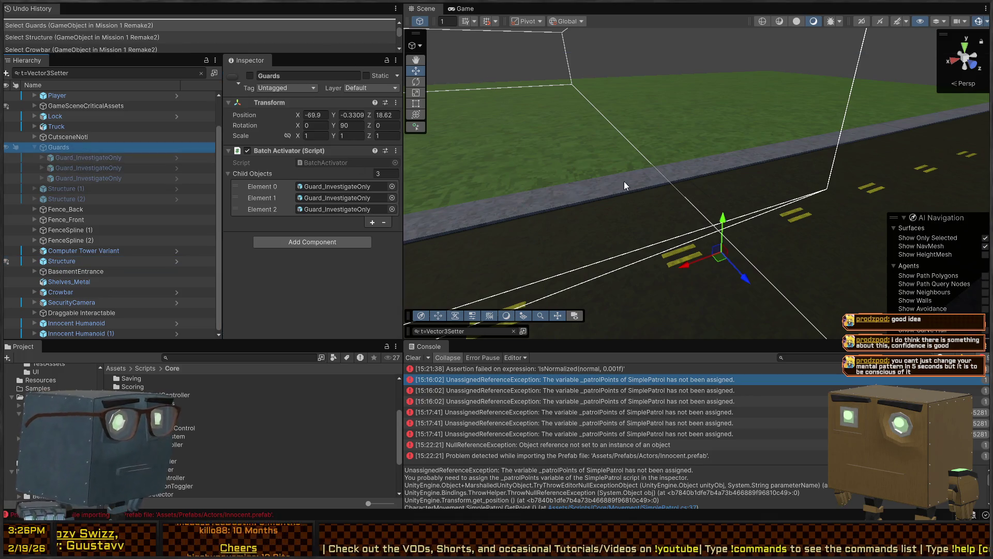
{"action": "left_click", "coordinate": [62, 158]}
{"action": "left_click", "coordinate": [92, 178], "text": "shift"}
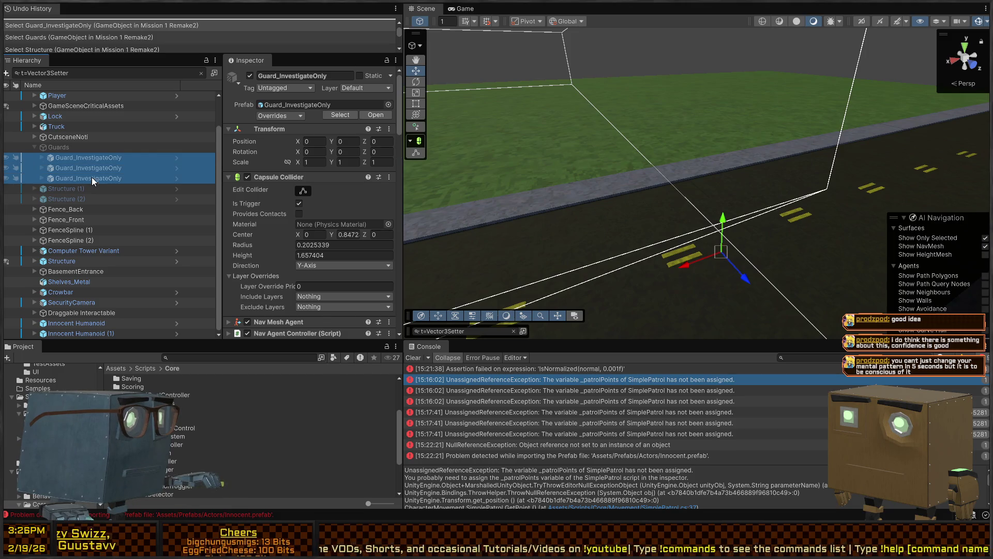
{"action": "scroll", "coordinate": [311, 191], "scroll_direction": "down", "scroll_amount": 5}
{"action": "scroll", "coordinate": [286, 169], "scroll_direction": "up", "scroll_amount": 2}
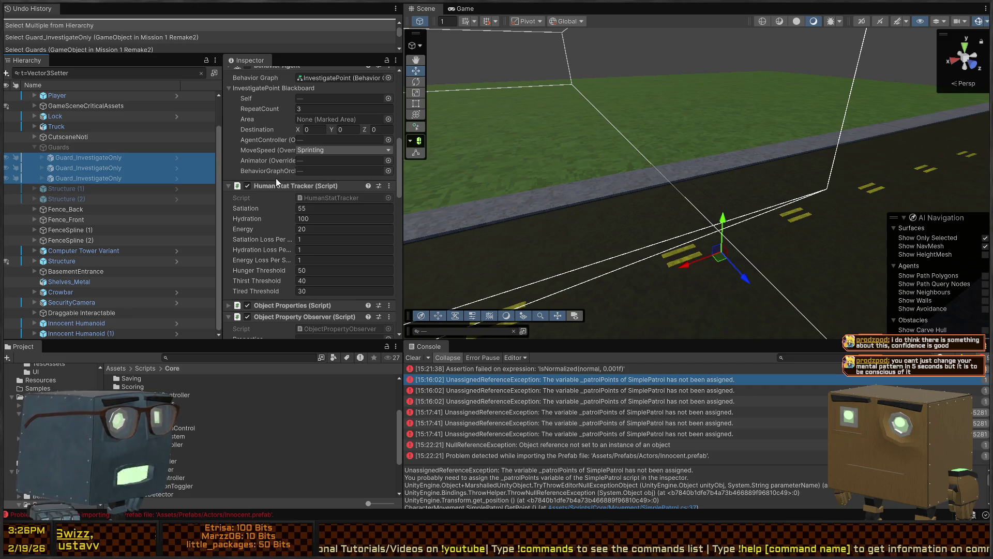
{"action": "scroll", "coordinate": [281, 192], "scroll_direction": "up", "scroll_amount": 3}
{"action": "left_click", "coordinate": [272, 212]}
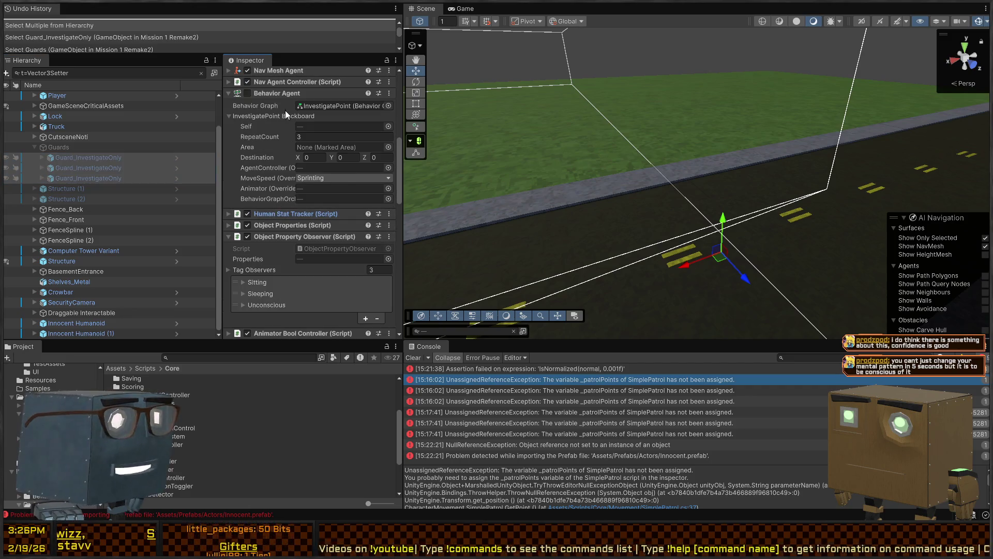
{"action": "left_click", "coordinate": [279, 236]}
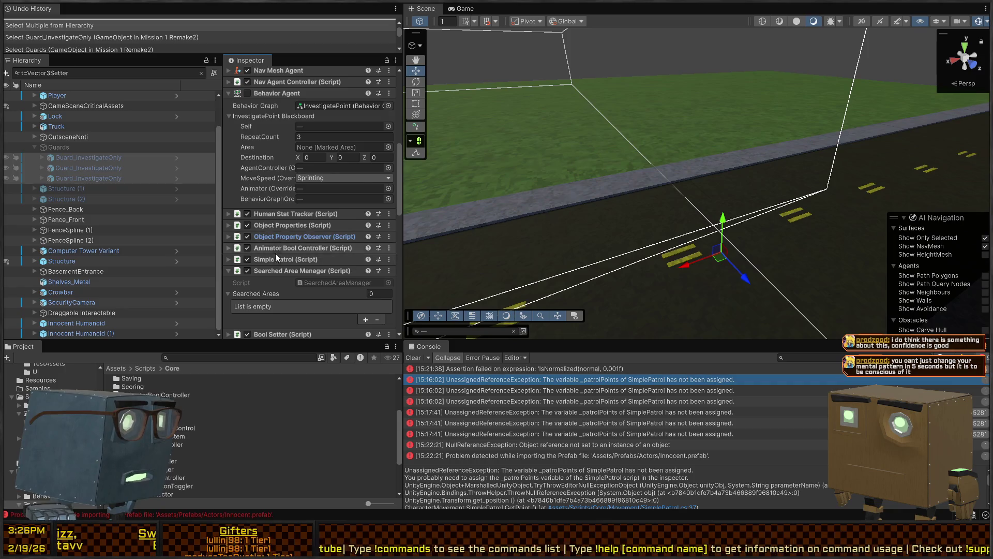
{"action": "scroll", "coordinate": [287, 253], "scroll_direction": "down", "scroll_amount": 3}
{"action": "left_click", "coordinate": [278, 214]}
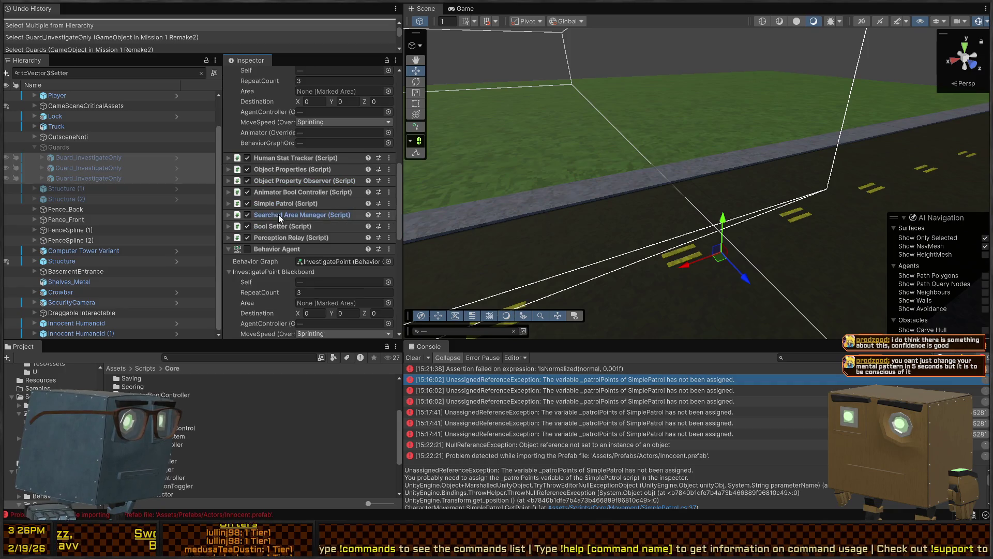
{"action": "left_click", "coordinate": [272, 251]}
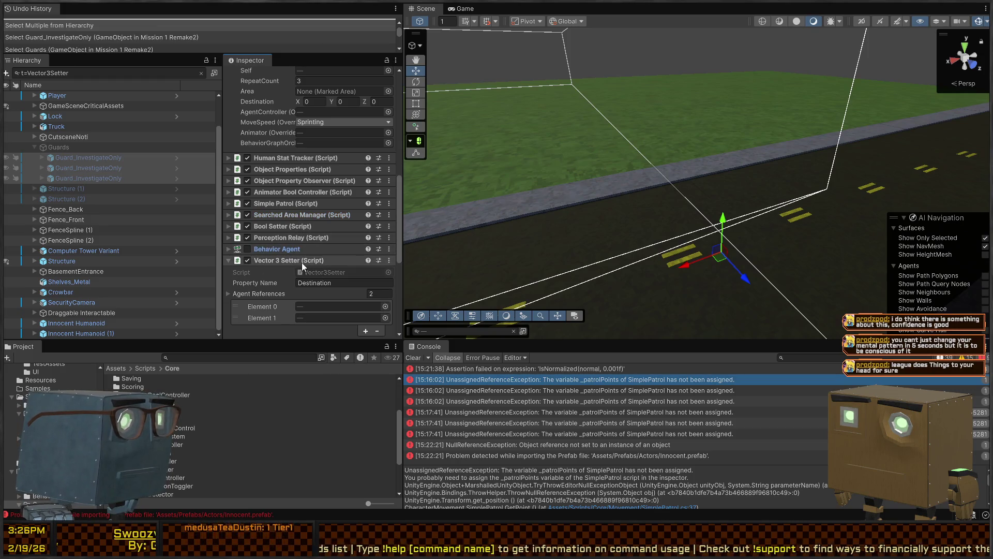
{"action": "left_click", "coordinate": [293, 262]}
{"action": "scroll", "coordinate": [279, 238], "scroll_direction": "up", "scroll_amount": 2}
{"action": "left_click", "coordinate": [85, 148]}
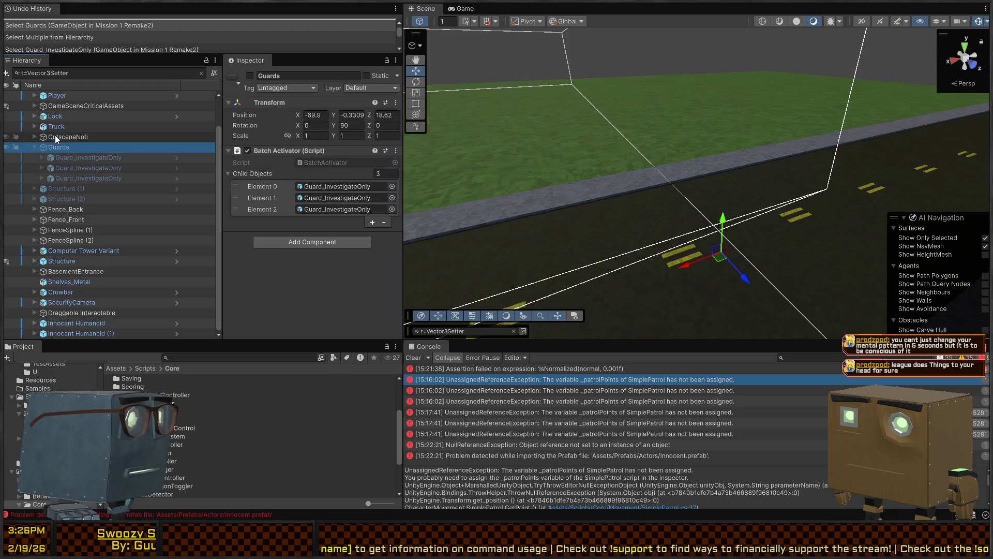
{"action": "key", "text": "alt+Tab"}
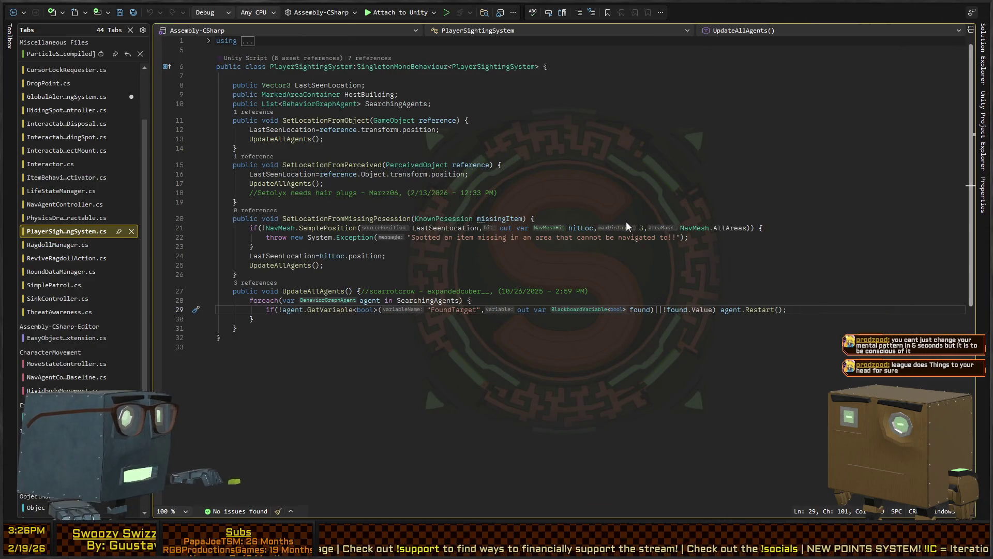
{"action": "key", "text": "alt+Tab"}
{"action": "left_click", "coordinate": [124, 73]}
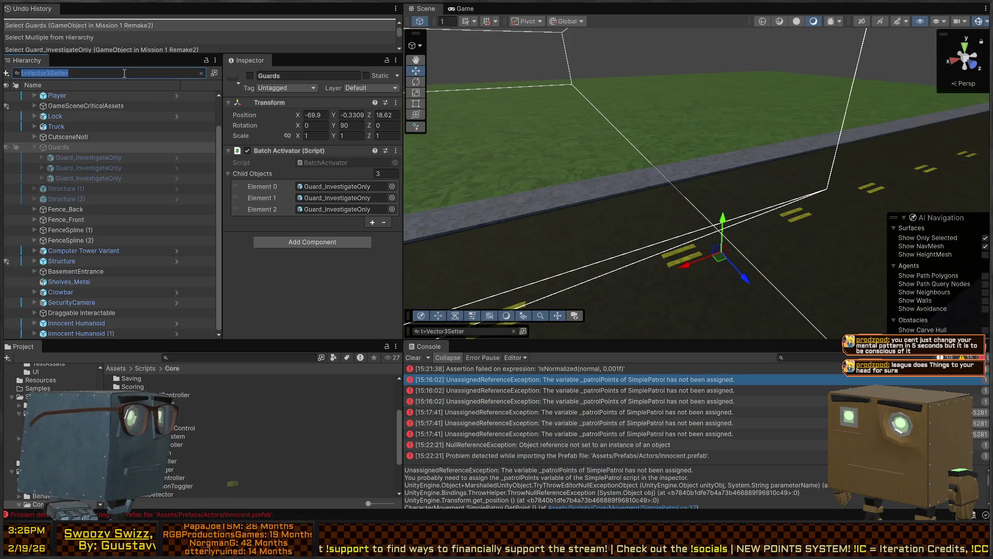
Step: Select PlayerSightingSystem via a t= search and fill Searching Agents Elements 0–2 with Guard_InvestigateOnly guards
{"action": "type", "text": "t=PlayerSightingSystem"}
{"action": "left_click", "coordinate": [114, 95]}
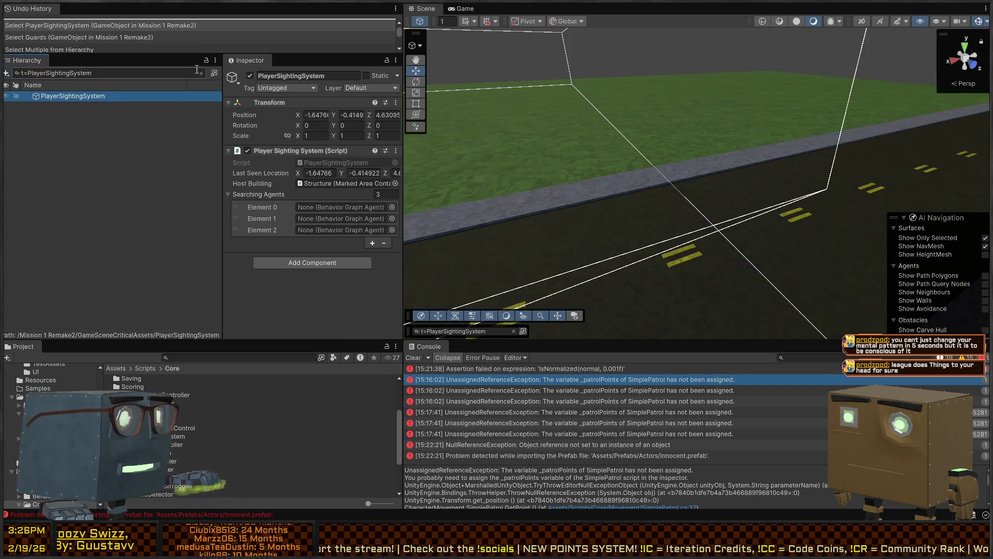
{"action": "left_click", "coordinate": [201, 73]}
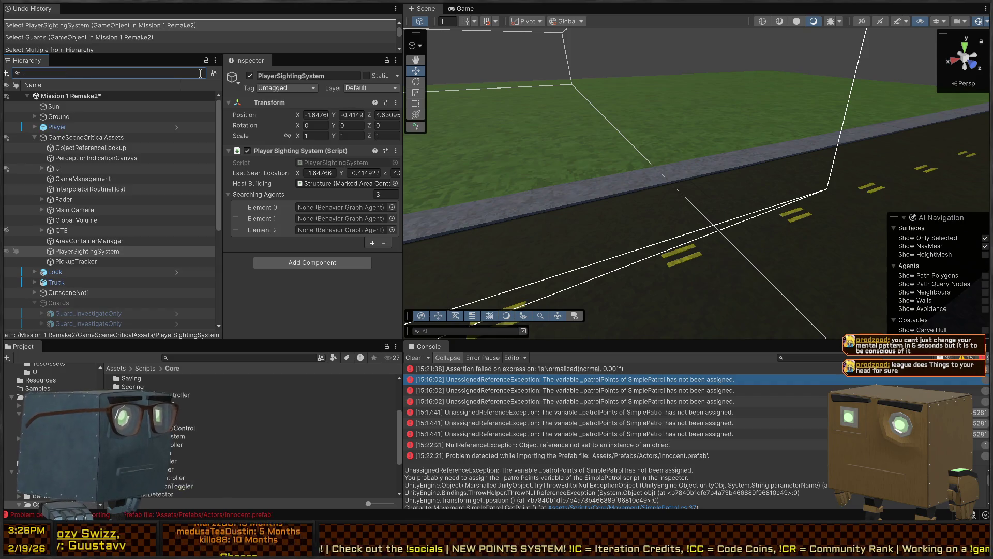
{"action": "left_click", "coordinate": [393, 205]}
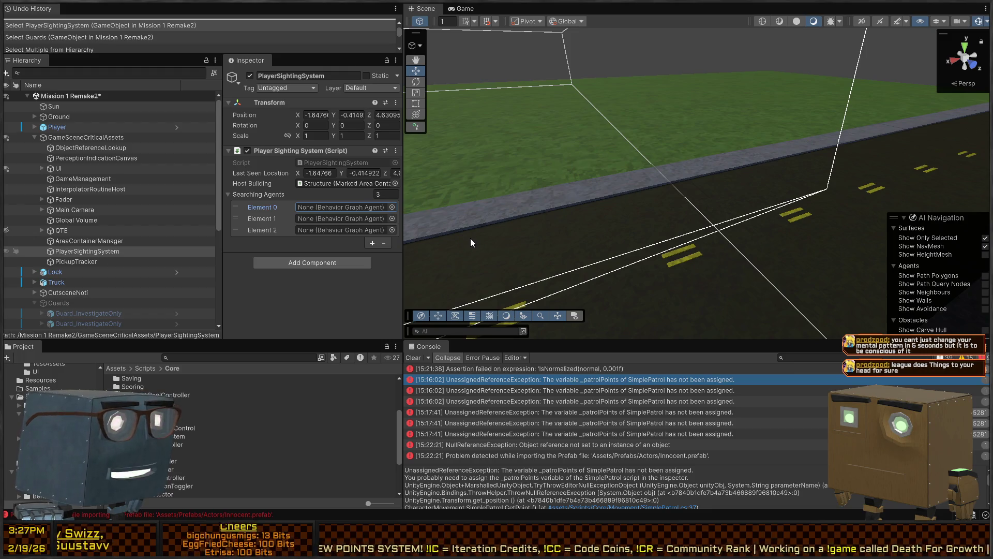
{"action": "left_click", "coordinate": [393, 218]}
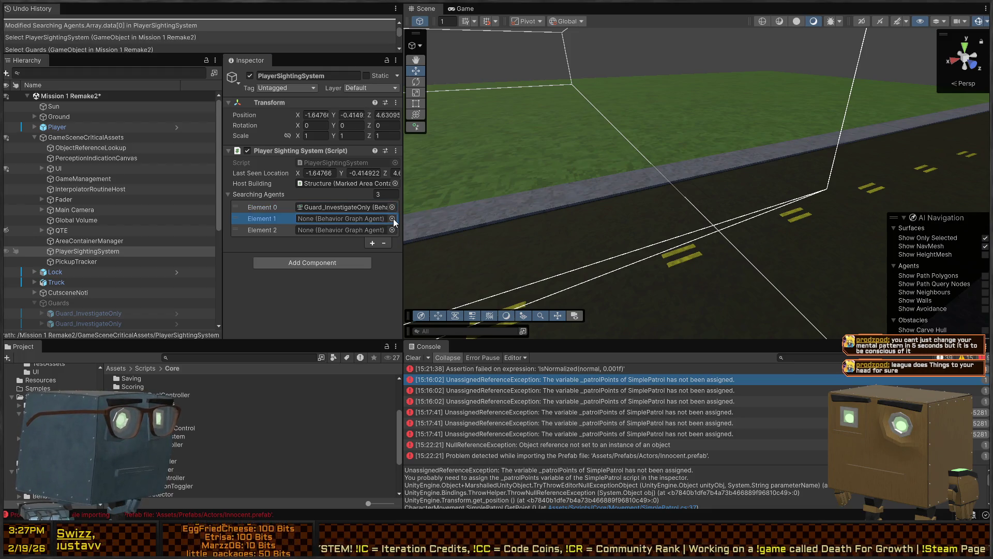
{"action": "key", "text": "ctrl+v"}
{"action": "left_click", "coordinate": [387, 231]}
{"action": "key", "text": "ctrl+v"}
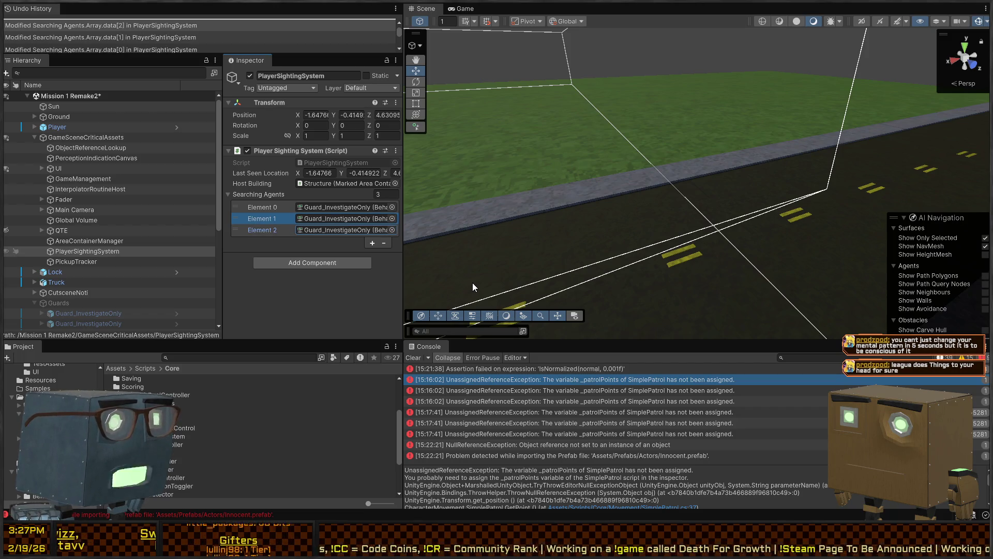
Step: Open the PlayerSightingSystem script in Visual Studio from its Script field
{"action": "mouse_move", "coordinate": [640, 213]}
{"action": "left_mouse_down"}
{"action": "mouse_move", "coordinate": [453, 210]}
{"action": "mouse_move", "coordinate": [574, 224]}
{"action": "mouse_move", "coordinate": [600, 242]}
{"action": "mouse_move", "coordinate": [579, 244]}
{"action": "mouse_move", "coordinate": [594, 241]}
{"action": "left_mouse_up"}
{"action": "left_click", "coordinate": [331, 206]}
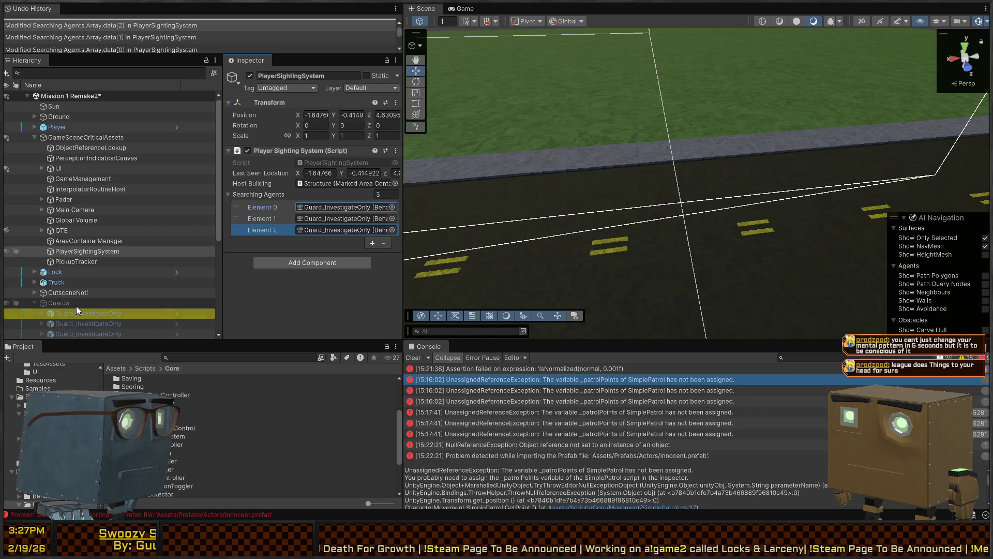
{"action": "left_click", "coordinate": [349, 163]}
{"action": "double_click", "coordinate": [350, 163]}
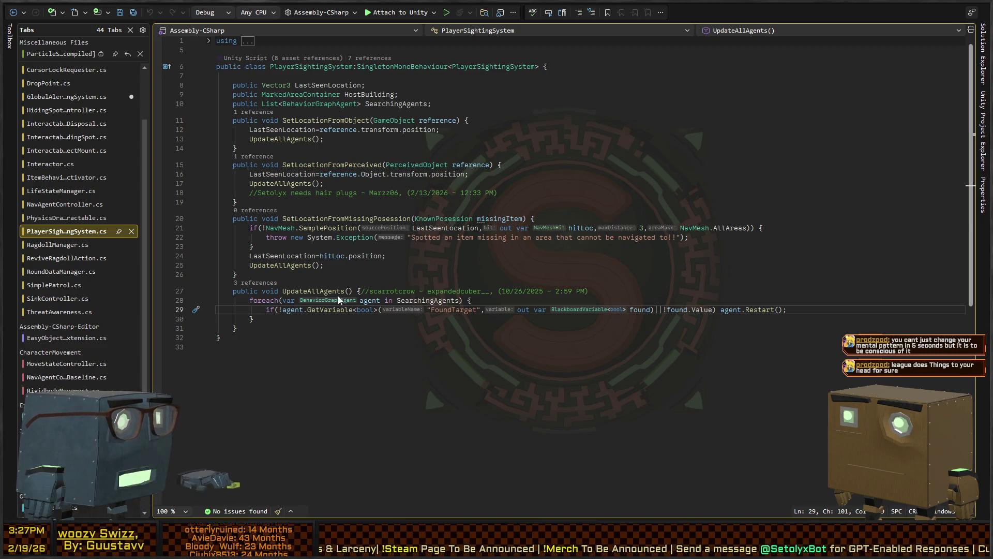
Step: Back in Unity, fly the Scene view around and above the building compound and house
{"action": "key", "text": "alt+Tab"}
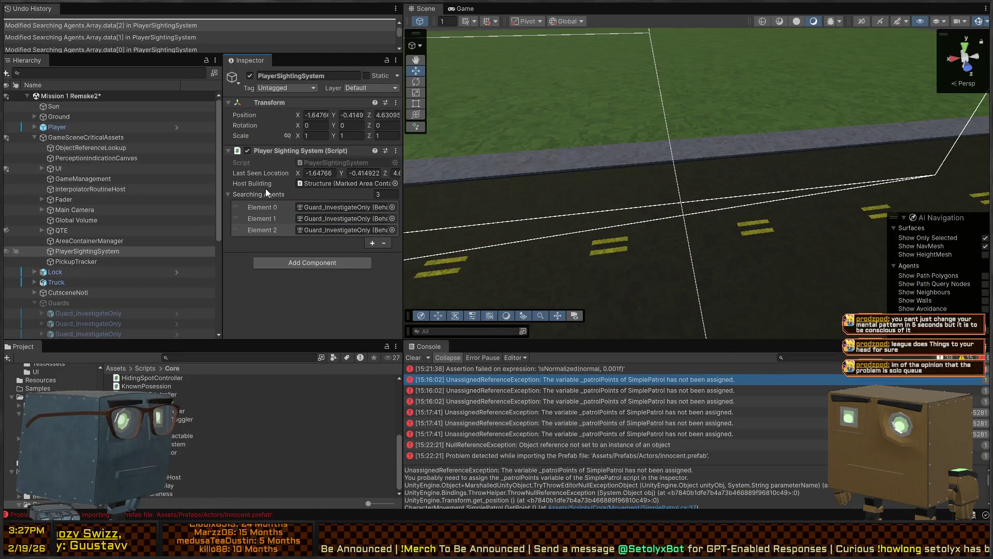
{"action": "right_click", "coordinate": [552, 198]}
{"action": "key", "text": "s"}
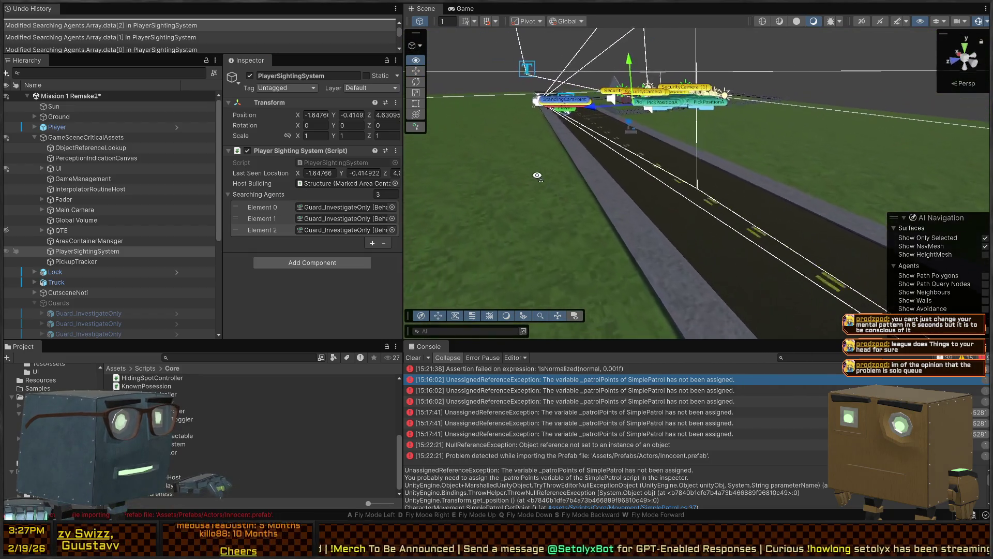
{"action": "key", "text": "w"}
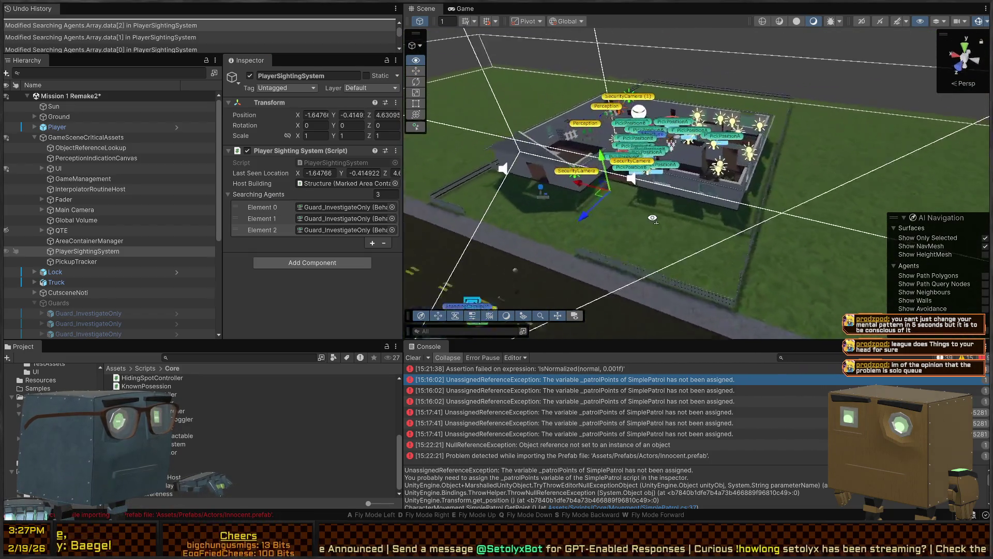
{"action": "key", "text": "e"}
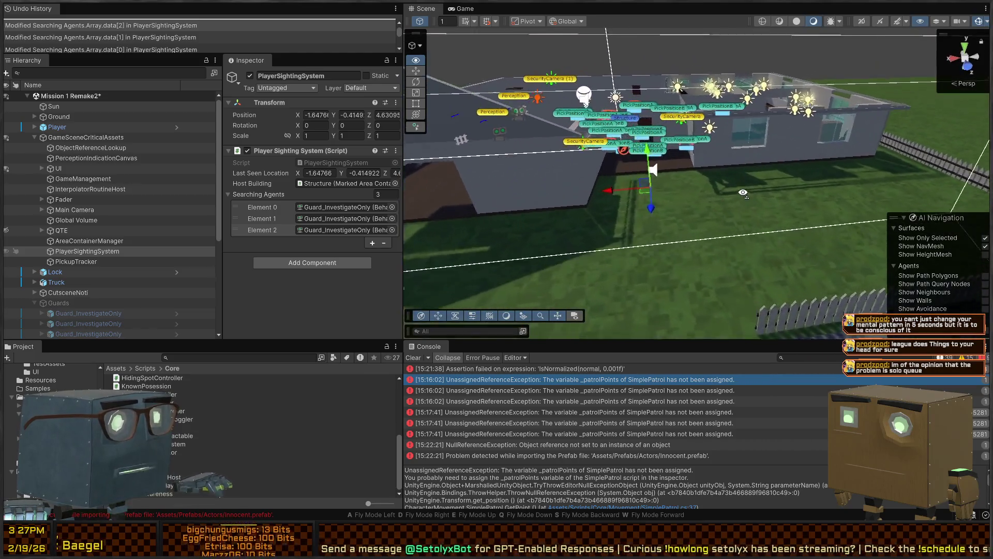
{"action": "key", "text": "w"}
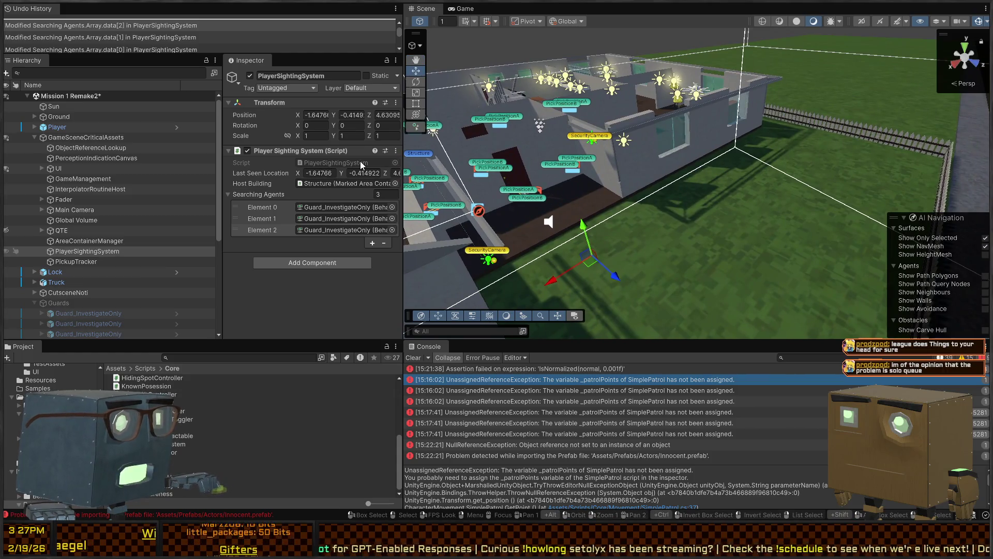
{"action": "key", "text": "s"}
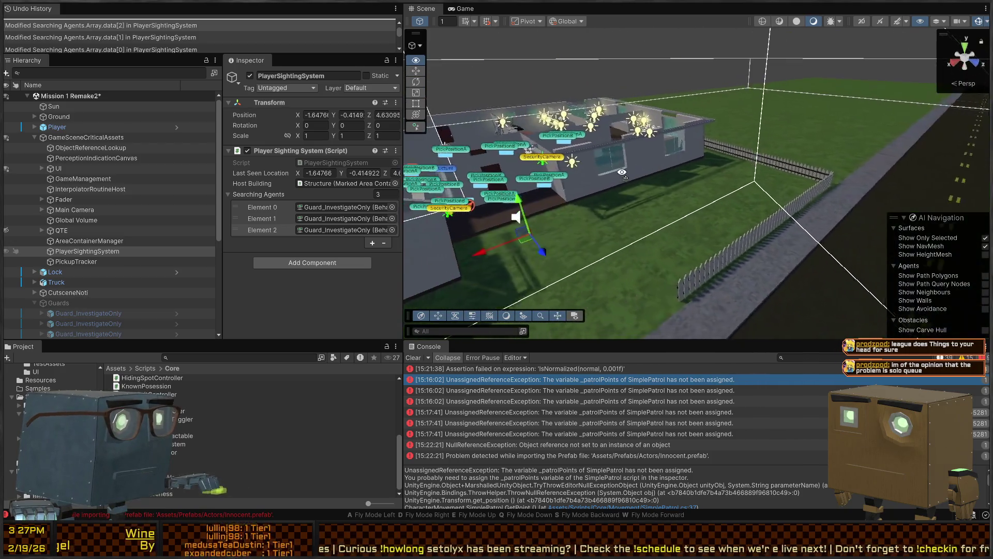
{"action": "key", "text": "a"}
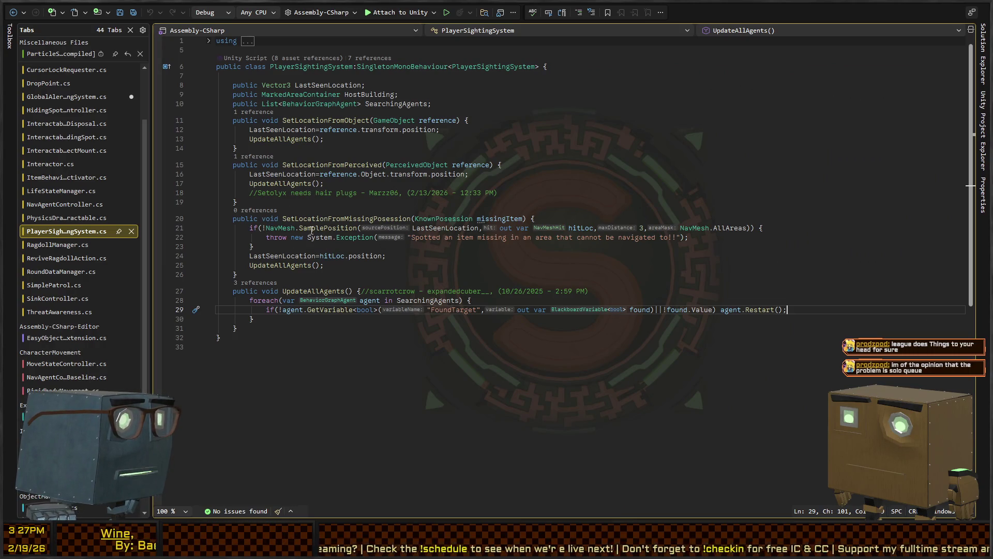
Step: Try out edits in PlayerSightingSystem's foreach loop and field declarations
{"action": "left_click", "coordinate": [299, 319]}
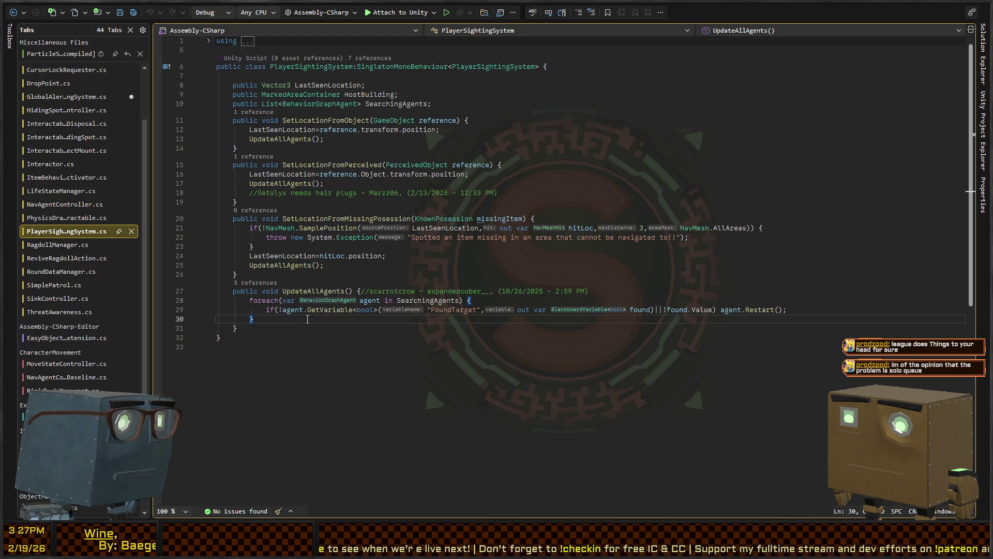
{"action": "left_click", "coordinate": [810, 309]}
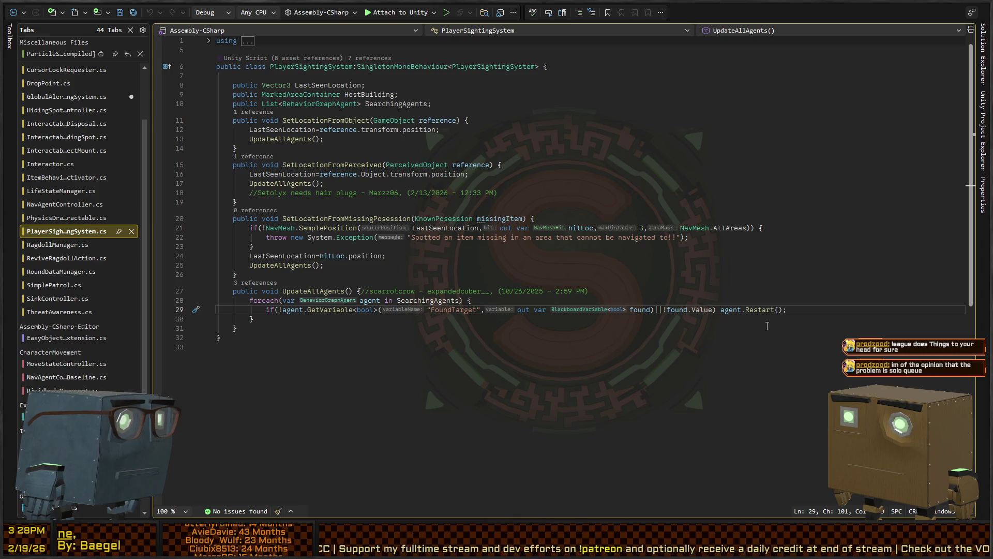
{"action": "key", "text": "Return"}
{"action": "type", "text": "ent.GetComp"}
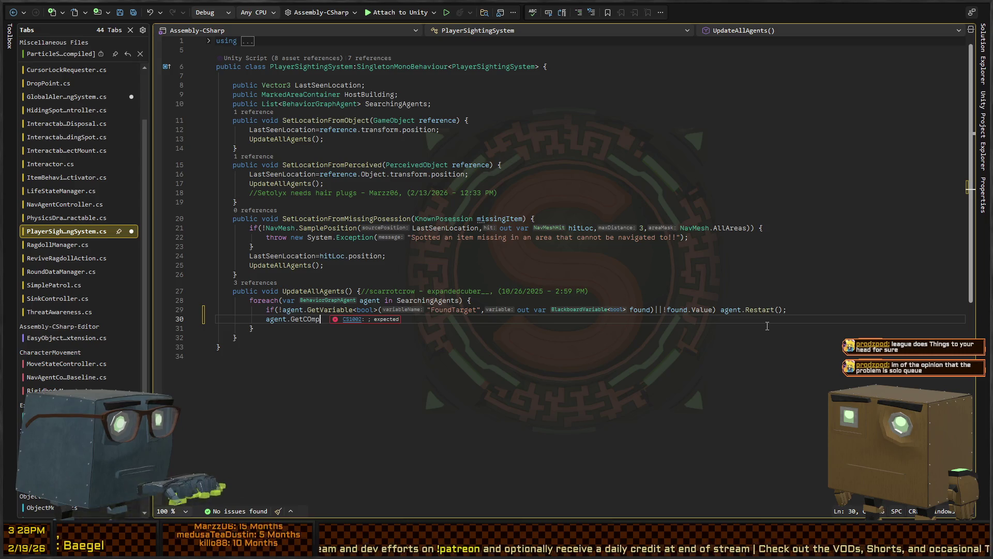
{"action": "key", "text": "BackSpace"}
{"action": "key", "text": "BackSpace"}
{"action": "key", "text": "BackSpace"}
{"action": "key", "text": "Up"}
{"action": "key", "text": "Up"}
{"action": "key", "text": "Up"}
{"action": "key", "text": "End"}
{"action": "key", "text": "Return"}
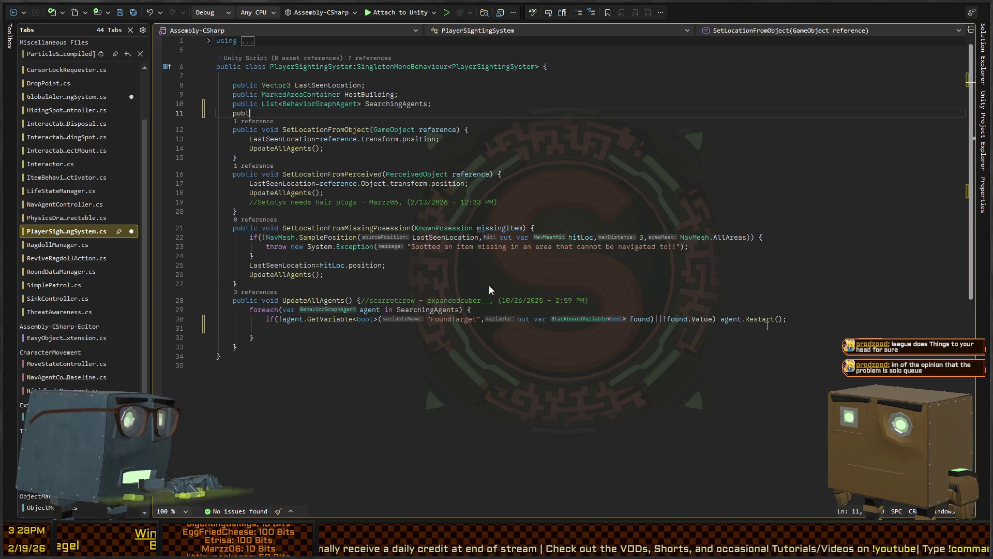
{"action": "type", "text": "st"}
{"action": "key", "text": "Down"}
{"action": "key", "text": "Down"}
{"action": "key", "text": "Down"}
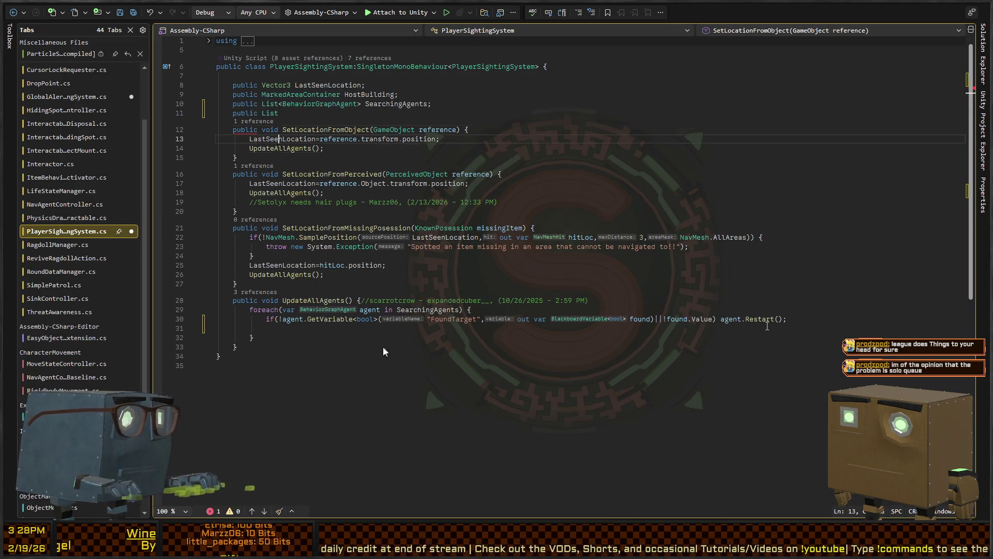
Step: At file end, write class AgentRef with BehaviorGraphAgent Agent and Vector3Setter AlertPointSetter fields
{"action": "key", "text": "ctrl+End"}
{"action": "key", "text": "Return"}
{"action": "key", "text": "Return"}
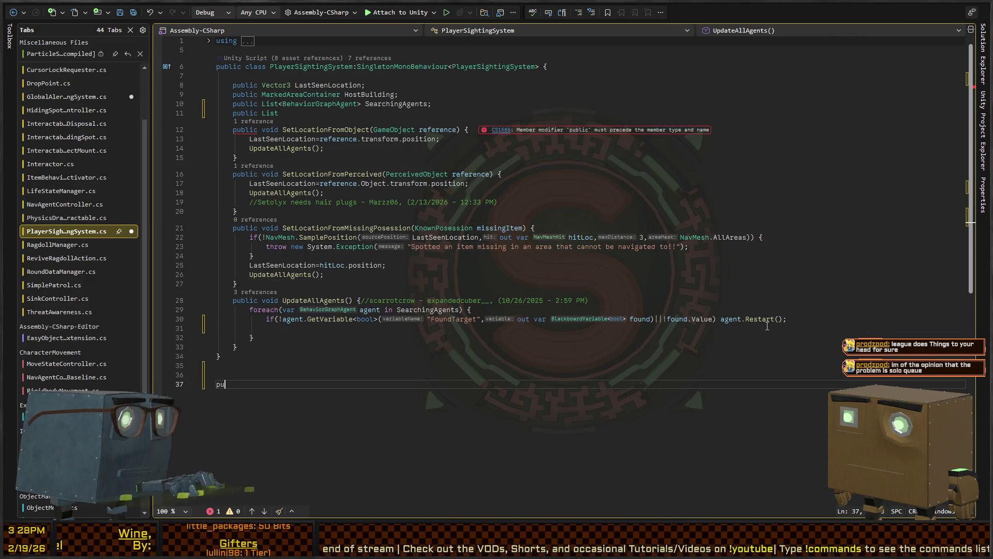
{"action": "type", "text": "blic class A"}
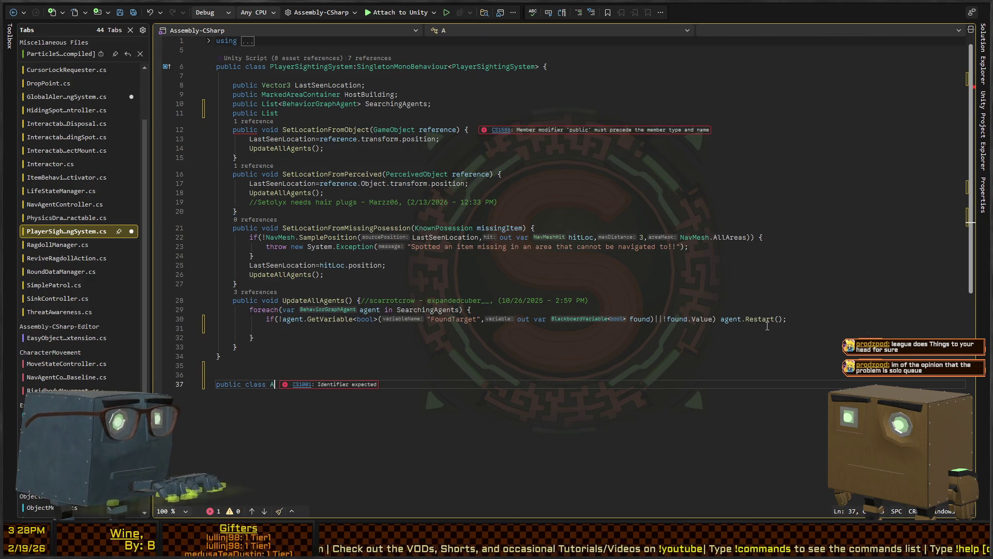
{"action": "type", "text": "gentRef {"}
{"action": "key", "text": "Return"}
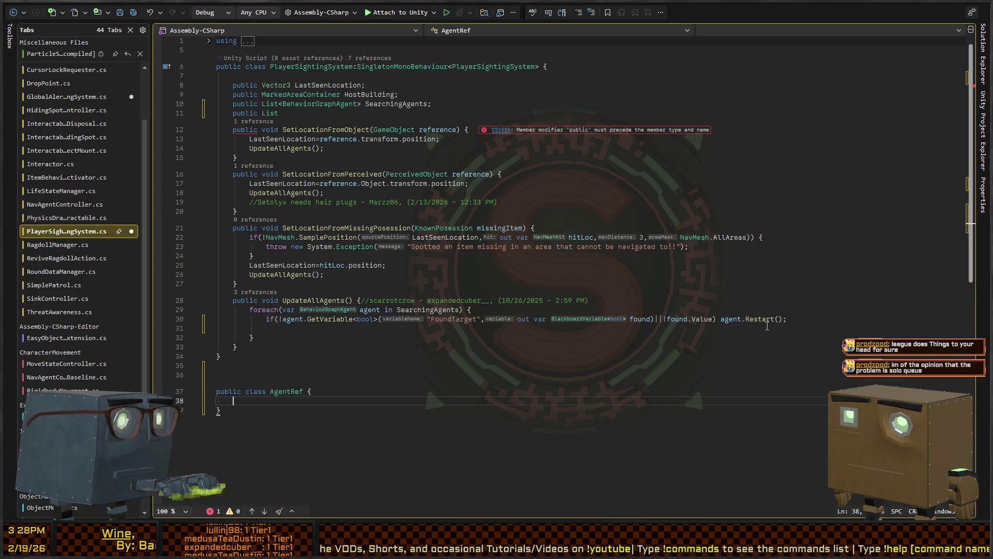
{"action": "type", "text": "publicBehavior"}
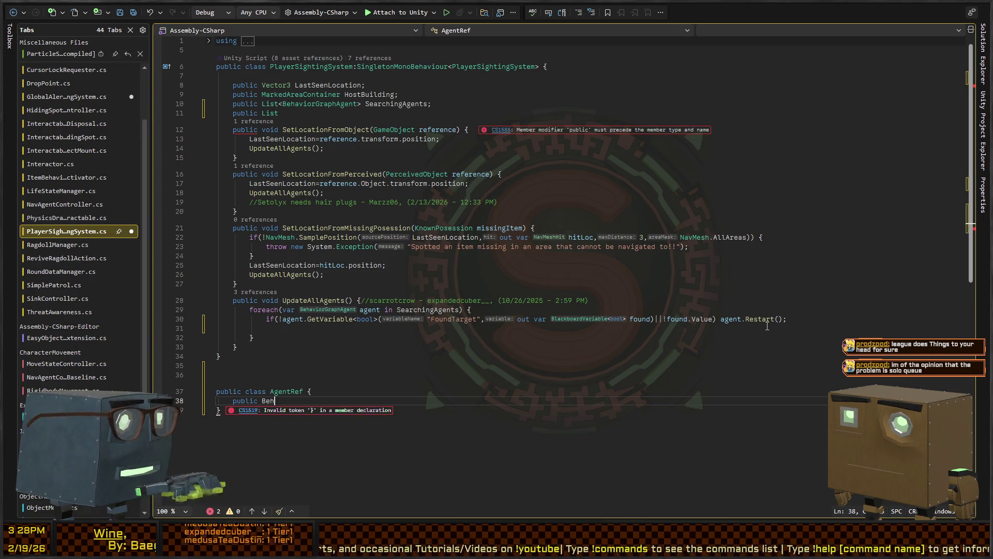
{"action": "type", "text": "Graph"}
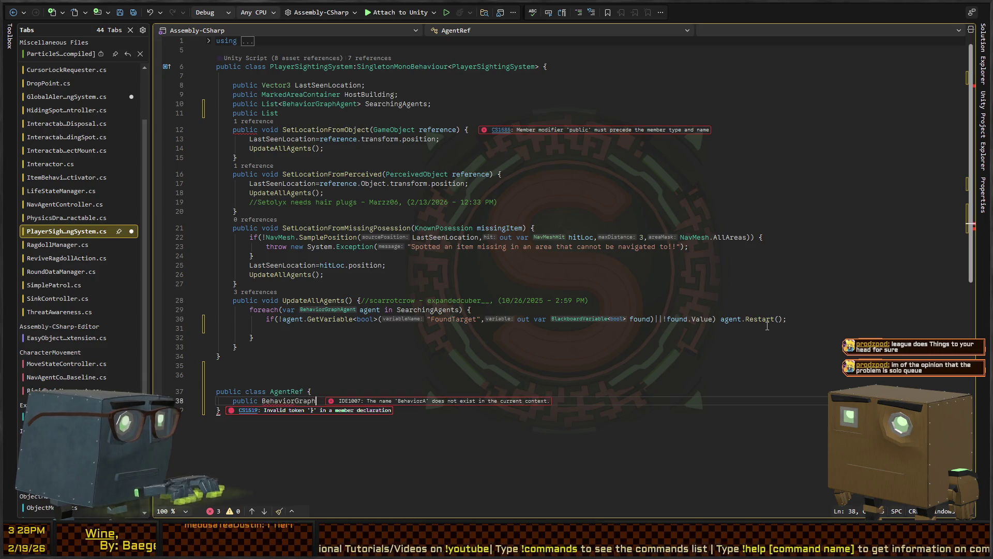
{"action": "type", "text": "Agent Agent;"}
{"action": "key", "text": "Return"}
{"action": "type", "text": "public"}
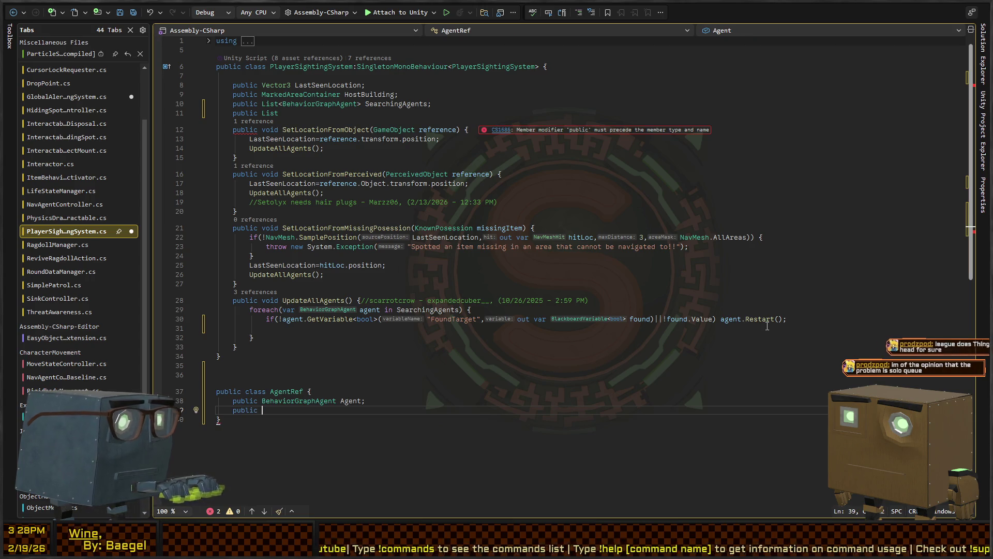
{"action": "type", "text": "Vector3S"}
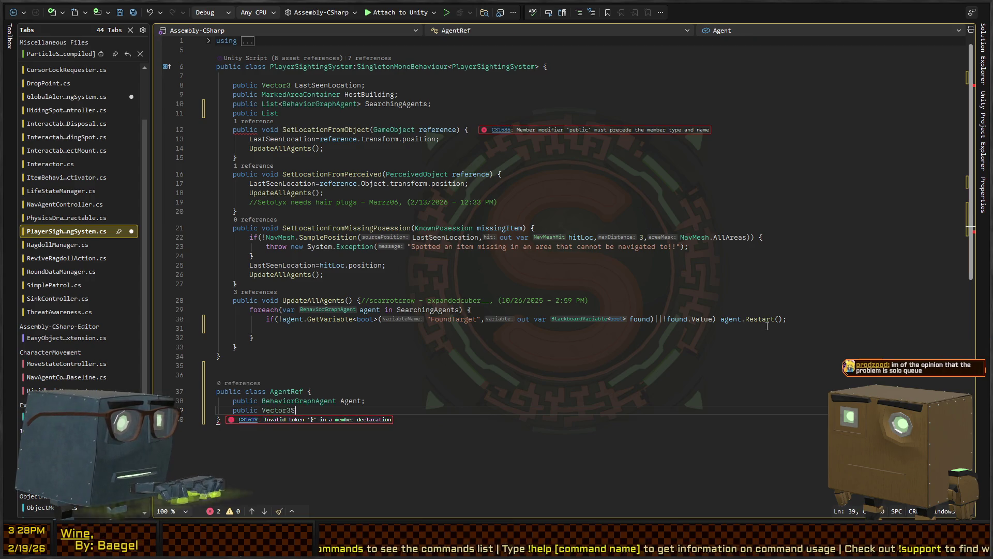
{"action": "type", "text": "er A"}
{"action": "key", "text": "BackSpace"}
{"action": "key", "text": "BackSpace"}
{"action": "type", "text": "lertPoint S"}
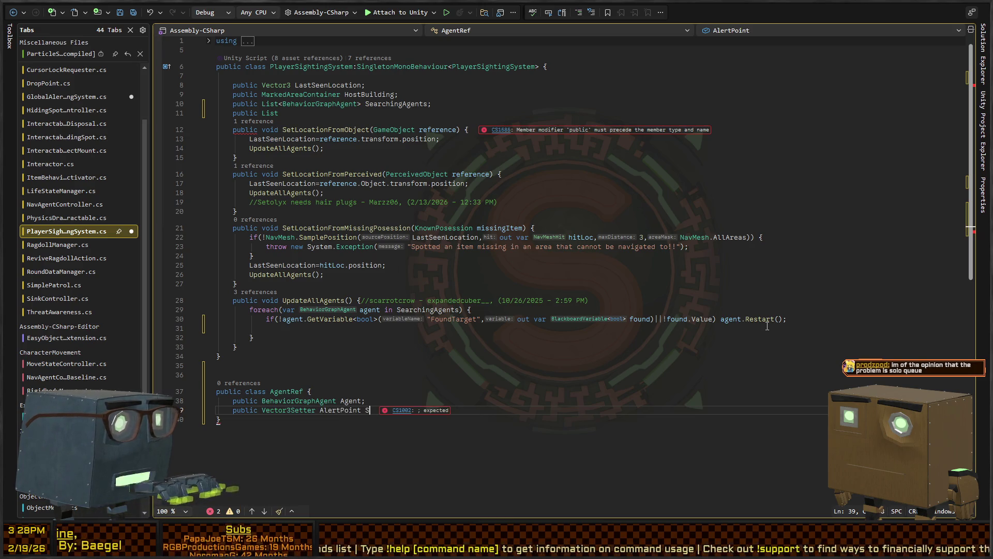
{"action": "key", "text": "BackSpace"}
{"action": "key", "text": "BackSpace"}
{"action": "type", "text": "Setter;"}
Step: Mark the AgentRef class with the [Serializable] attribute
{"action": "key", "text": "Up"}
{"action": "key", "text": "Up"}
{"action": "key", "text": "Up"}
{"action": "key", "text": "Up"}
{"action": "key", "text": "Down"}
{"action": "key", "text": "Down"}
{"action": "key", "text": "Down"}
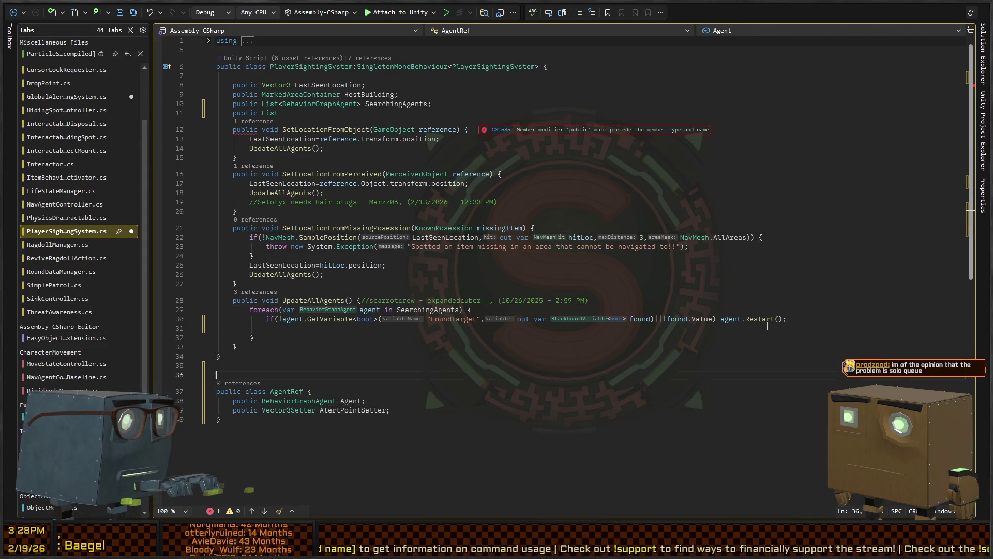
{"action": "type", "text": "able]"}
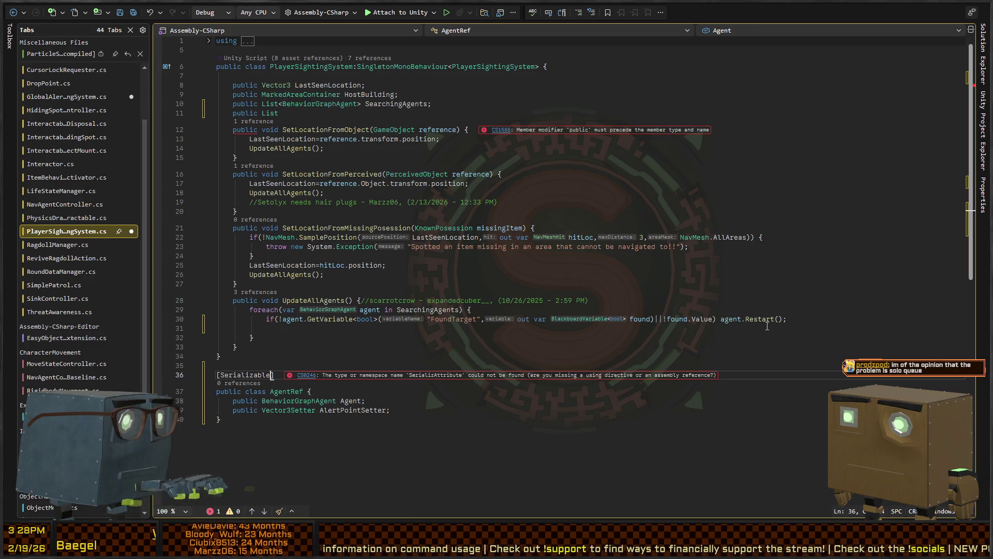
{"action": "key", "text": "Up"}
{"action": "key", "text": "Up"}
{"action": "key", "text": "Up"}
{"action": "key", "text": "Up"}
{"action": "key", "text": "Up"}
{"action": "key", "text": "Up"}
{"action": "key", "text": "End"}
Step: Replace the SearchingAgents declaration with List<AgentRef> Agents = new();
{"action": "key", "text": "shift+Home"}
{"action": "key", "text": "Delete"}
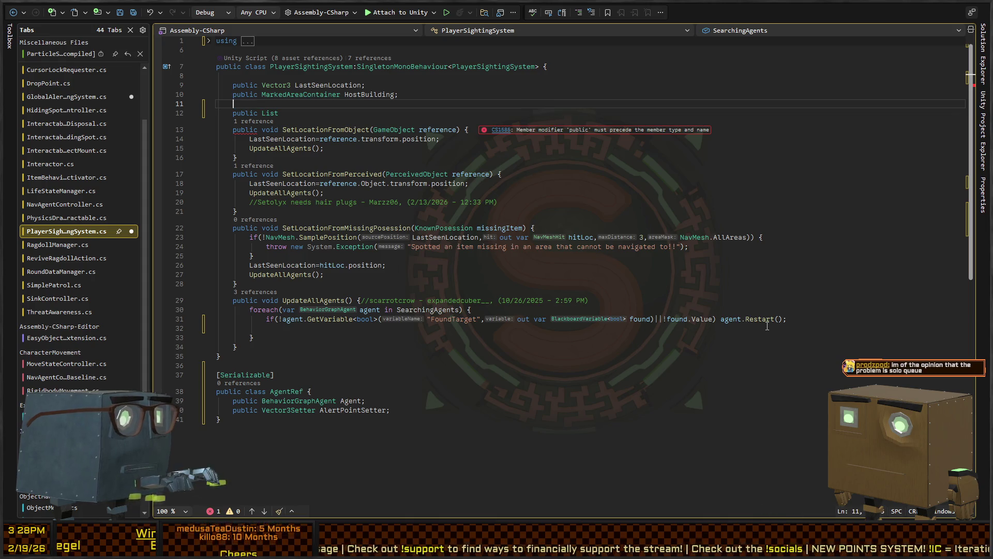
{"action": "key", "text": "Delete"}
{"action": "key", "text": "End"}
{"action": "type", "text": "<Agent"}
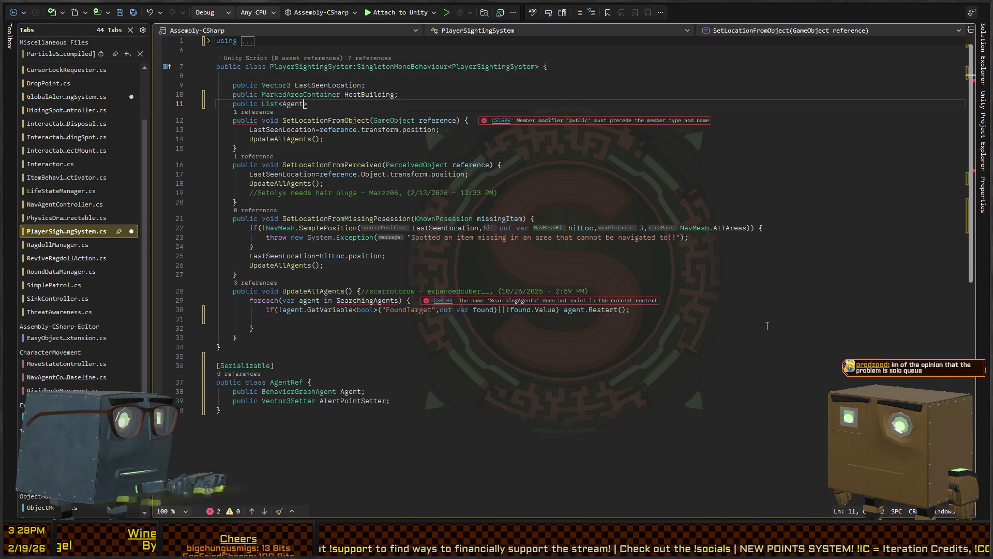
{"action": "type", "text": "Ref> Agents = new();"}
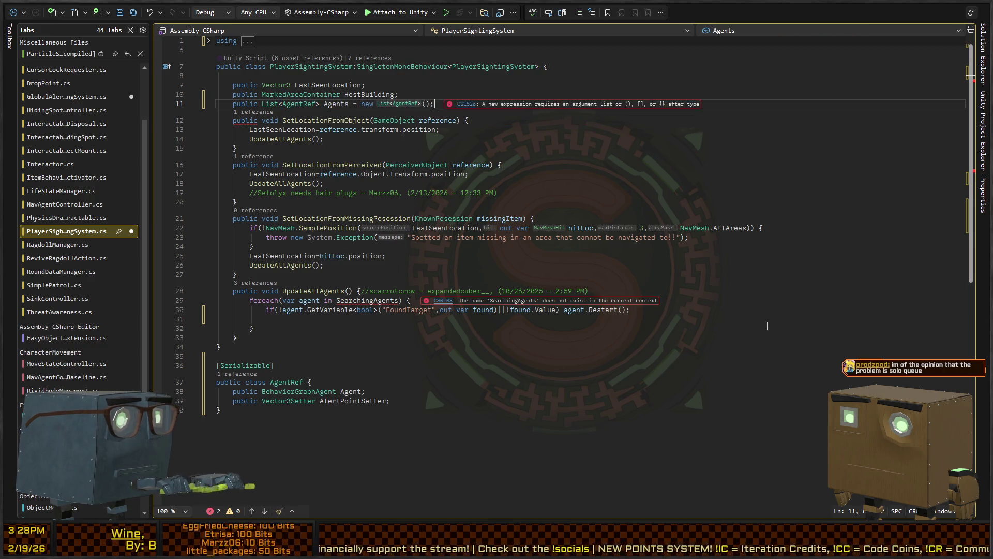
Step: Make the foreach loop iterate over Agents instead of SearchingAgents
{"action": "key", "text": "Down"}
{"action": "key", "text": "Down"}
{"action": "key", "text": "Down"}
{"action": "key", "text": "Up"}
{"action": "key", "text": "Left"}
{"action": "key", "text": "Left"}
{"action": "key", "text": "Left"}
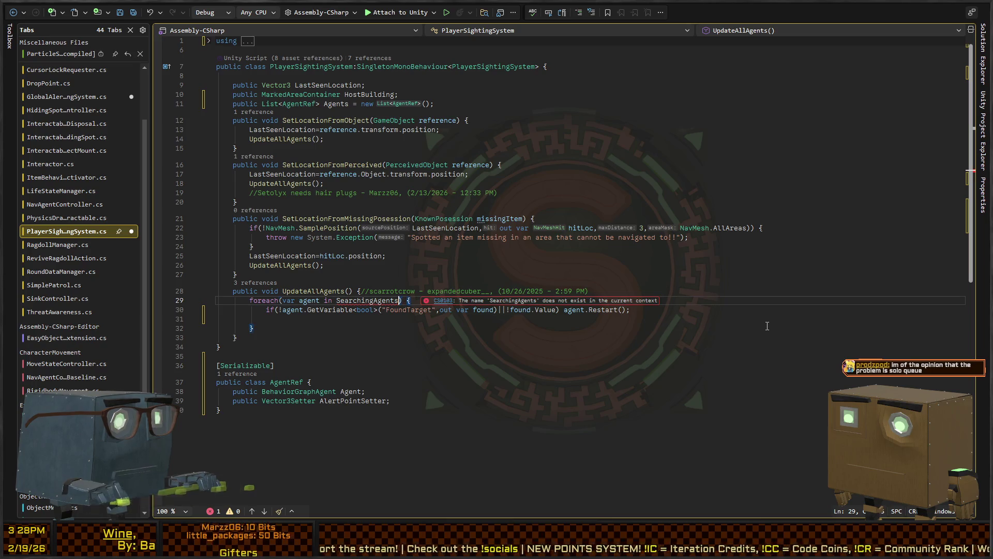
{"action": "key", "text": "ctrl+shift+Left"}
{"action": "type", "text": "agents"}
{"action": "key", "text": "Down"}
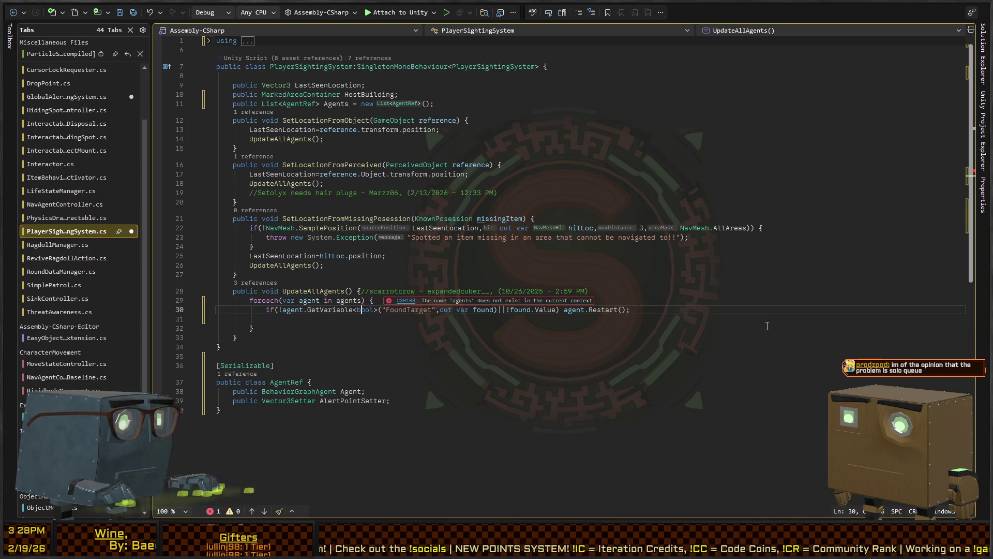
{"action": "key", "text": "Up"}
{"action": "key", "text": "ctrl+Left"}
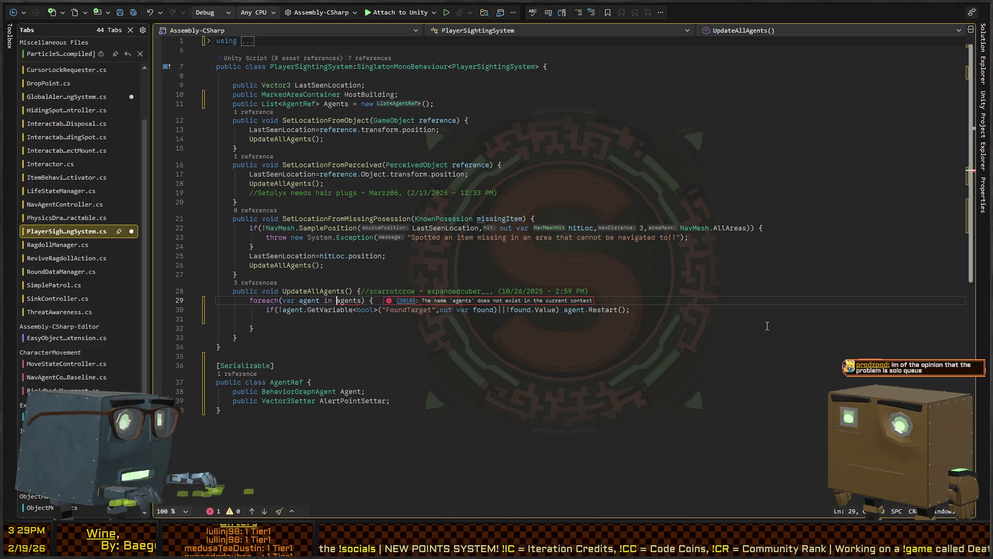
{"action": "key", "text": "Down"}
Step: Call agent.Agent.Restart(), add agent.AlertPointSetter.SetValue(LastSeenLocation);, and save the script
{"action": "key", "text": "ctrl+Left"}
{"action": "type", "text": "A"}
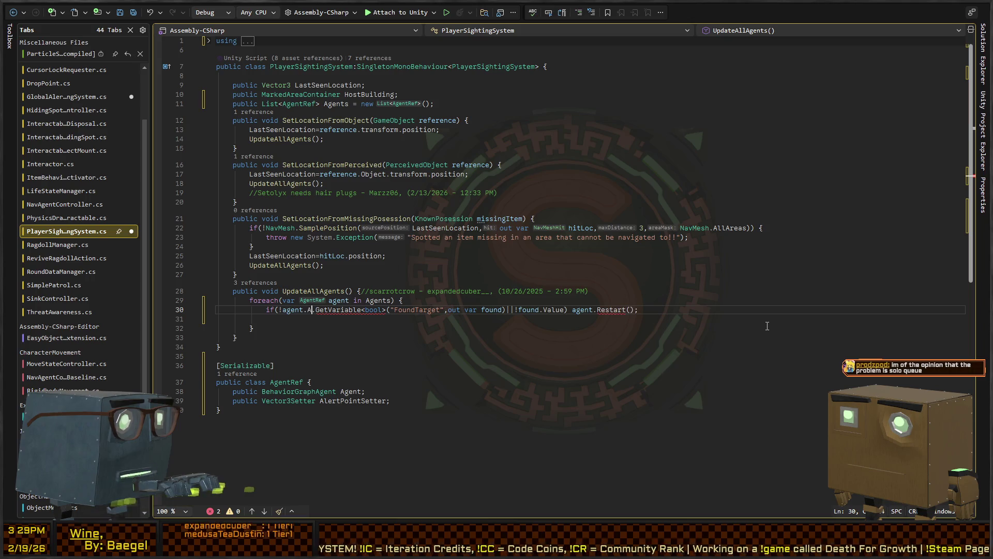
{"action": "type", "text": "l"}
{"action": "key", "text": "Tab"}
{"action": "key", "text": "ctrl+BackSpace"}
{"action": "type", "text": "Agent"}
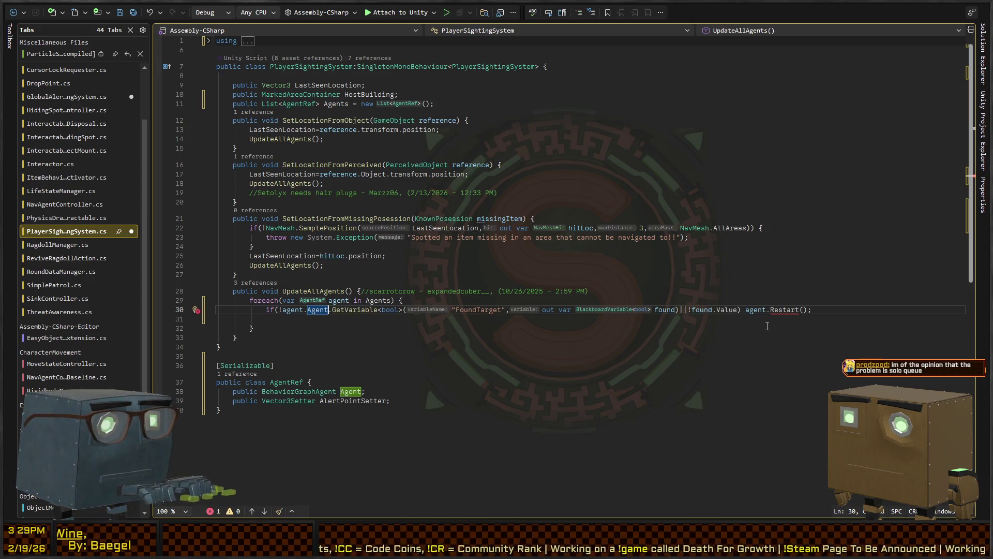
{"action": "key", "text": "ctrl+Right"}
{"action": "key", "text": "ctrl+Right"}
{"action": "key", "text": "ctrl+Right"}
{"action": "key", "text": "ctrl+Right"}
{"action": "key", "text": "ctrl+Right"}
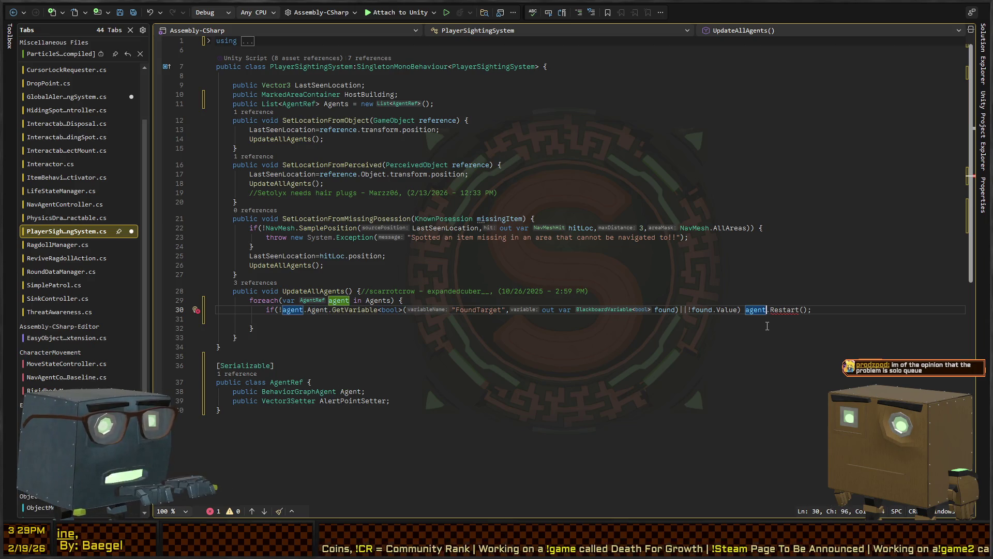
{"action": "type", "text": ".Agent."}
{"action": "key", "text": "Down"}
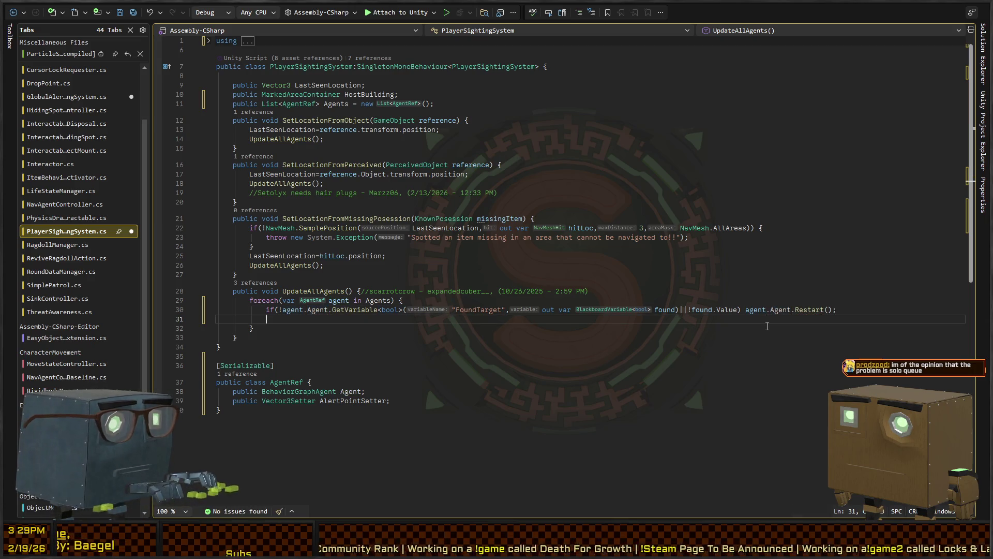
{"action": "type", "text": "agent.A"}
{"action": "type", "text": "lertPointSetter."}
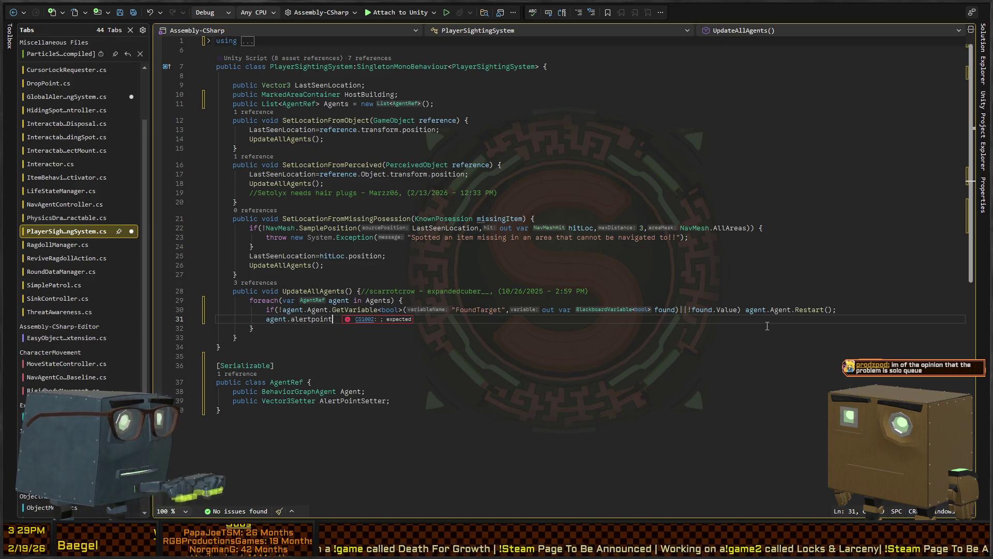
{"action": "type", "text": "SetValue("}
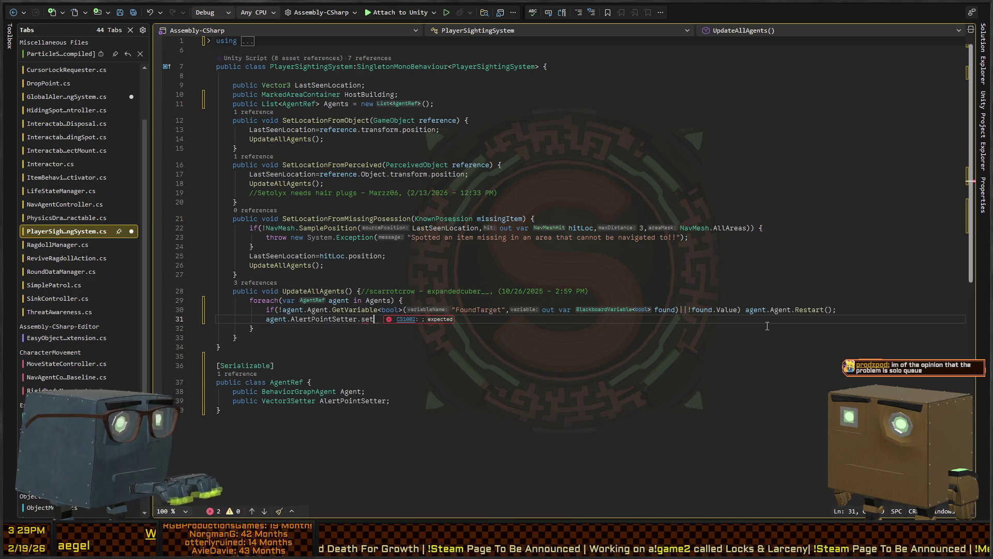
{"action": "type", "text": "LastSeenLocat"}
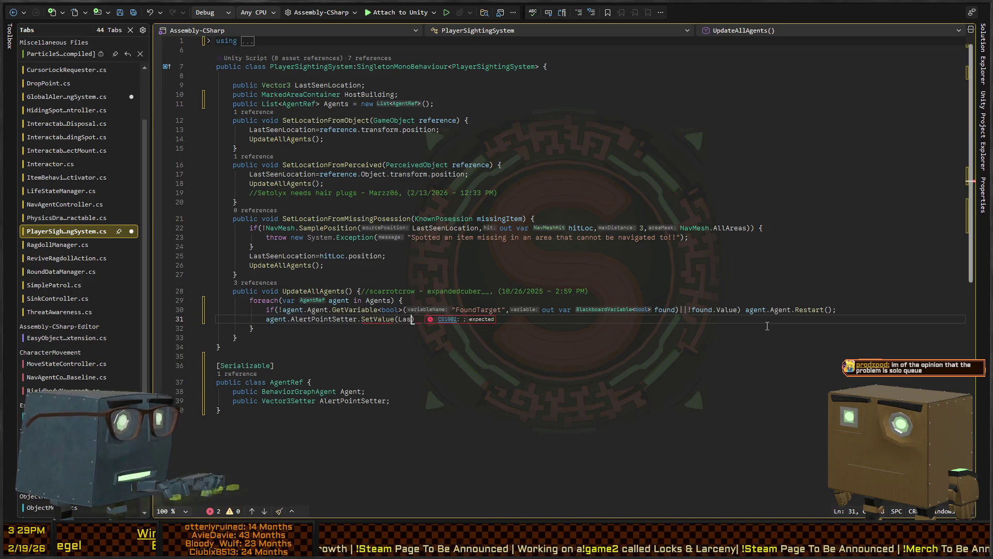
{"action": "type", "text": "ion);"}
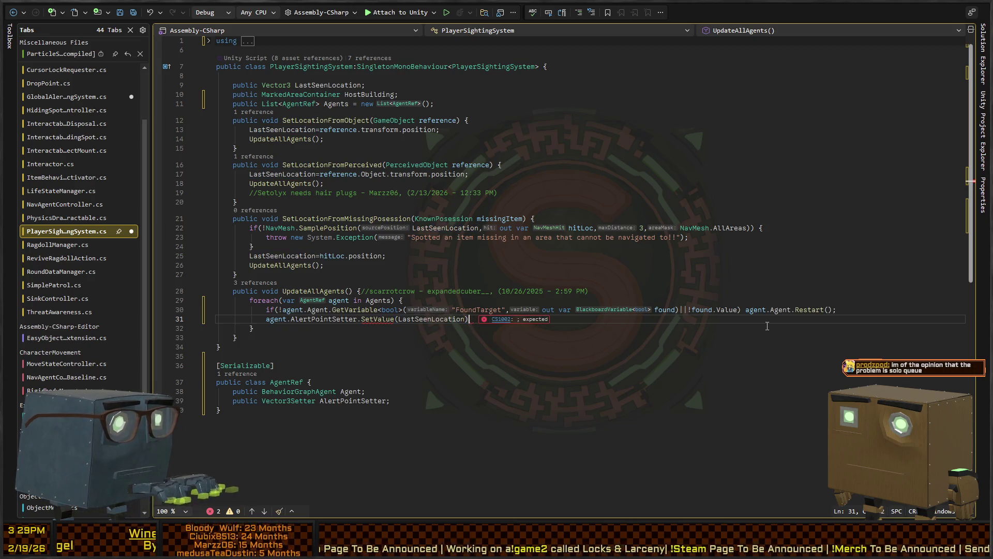
{"action": "left_click", "coordinate": [767, 325]}
{"action": "key", "text": "ctrl+s"}
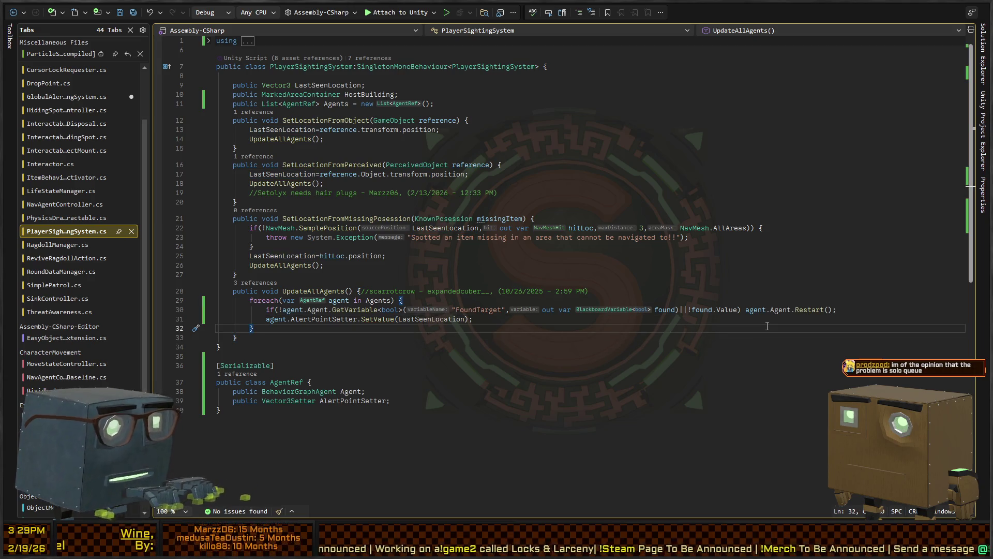
{"action": "key", "text": "ctrl+minus"}
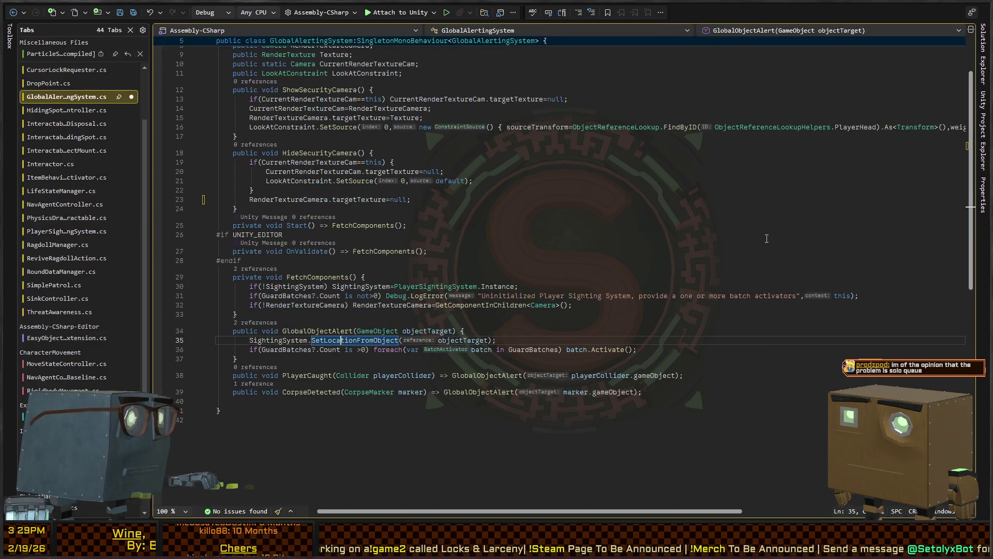
Step: Scroll to the top of GlobalAlertingSystem.cs and return to the Unity Editor
{"action": "scroll", "coordinate": [416, 234], "scroll_direction": "up", "scroll_amount": 2}
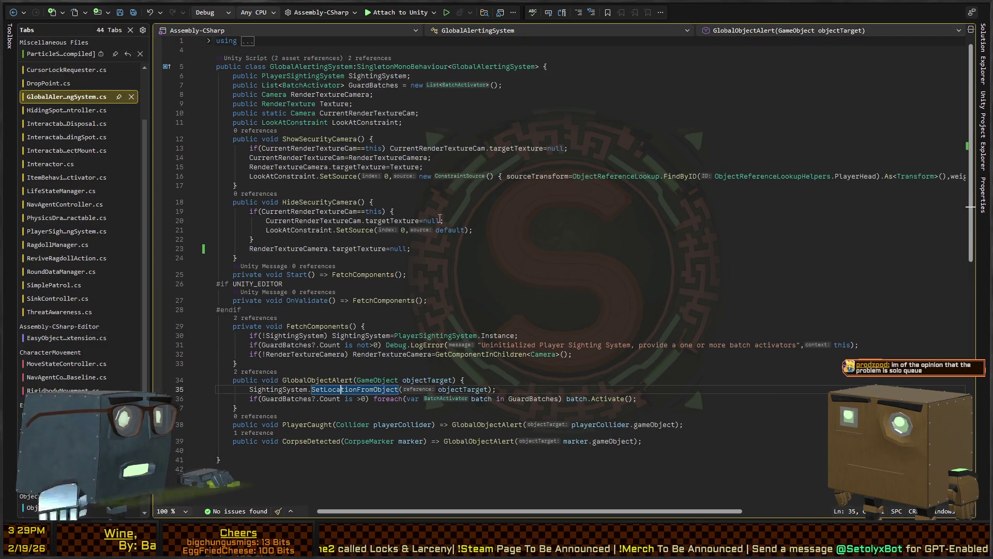
{"action": "key", "text": "alt+Tab"}
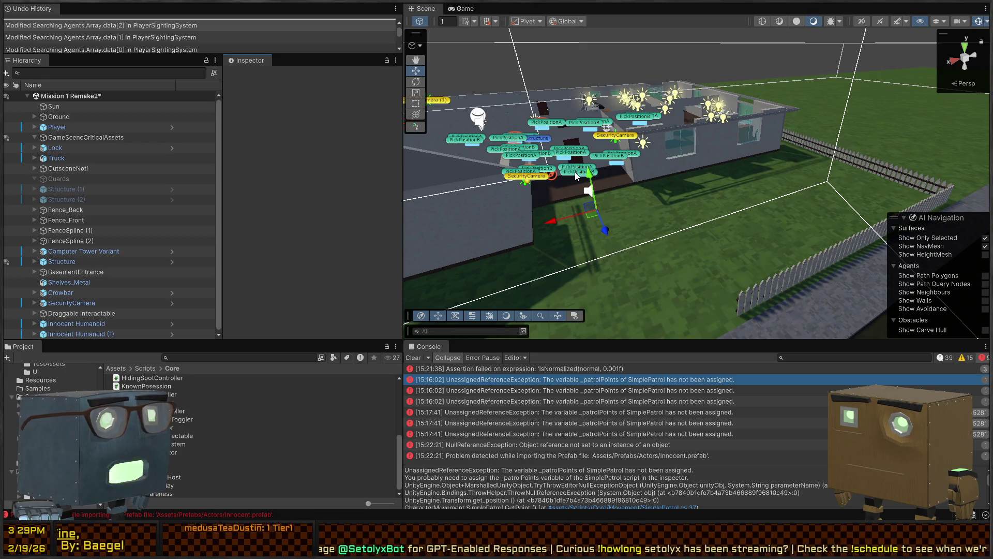
Step: Select PlayerSightingSystem, check the NullReferenceException error, and expand its empty Agents list
{"action": "key", "text": "ctrl+y"}
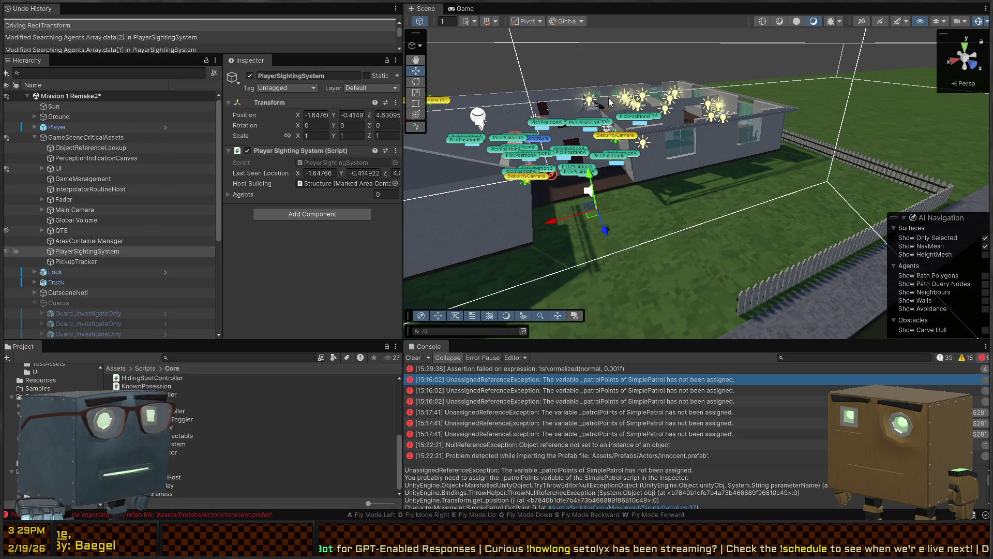
{"action": "key", "text": "w"}
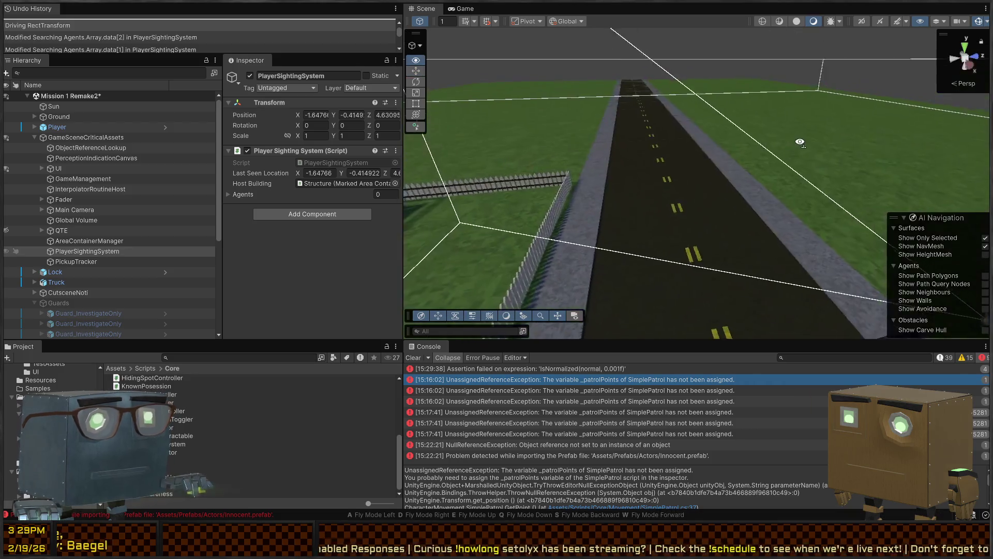
{"action": "key", "text": "w"}
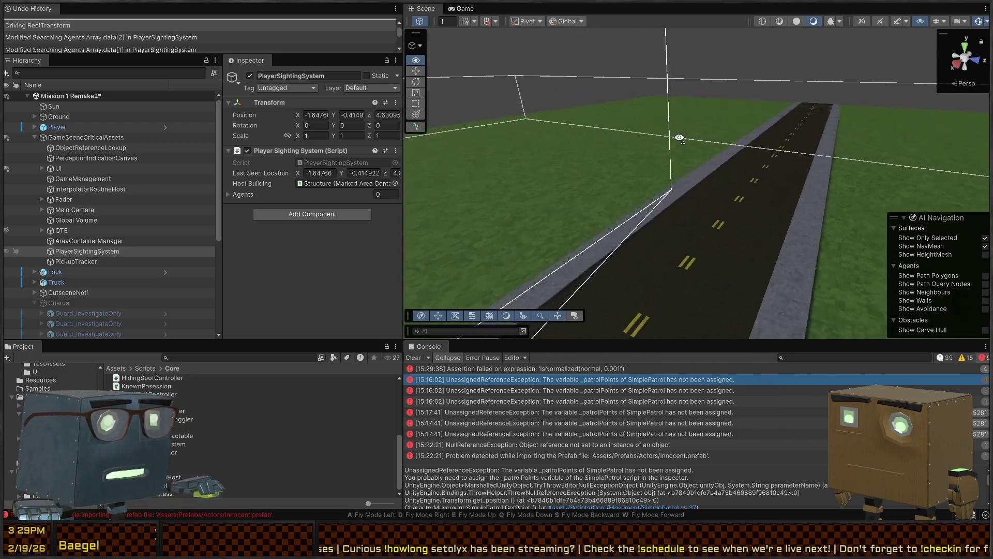
{"action": "key", "text": "w"}
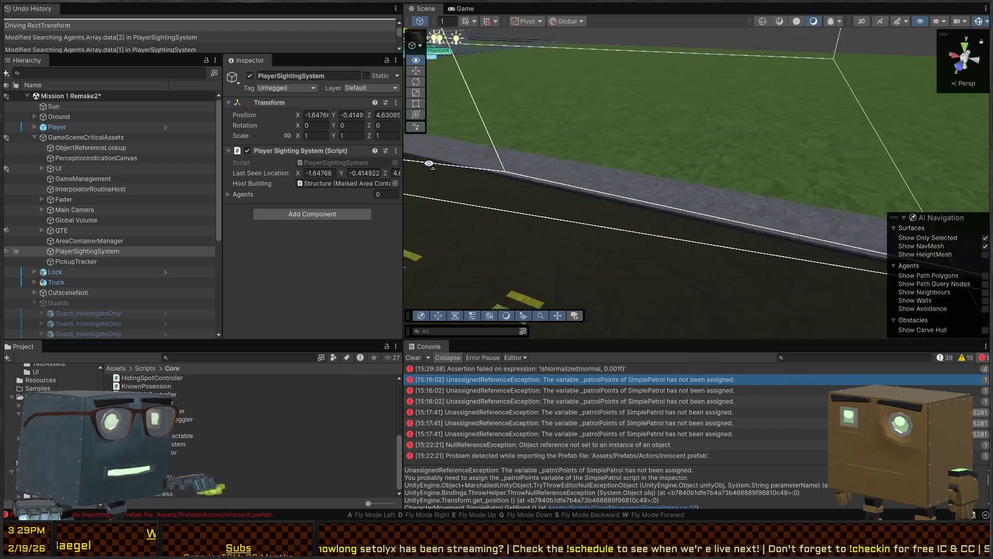
{"action": "key", "text": "w"}
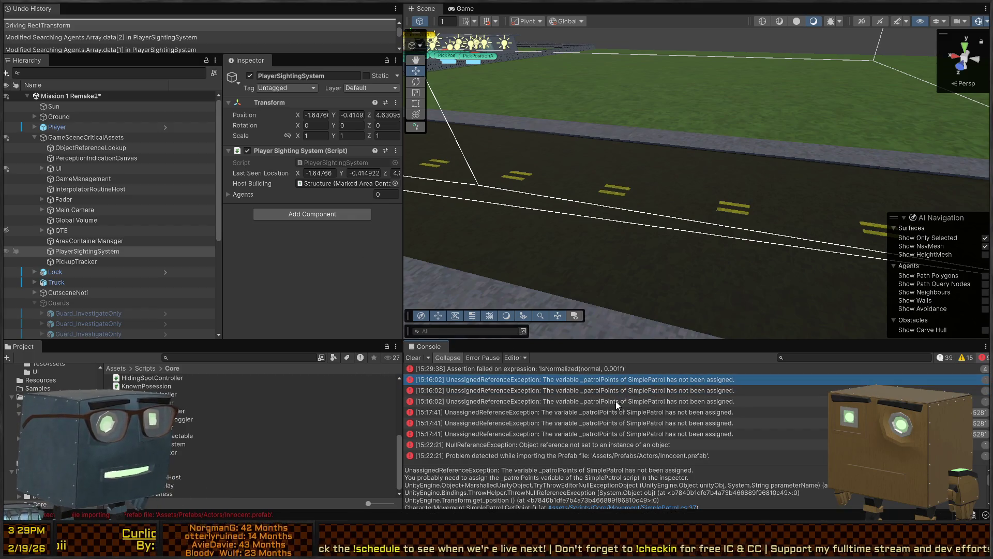
{"action": "left_click", "coordinate": [598, 444]}
{"action": "key", "text": "w"}
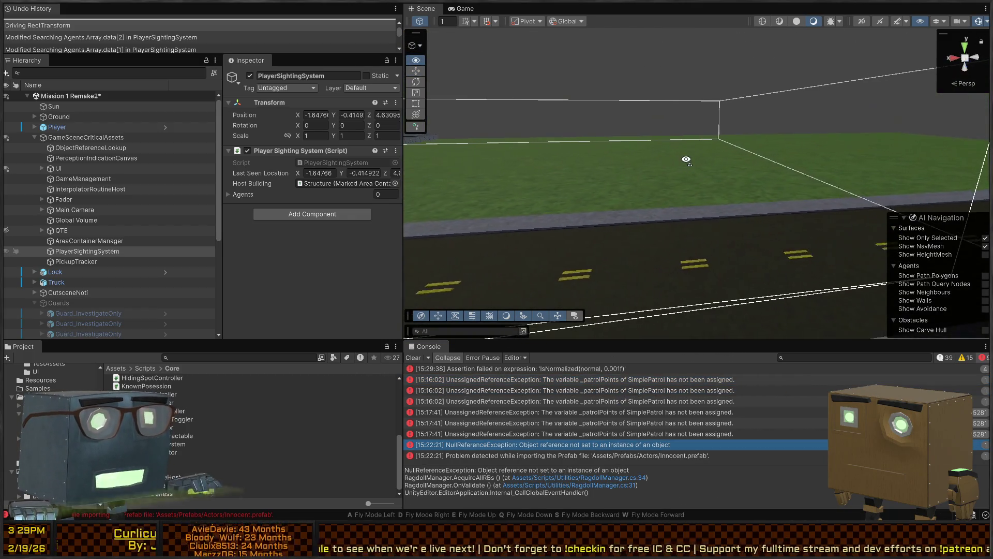
{"action": "key", "text": "w"}
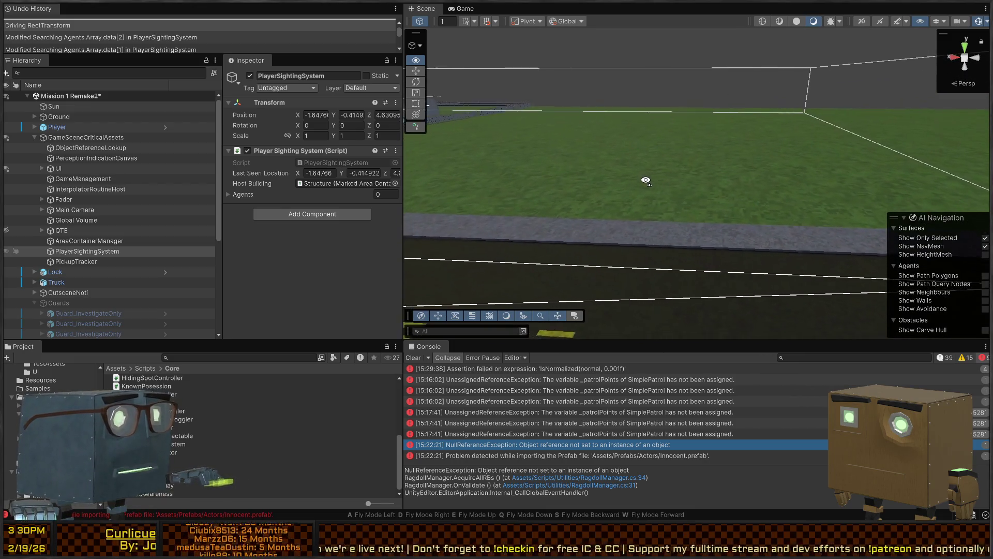
{"action": "left_click", "coordinate": [232, 194]}
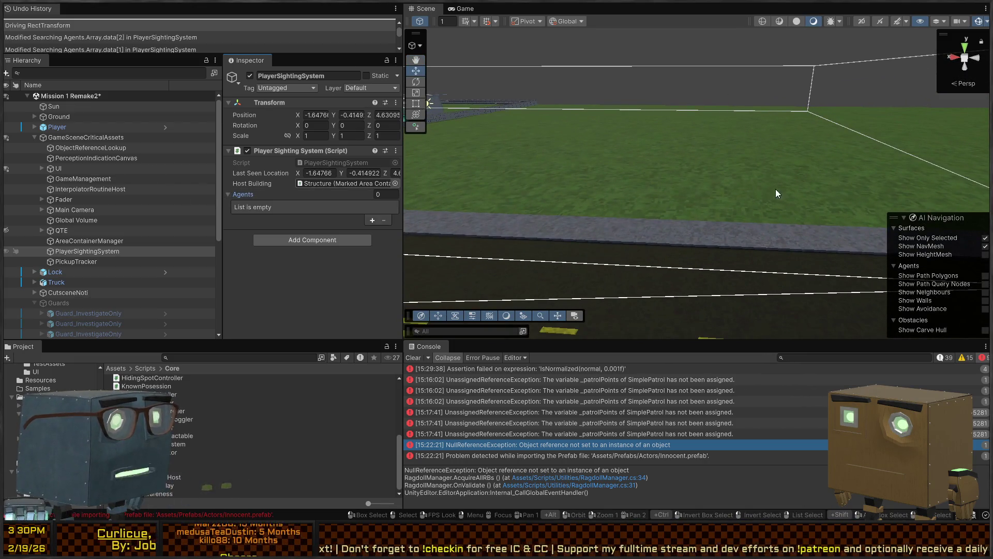
Step: Add three entries to the Agents list and expand Elements 0–2
{"action": "scroll", "coordinate": [778, 193], "scroll_direction": "down", "scroll_amount": 10}
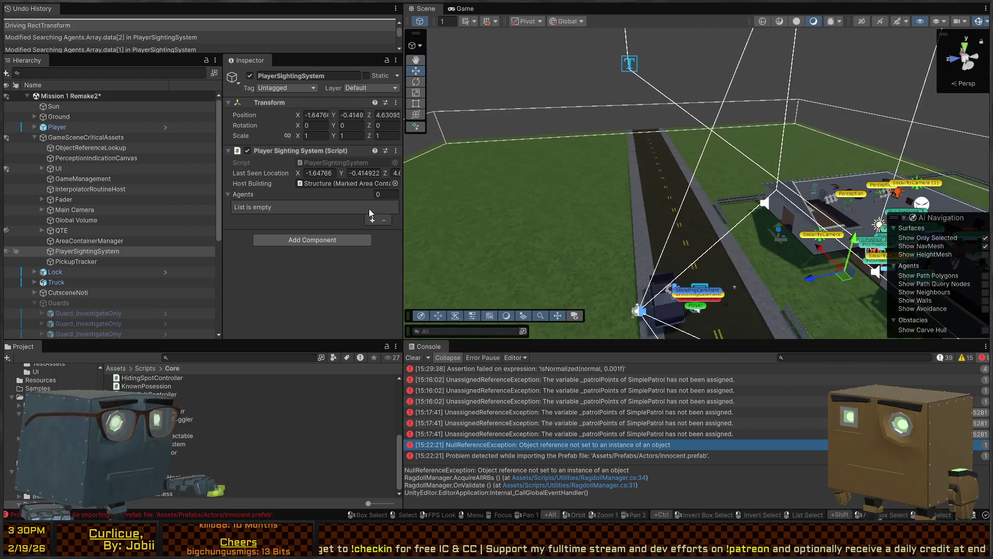
{"action": "left_click", "coordinate": [373, 220]}
{"action": "left_click", "coordinate": [371, 223]}
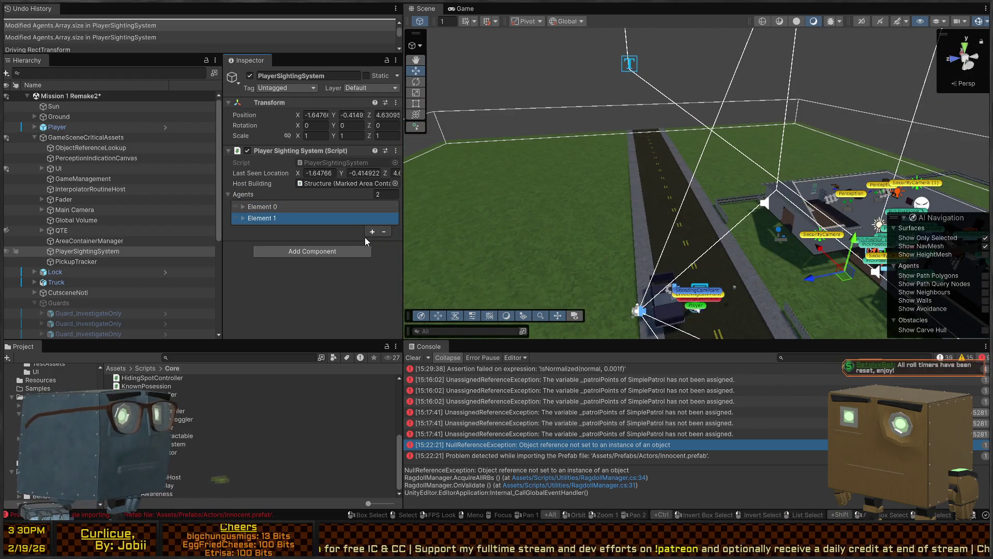
{"action": "left_click", "coordinate": [372, 232]}
{"action": "left_click", "coordinate": [291, 230]}
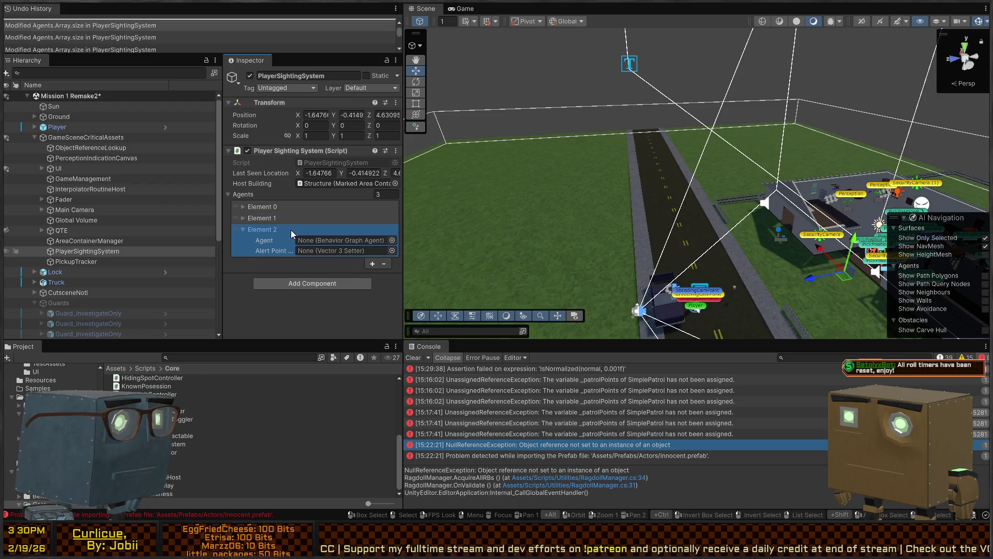
{"action": "left_click", "coordinate": [261, 218]}
{"action": "left_click", "coordinate": [261, 206]}
{"action": "mouse_move", "coordinate": [613, 210]}
{"action": "left_mouse_down"}
{"action": "mouse_move", "coordinate": [821, 215]}
{"action": "mouse_move", "coordinate": [941, 199]}
{"action": "left_mouse_up"}
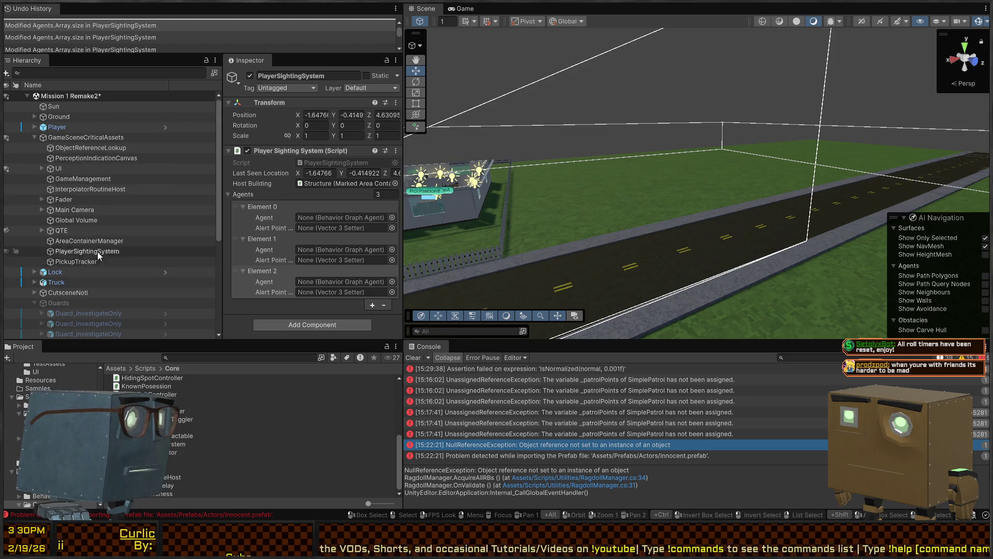
Step: Assign Guard_InvestigateOnly guards to each element's Agent and Alert Point Setter, then collapse the list
{"action": "scroll", "coordinate": [76, 260], "scroll_direction": "down", "scroll_amount": 3}
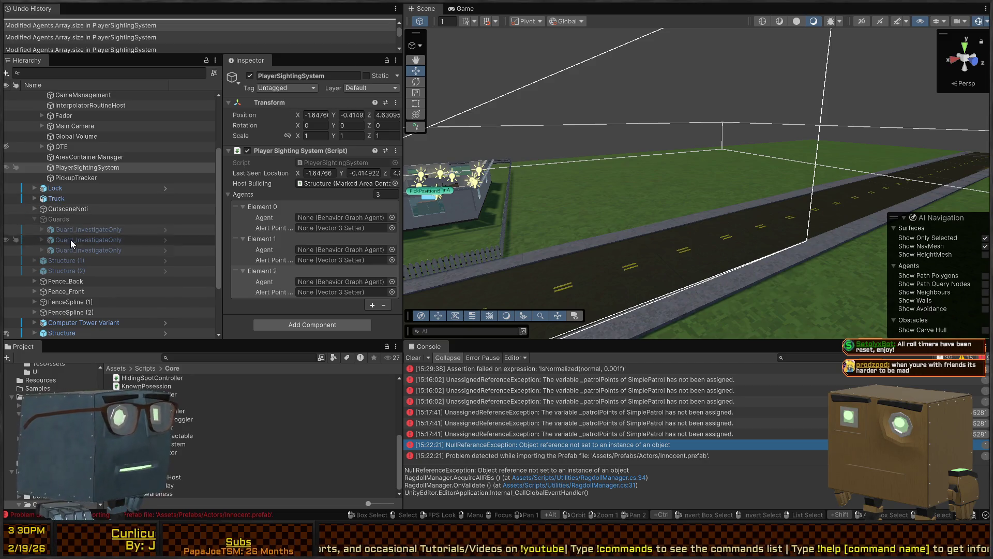
{"action": "left_click_drag", "start_coordinate": [86, 232], "coordinate": [343, 211]}
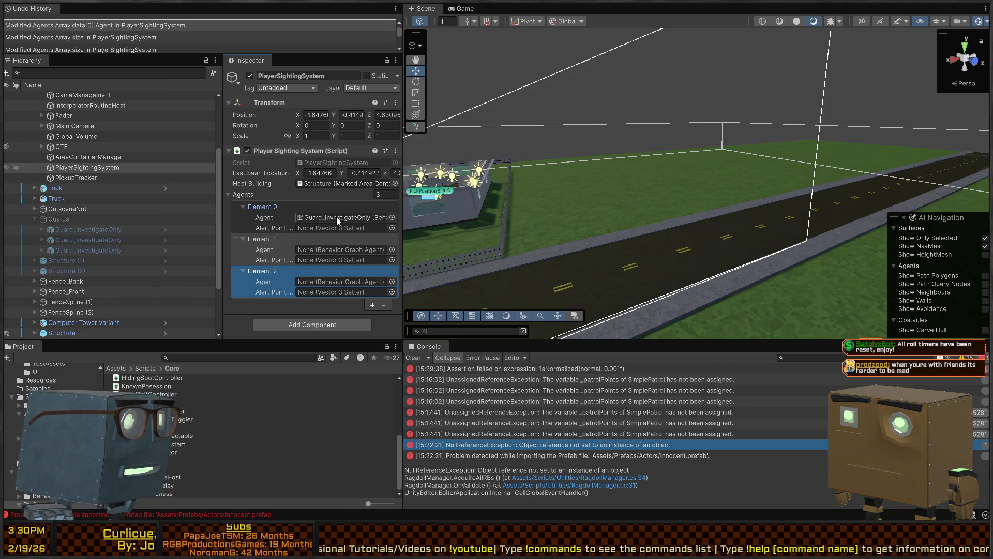
{"action": "left_click_drag", "start_coordinate": [92, 231], "coordinate": [341, 227]}
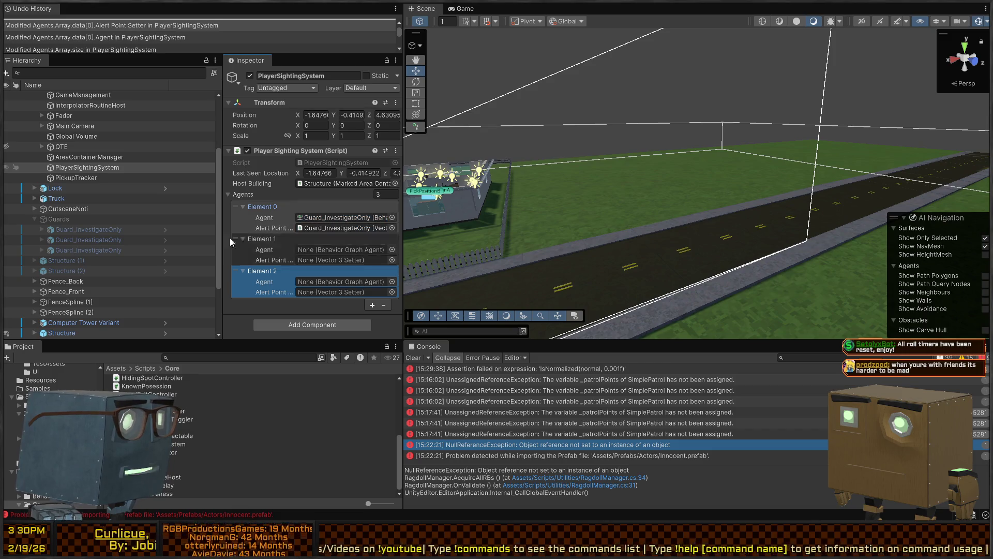
{"action": "left_click_drag", "start_coordinate": [104, 243], "coordinate": [325, 248]}
{"action": "left_click_drag", "start_coordinate": [80, 239], "coordinate": [330, 249]}
{"action": "left_click_drag", "start_coordinate": [75, 250], "coordinate": [354, 285]}
{"action": "left_click_drag", "start_coordinate": [86, 250], "coordinate": [334, 294]}
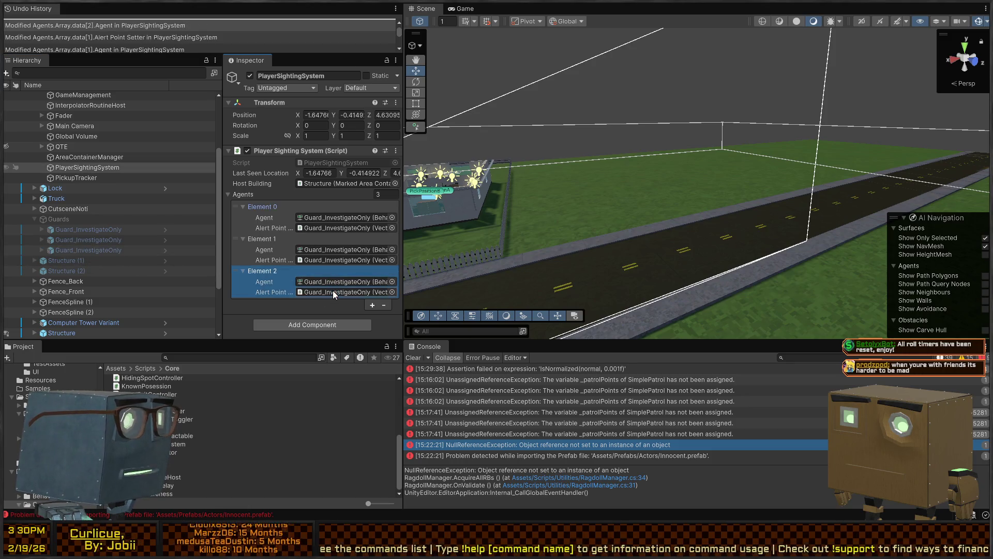
{"action": "left_click", "coordinate": [252, 195]}
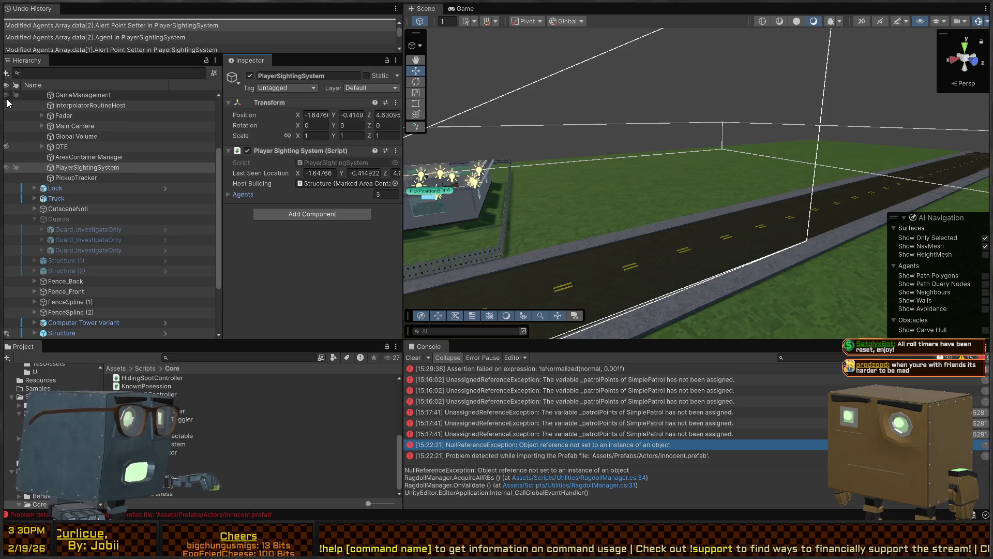
{"action": "scroll", "coordinate": [176, 220], "scroll_direction": "up", "scroll_amount": 3}
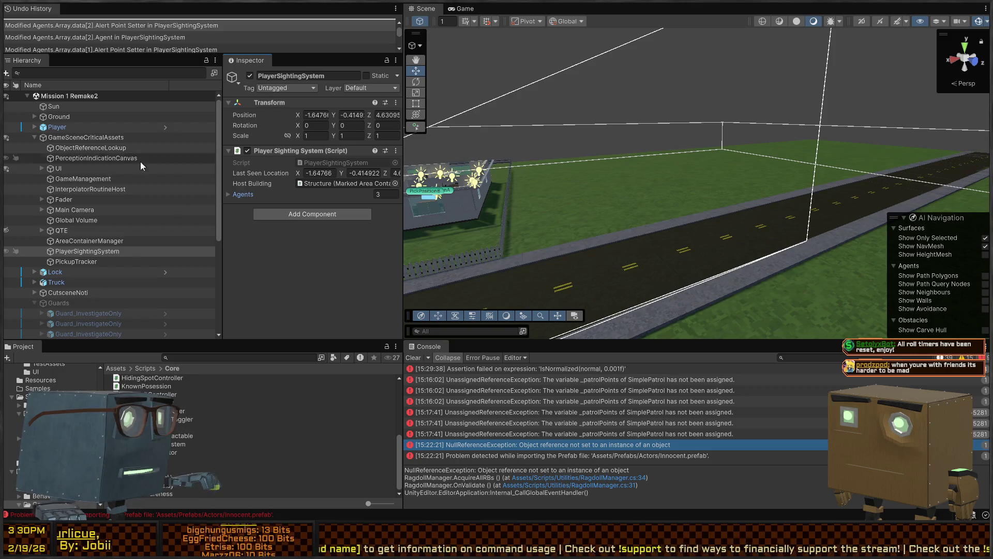
{"action": "mouse_move", "coordinate": [564, 187]}
{"action": "left_mouse_down"}
{"action": "mouse_move", "coordinate": [441, 215]}
{"action": "mouse_move", "coordinate": [675, 204]}
{"action": "mouse_move", "coordinate": [466, 217]}
{"action": "left_mouse_up"}
{"action": "mouse_move", "coordinate": [330, 238]}
{"action": "left_mouse_down"}
{"action": "mouse_move", "coordinate": [356, 222]}
{"action": "mouse_move", "coordinate": [602, 247]}
{"action": "mouse_move", "coordinate": [767, 242]}
{"action": "mouse_move", "coordinate": [729, 224]}
{"action": "left_mouse_up"}
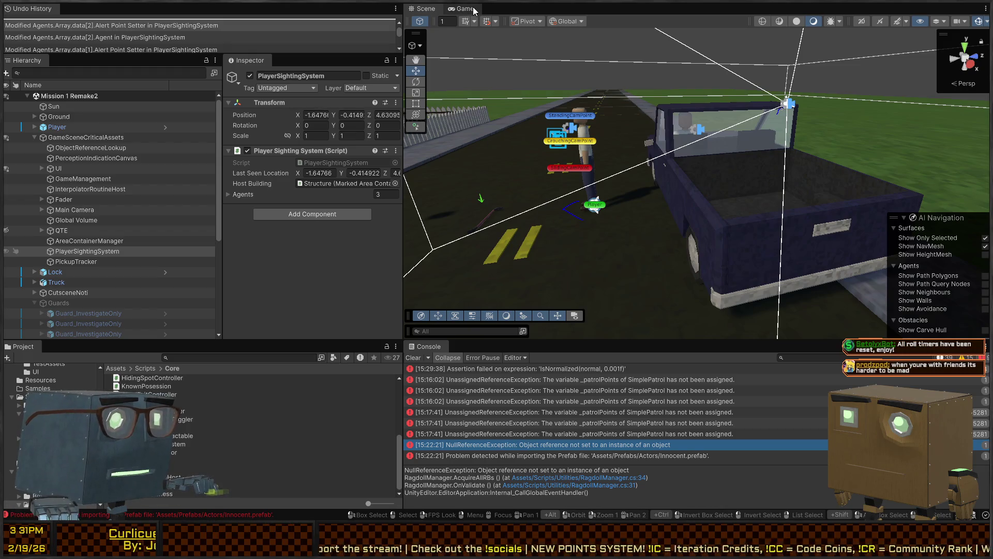
Step: Play-test walking the player under the roof security camera toward the road, then stop
{"action": "left_click", "coordinate": [466, 9]}
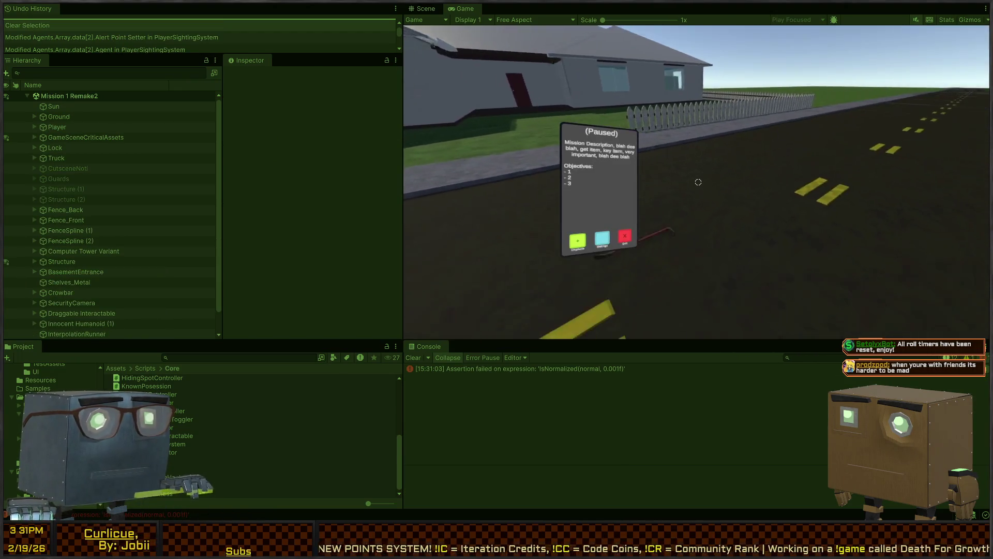
{"action": "key", "text": "Escape"}
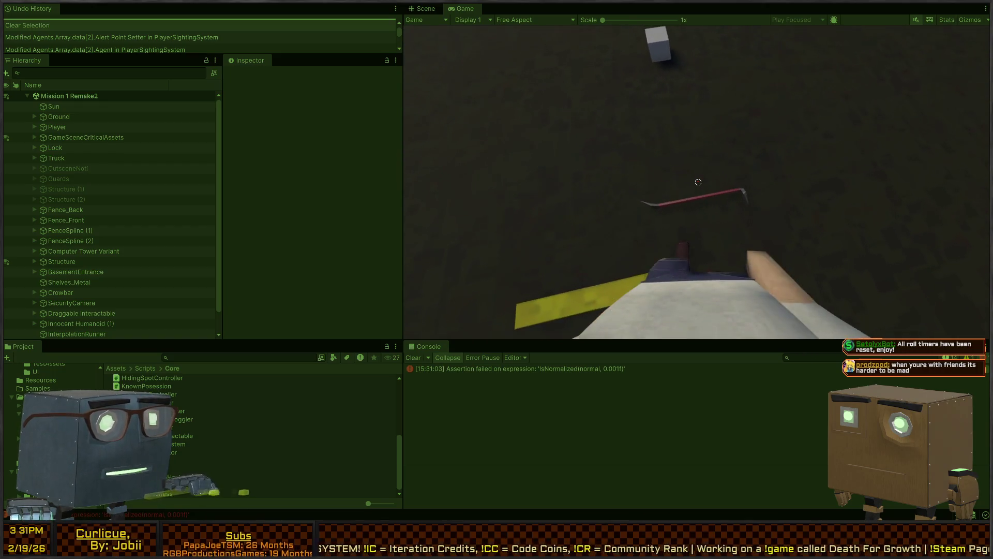
{"action": "key", "text": "e"}
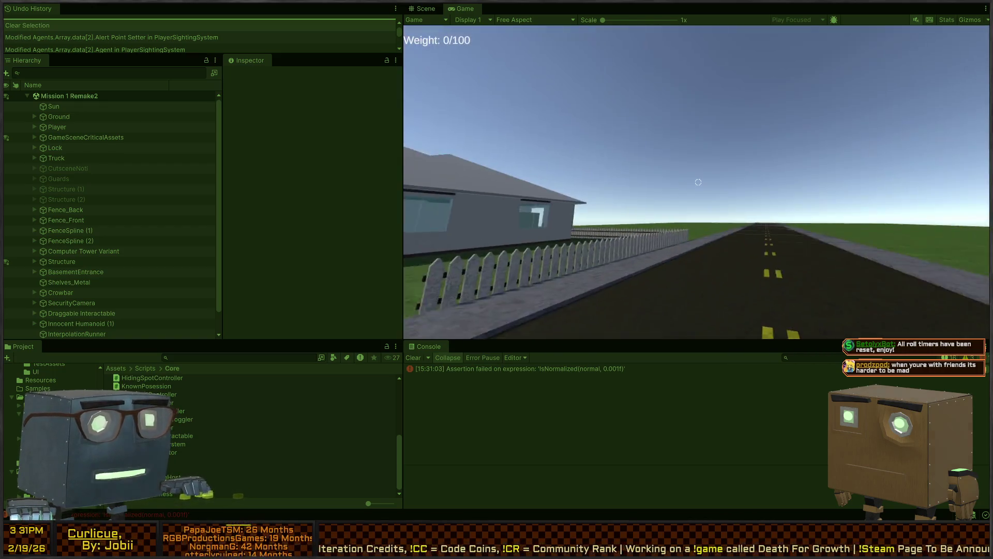
{"action": "key", "text": "w"}
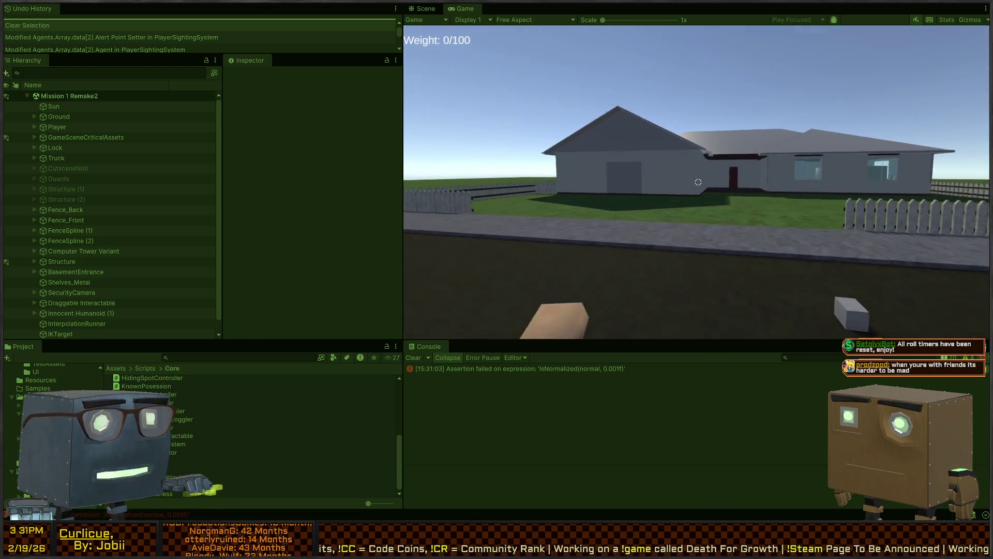
{"action": "key", "text": "w"}
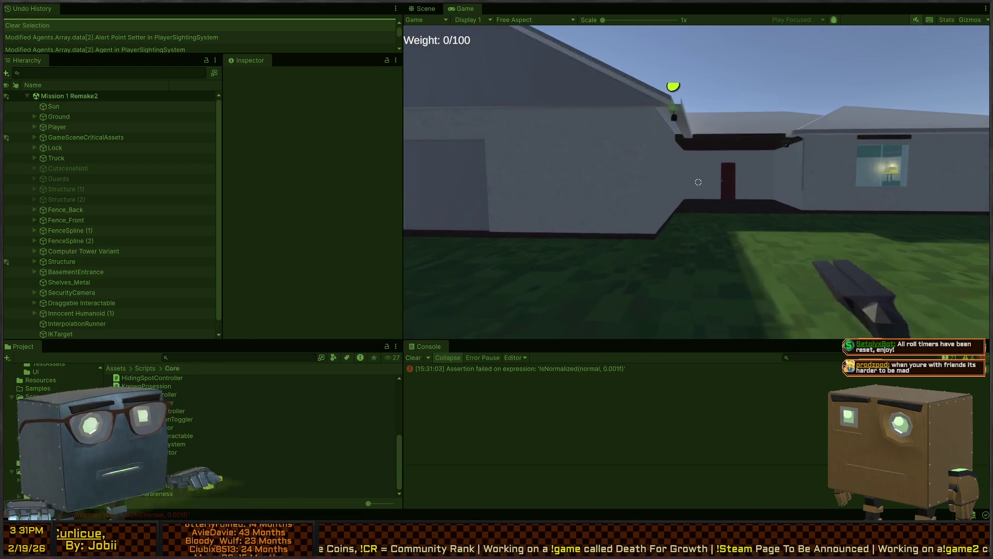
{"action": "key", "text": "w"}
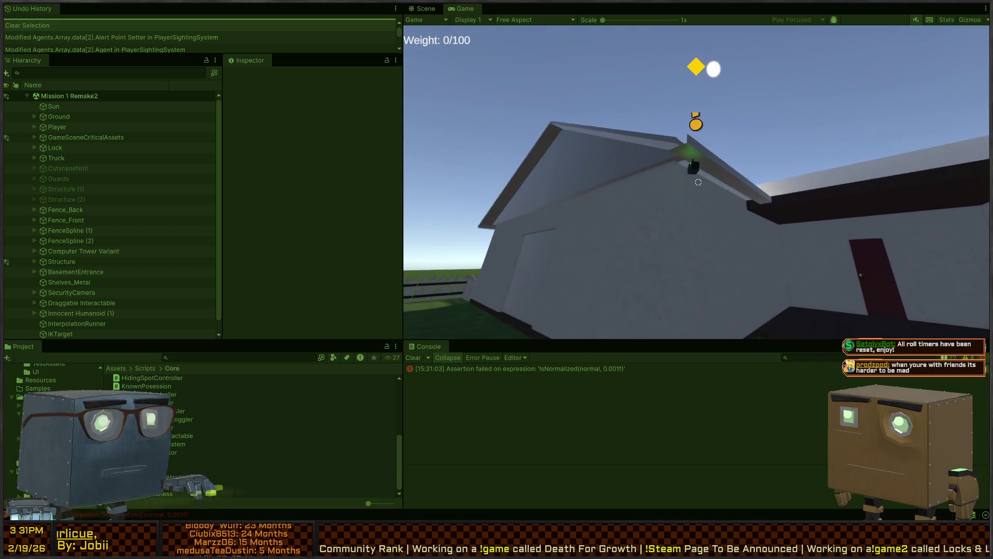
{"action": "key", "text": "w"}
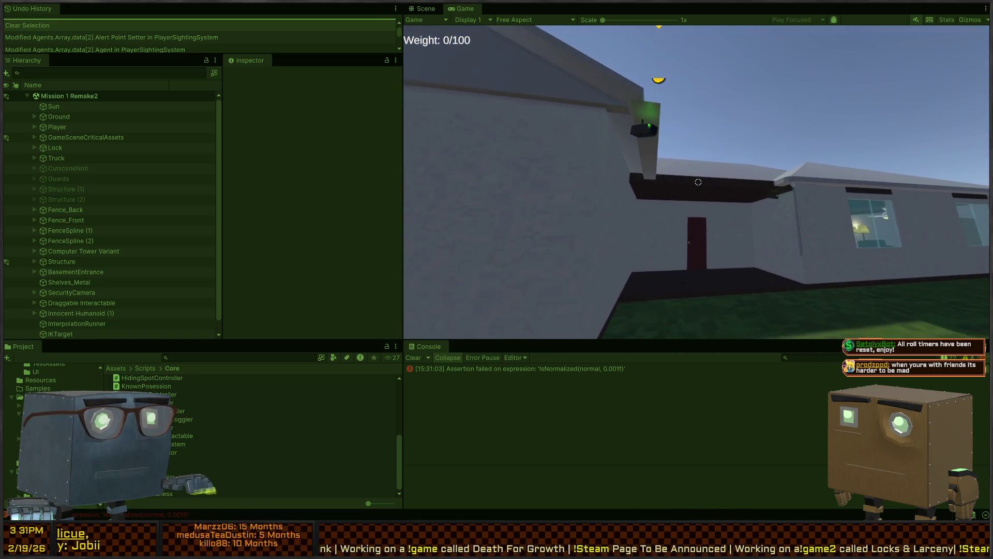
{"action": "key", "text": "w"}
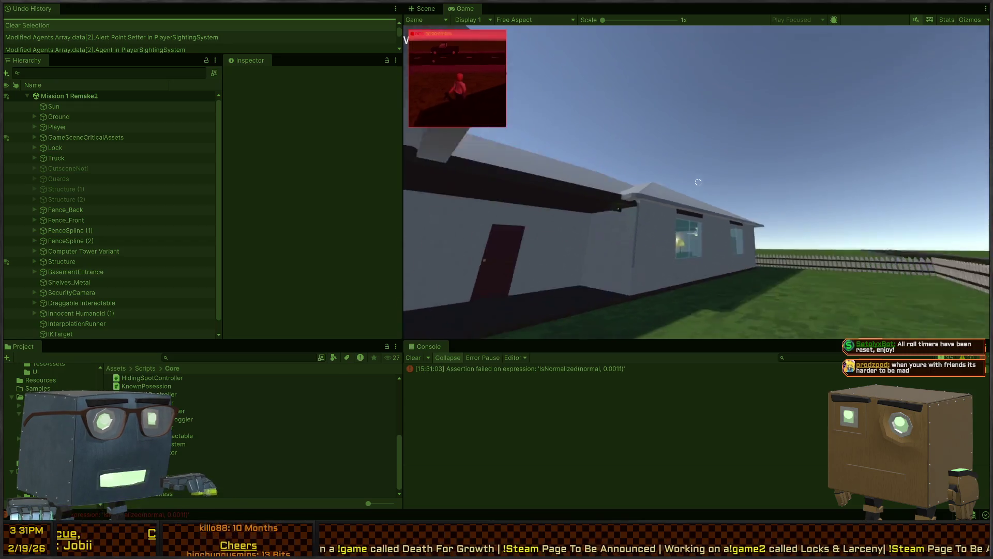
{"action": "key", "text": "w"}
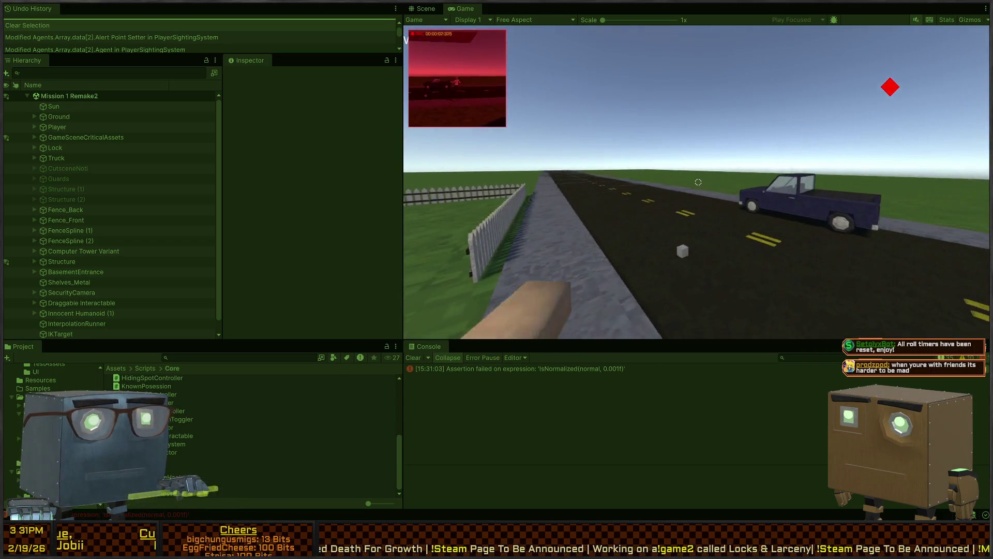
{"action": "key", "text": "w"}
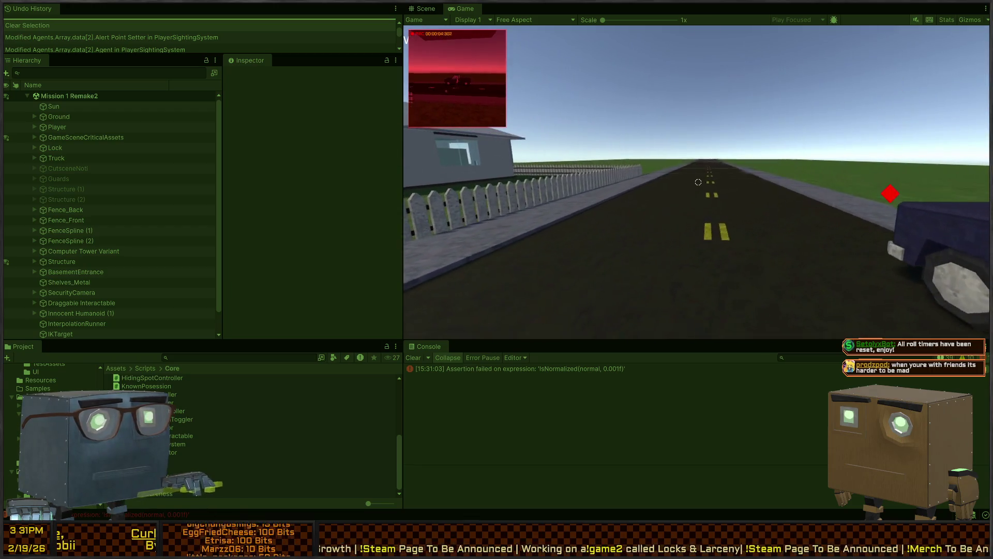
{"action": "key", "text": "w"}
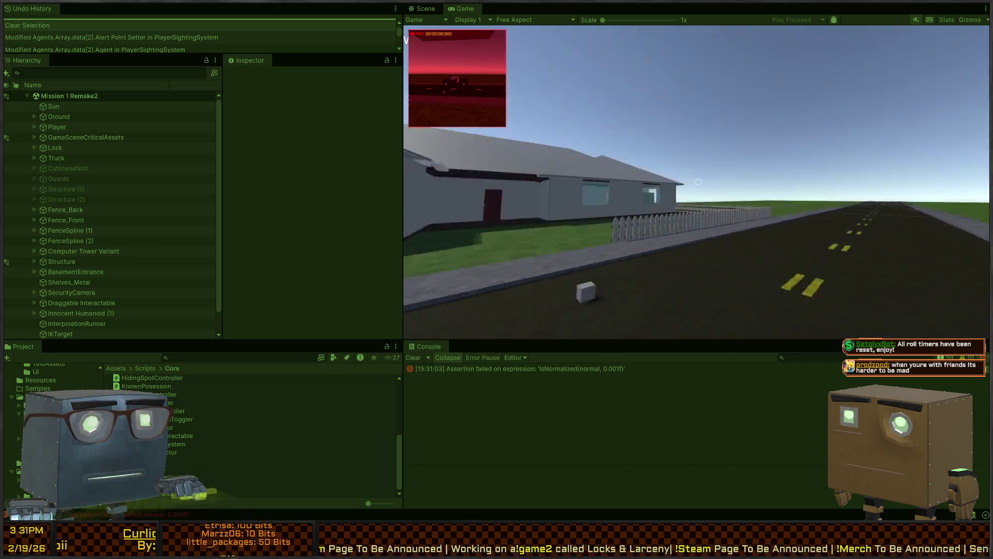
{"action": "key", "text": "Escape"}
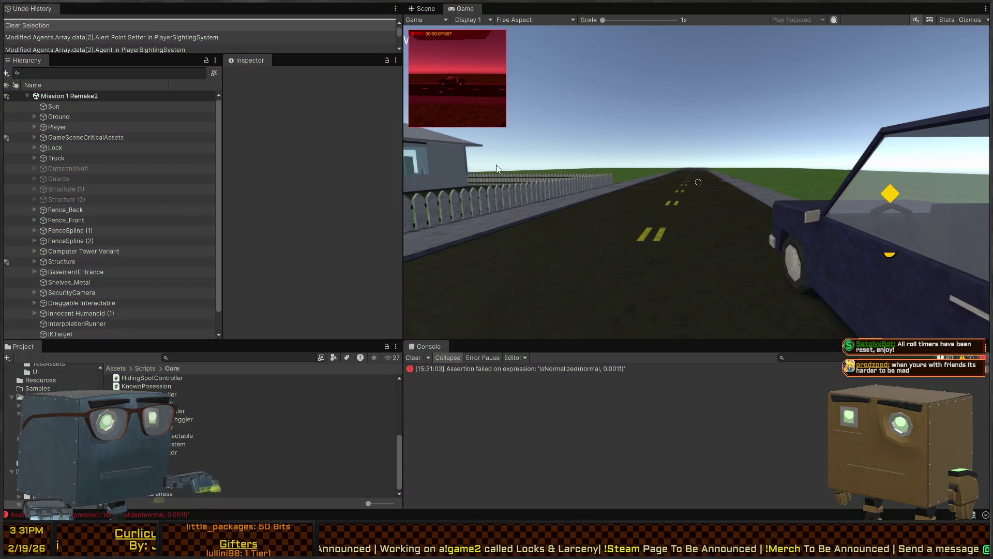
Step: Select SecurityCamera to review its Global Alerting System guard batch, then select GameSceneCriticalAssets
{"action": "left_click", "coordinate": [427, 7]}
{"action": "left_click_drag", "start_coordinate": [437, 164], "coordinate": [694, 238]}
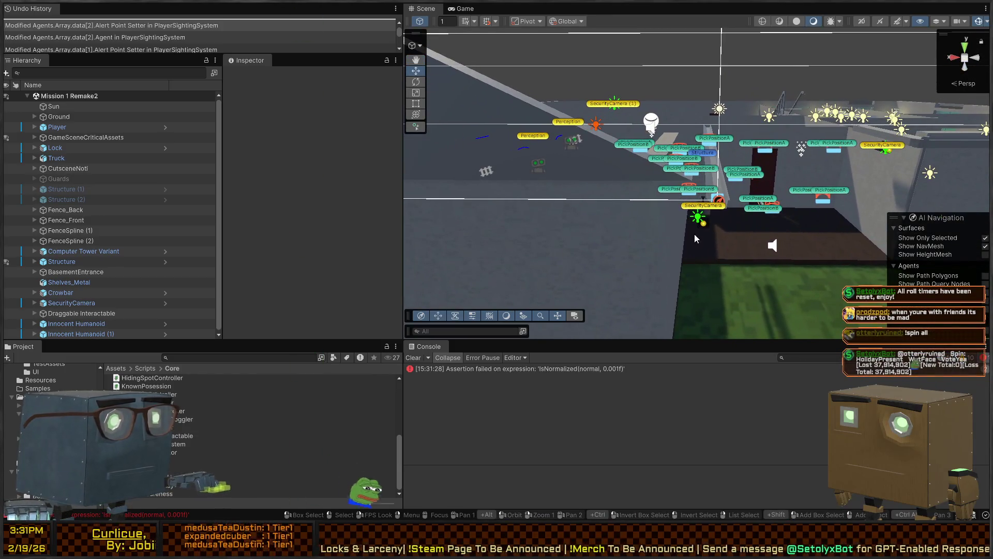
{"action": "left_click", "coordinate": [712, 207]}
{"action": "scroll", "coordinate": [283, 179], "scroll_direction": "down", "scroll_amount": 5}
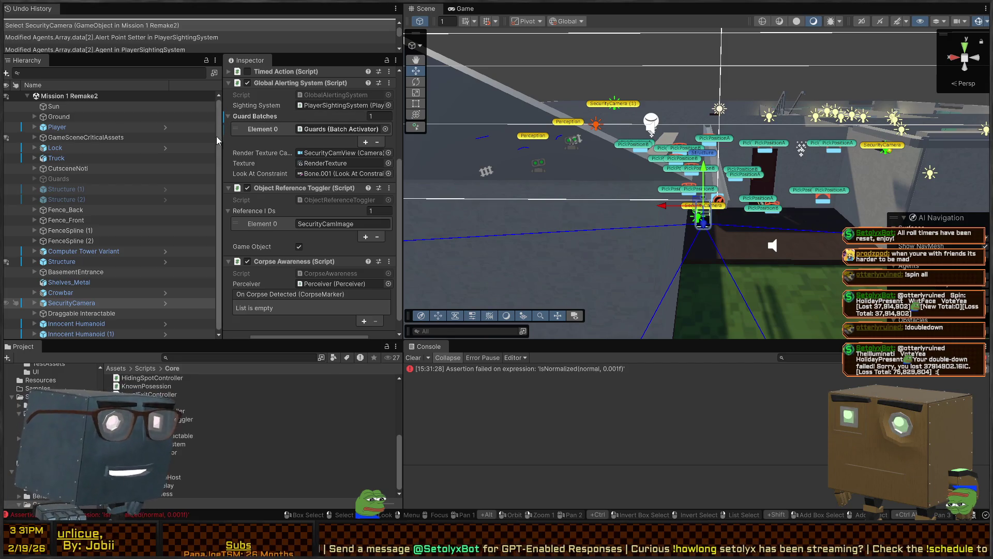
{"action": "scroll", "coordinate": [284, 174], "scroll_direction": "down", "scroll_amount": 1}
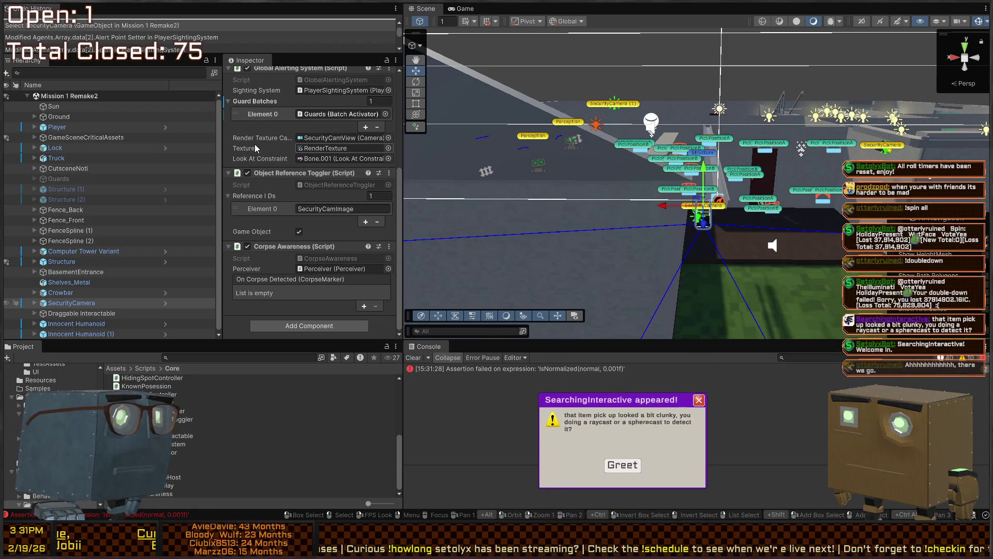
{"action": "scroll", "coordinate": [270, 153], "scroll_direction": "up", "scroll_amount": 3}
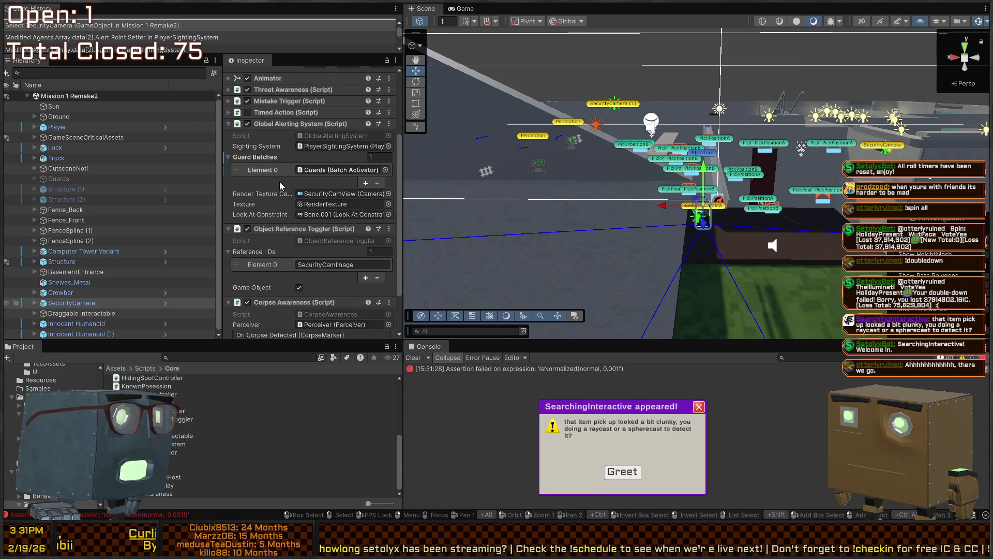
{"action": "scroll", "coordinate": [292, 283], "scroll_direction": "down", "scroll_amount": 5}
{"action": "scroll", "coordinate": [310, 264], "scroll_direction": "up", "scroll_amount": 10}
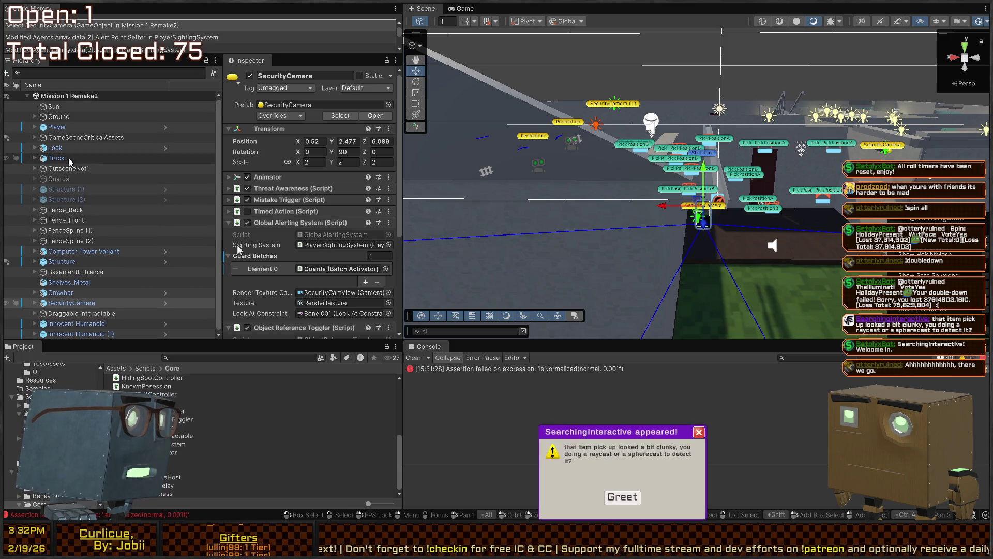
{"action": "left_click", "coordinate": [98, 138]}
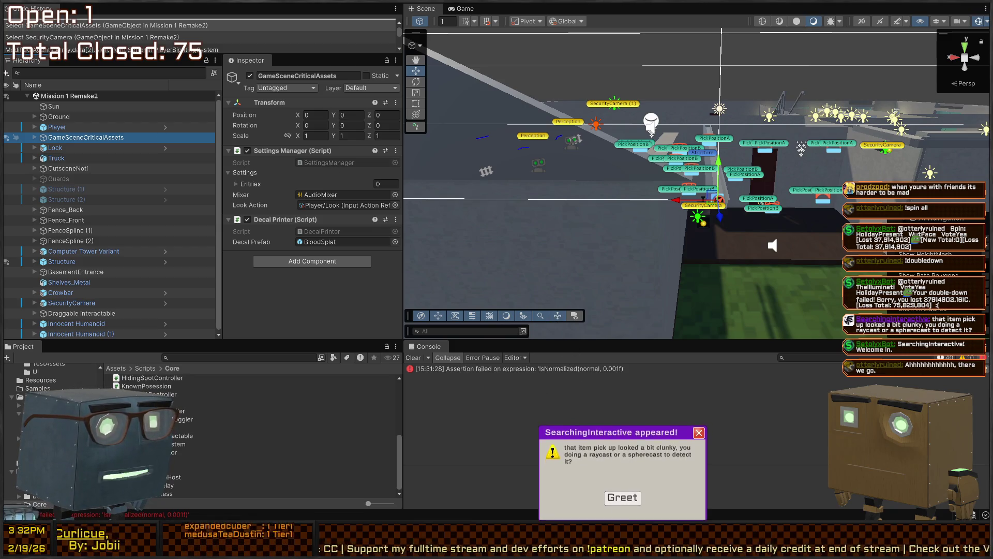
{"action": "left_click", "coordinate": [532, 455]}
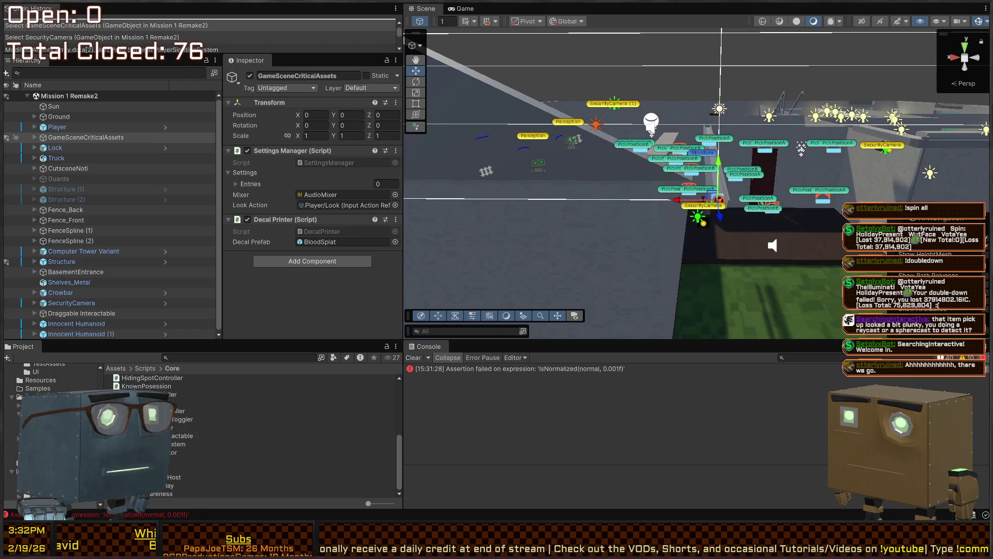
Step: Fly the Scene camera toward the building and start another play test of the level
{"action": "key", "text": "w"}
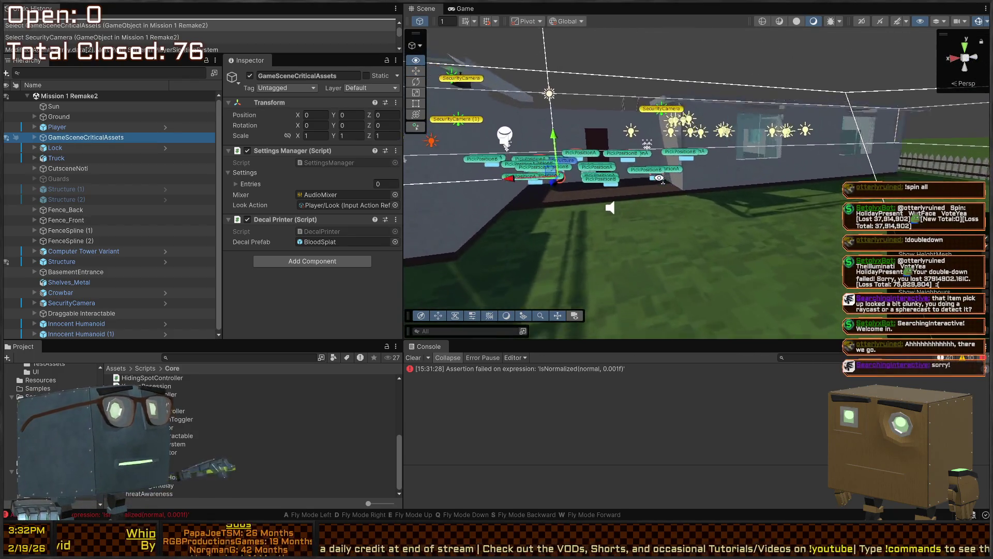
{"action": "key", "text": "s"}
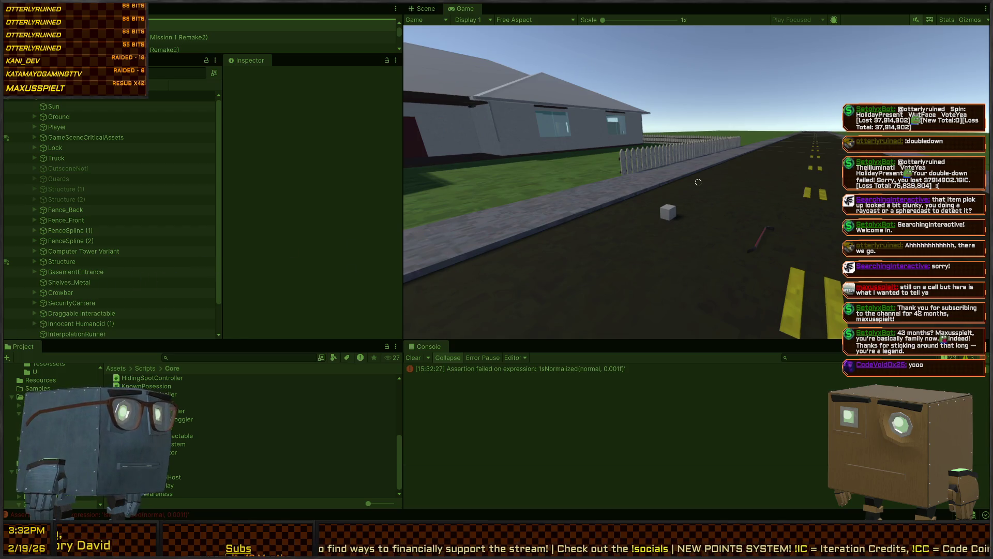
Step: Walk past the truck and across the lawn under the roof security camera, then exit Play mode
{"action": "key", "text": "Escape"}
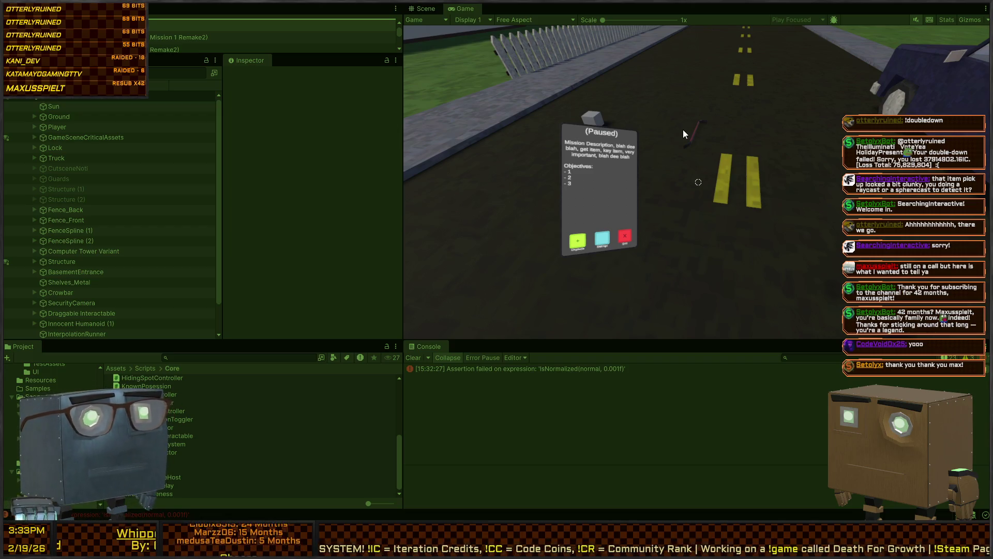
{"action": "key", "text": "Escape"}
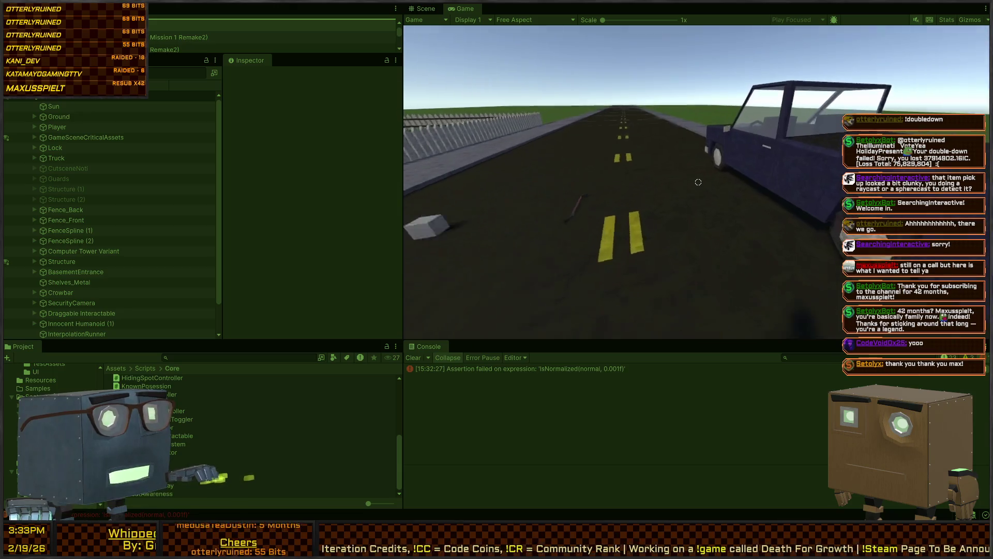
{"action": "key", "text": "w"}
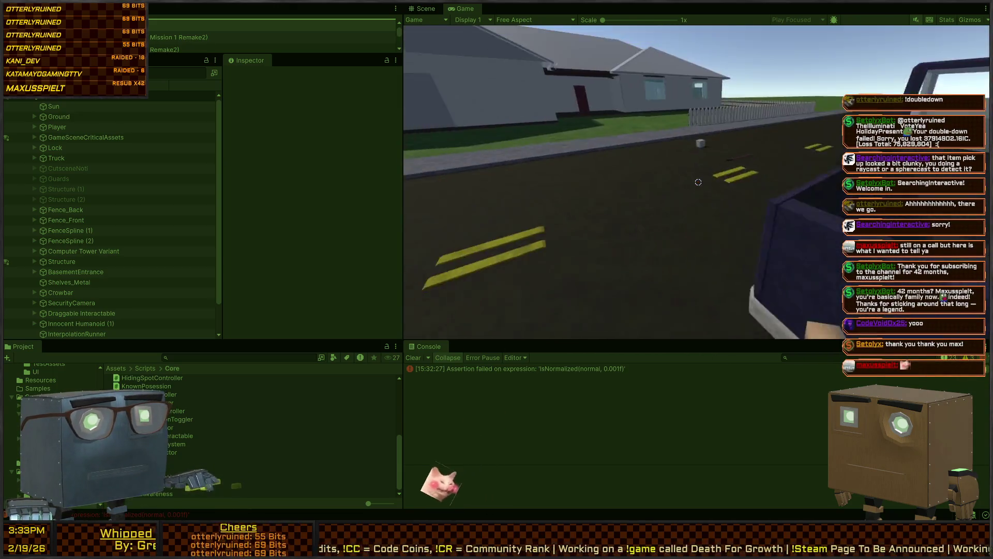
{"action": "key", "text": "w"}
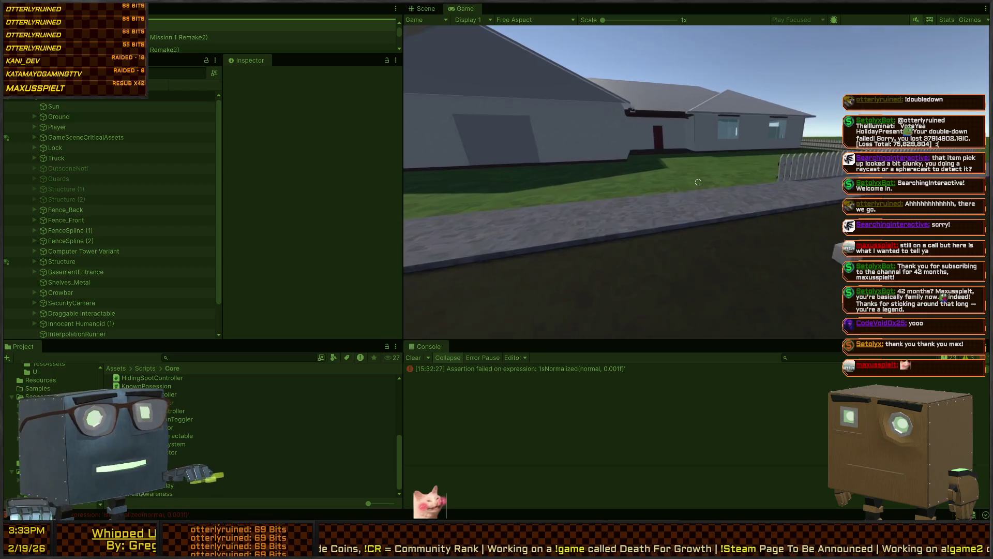
{"action": "key", "text": "w"}
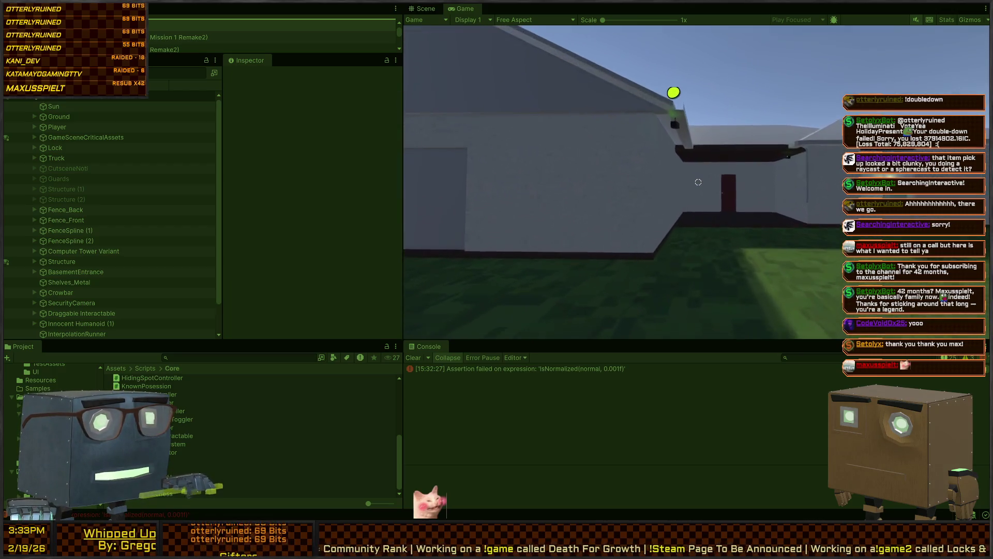
{"action": "key", "text": "w"}
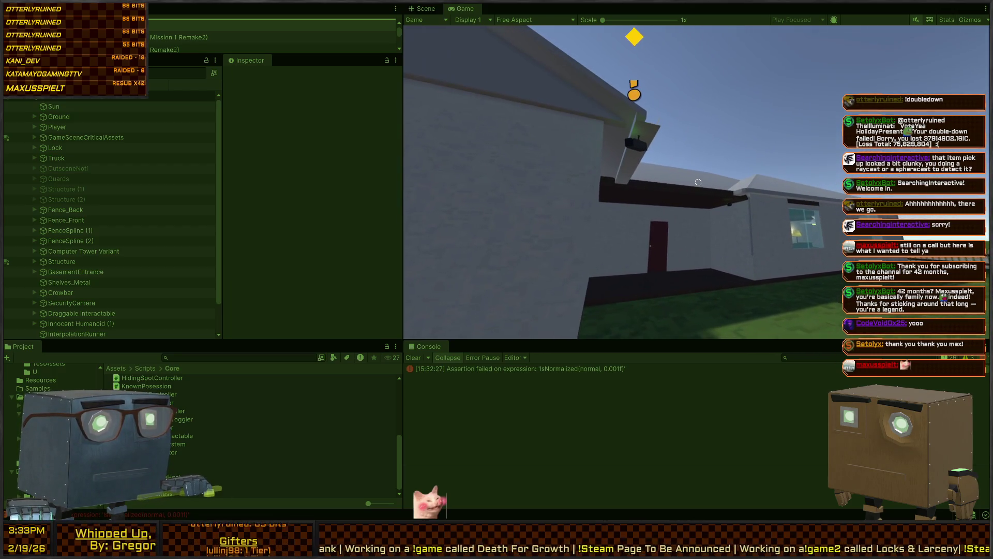
{"action": "key", "text": "w"}
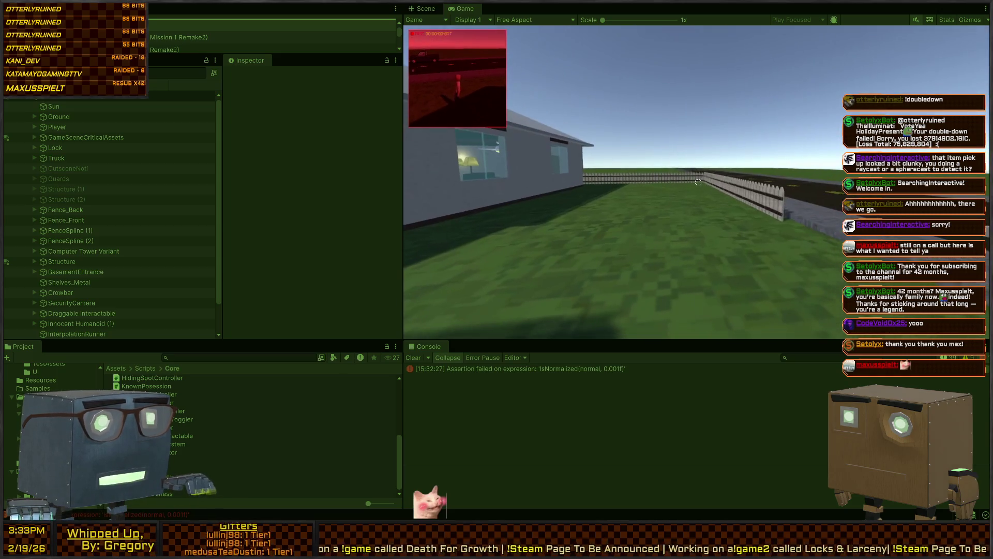
{"action": "key", "text": "ctrl+p"}
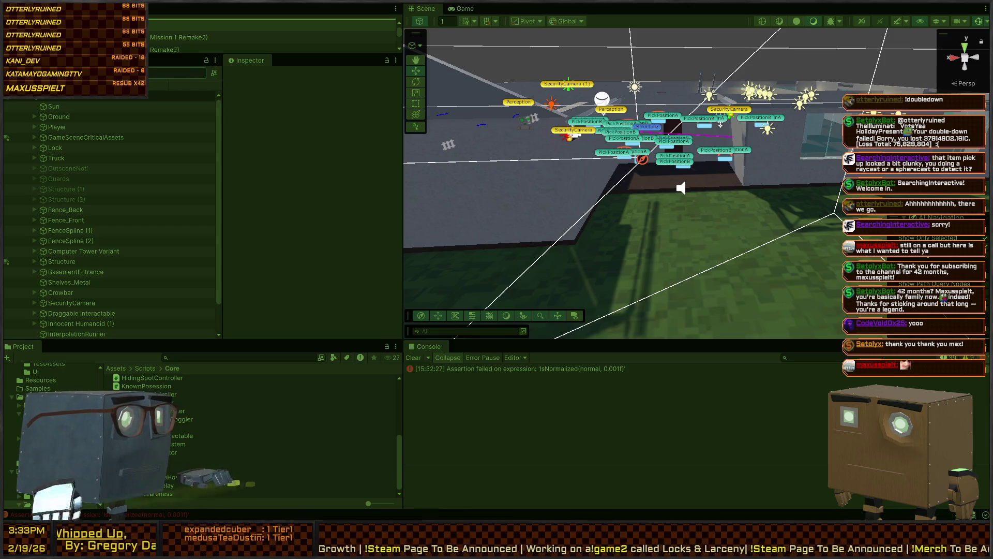
Step: Check the GlobalAlertingSystem script in Visual Studio, then select SecurityCamera back in Unity
{"action": "key", "text": "alt+Tab"}
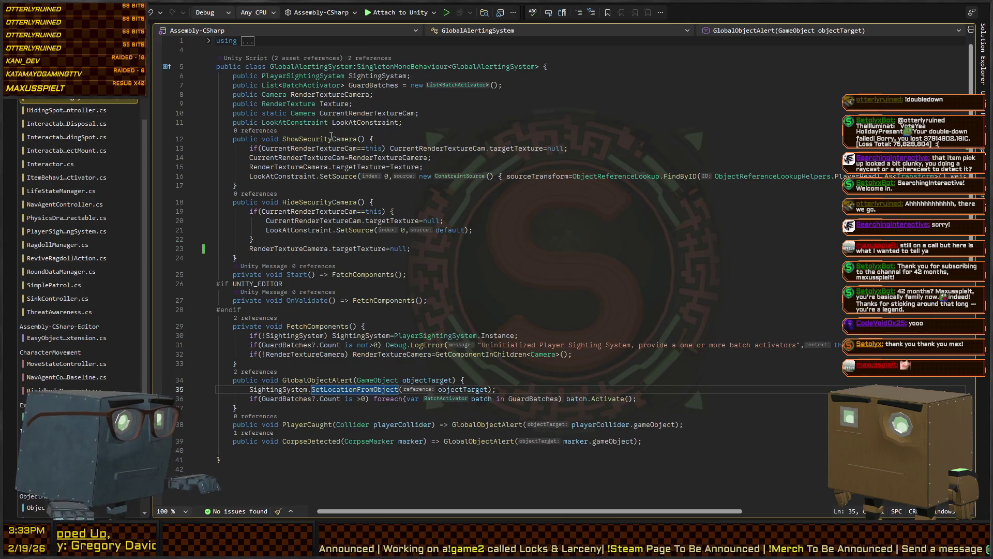
{"action": "key", "text": "alt+Tab"}
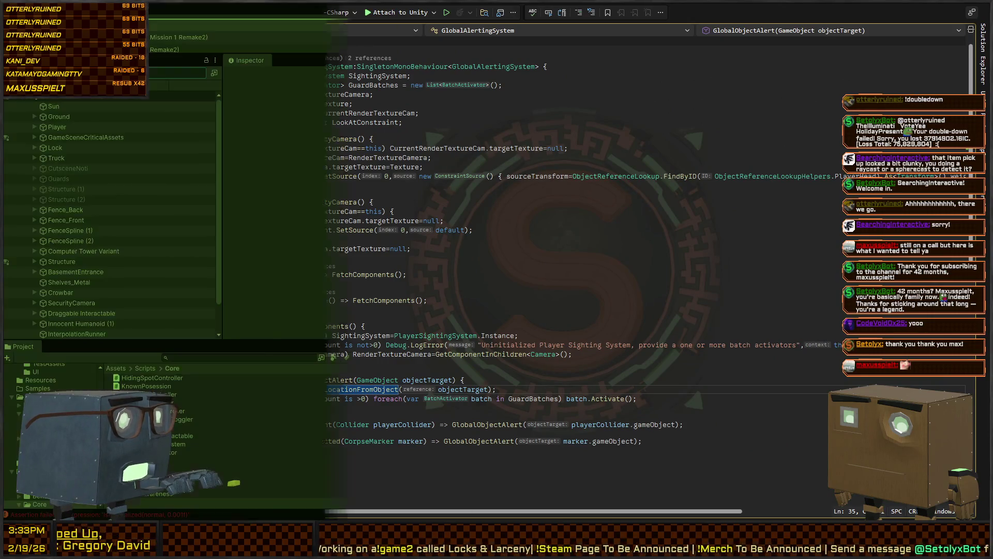
{"action": "left_click", "coordinate": [561, 132]}
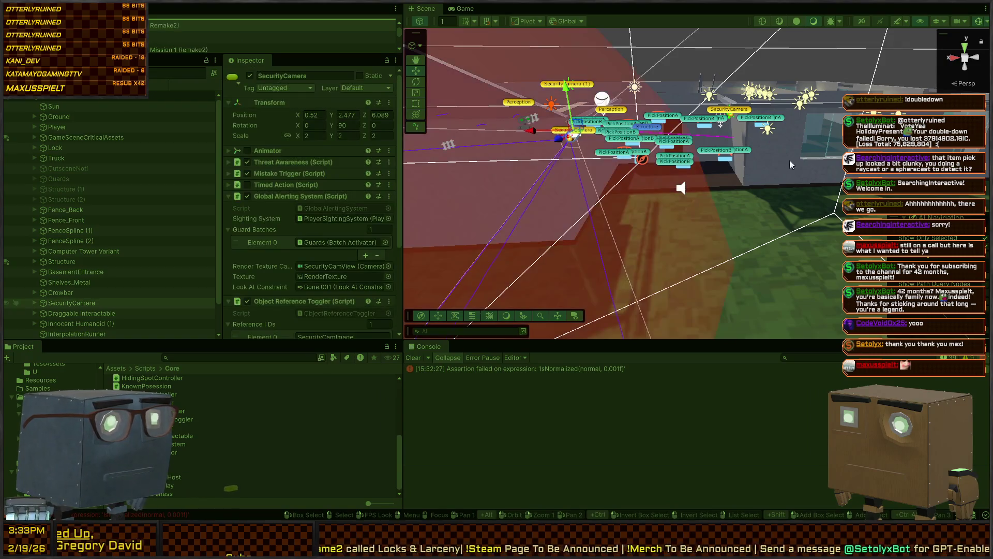
Step: Focus on SecurityCamera and locate its PlayerSightingSystem alert reference in the Inspector
{"action": "key", "text": "f"}
{"action": "scroll", "coordinate": [305, 199], "scroll_direction": "down", "scroll_amount": 2}
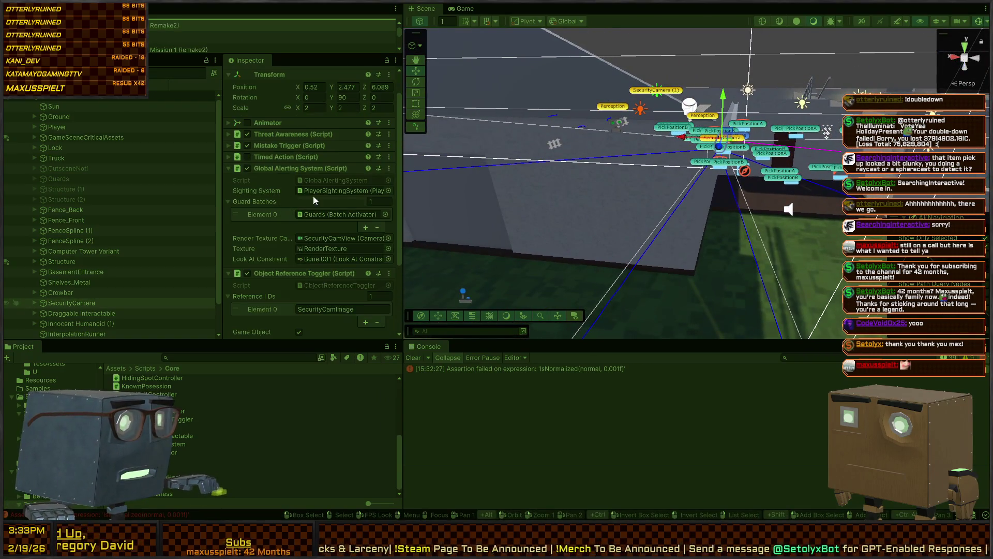
{"action": "left_click", "coordinate": [312, 191]}
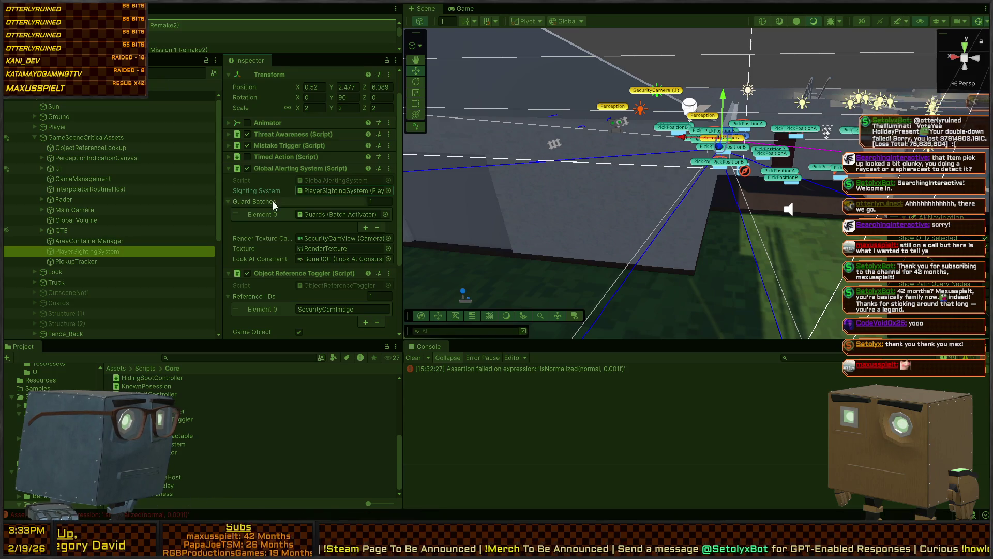
{"action": "scroll", "coordinate": [274, 201], "scroll_direction": "down", "scroll_amount": 5}
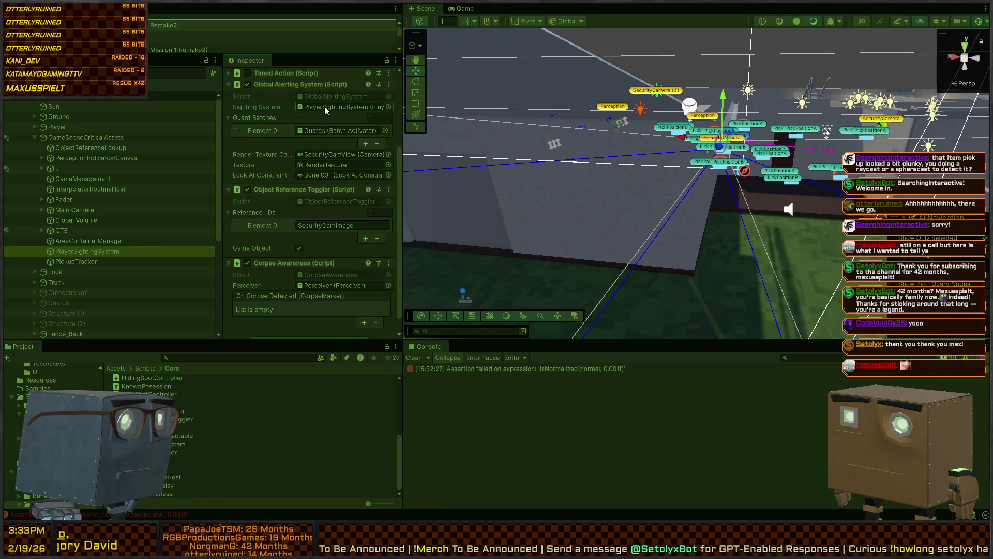
{"action": "scroll", "coordinate": [324, 107], "scroll_direction": "up", "scroll_amount": 2}
Step: Fly the Scene view down past the street and truck to the red crowbar on the road
{"action": "mouse_move", "coordinate": [517, 246]}
{"action": "left_mouse_down"}
{"action": "mouse_move", "coordinate": [812, 260]}
{"action": "mouse_move", "coordinate": [538, 271]}
{"action": "left_mouse_up"}
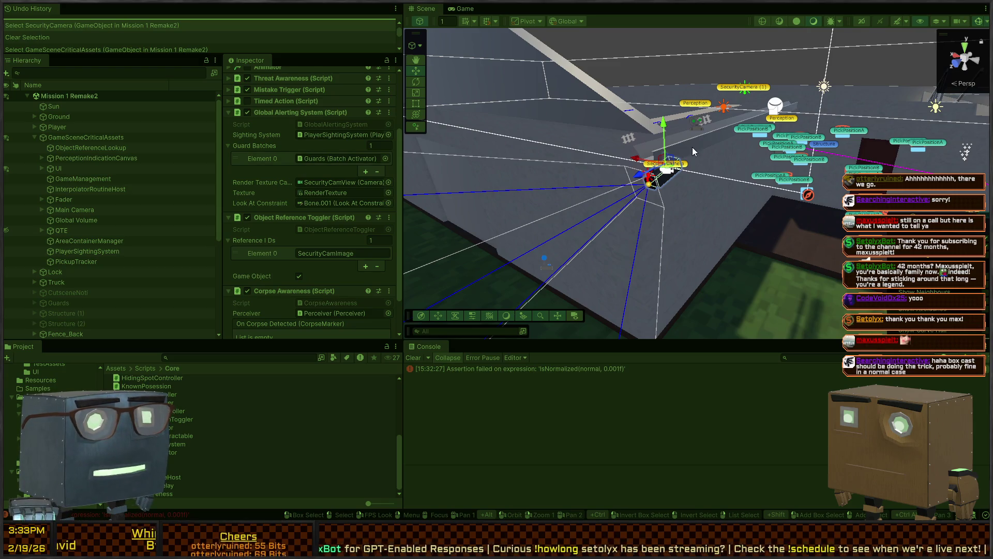
{"action": "mouse_move", "coordinate": [913, 153]}
{"action": "left_mouse_down"}
{"action": "mouse_move", "coordinate": [514, 179]}
{"action": "mouse_move", "coordinate": [680, 196]}
{"action": "mouse_move", "coordinate": [691, 180]}
{"action": "mouse_move", "coordinate": [700, 257]}
{"action": "mouse_move", "coordinate": [747, 231]}
{"action": "left_mouse_up"}
{"action": "key", "text": "w"}
Step: Select the Crowbar, inspect its IndicatorParent (2) child, collapse it, and reselect Crowbar
{"action": "left_click", "coordinate": [676, 194]}
{"action": "left_click", "coordinate": [675, 194]}
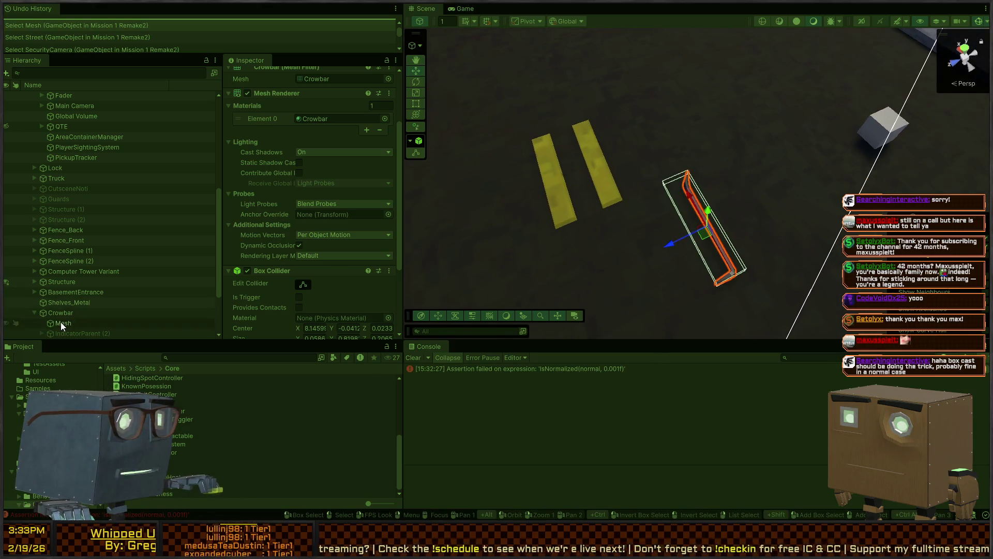
{"action": "left_click", "coordinate": [47, 314]}
{"action": "scroll", "coordinate": [85, 325], "scroll_direction": "down", "scroll_amount": 1}
{"action": "left_click", "coordinate": [50, 306]}
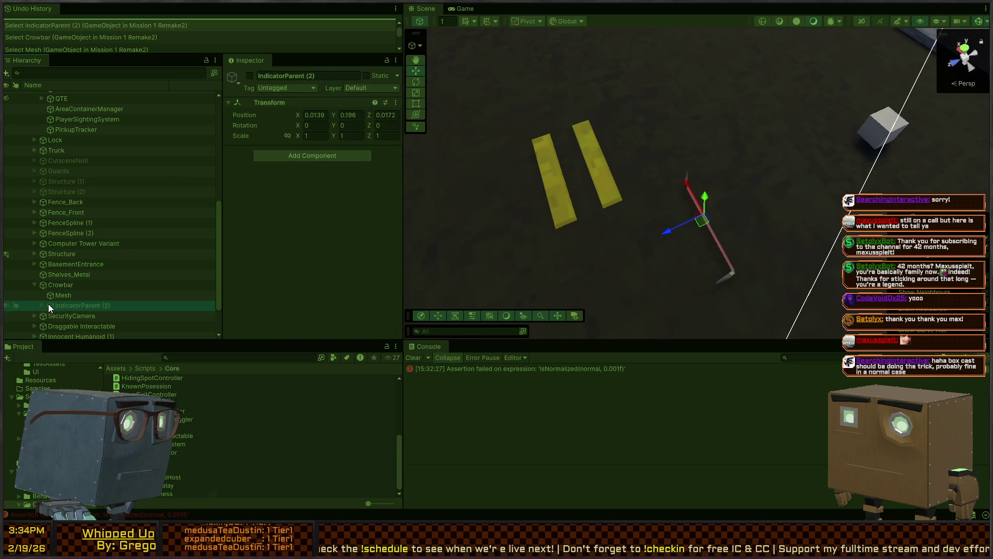
{"action": "left_click", "coordinate": [40, 306]}
{"action": "left_click", "coordinate": [60, 282]}
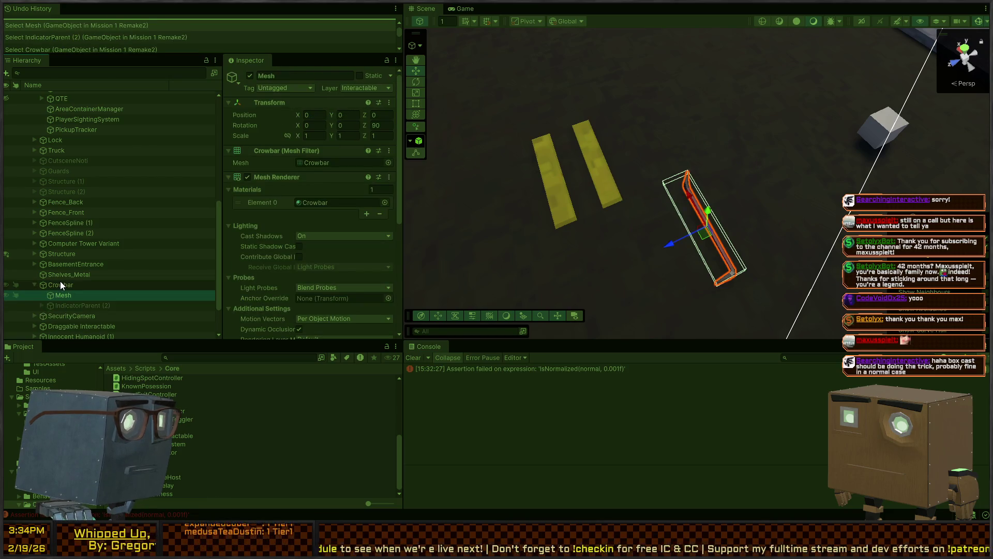
Step: Orbit around the crowbar and swing the view back toward the house and Player
{"action": "mouse_move", "coordinate": [638, 200]}
{"action": "left_mouse_down"}
{"action": "mouse_move", "coordinate": [932, 187]}
{"action": "mouse_move", "coordinate": [670, 96]}
{"action": "mouse_move", "coordinate": [688, 111]}
{"action": "left_mouse_up"}
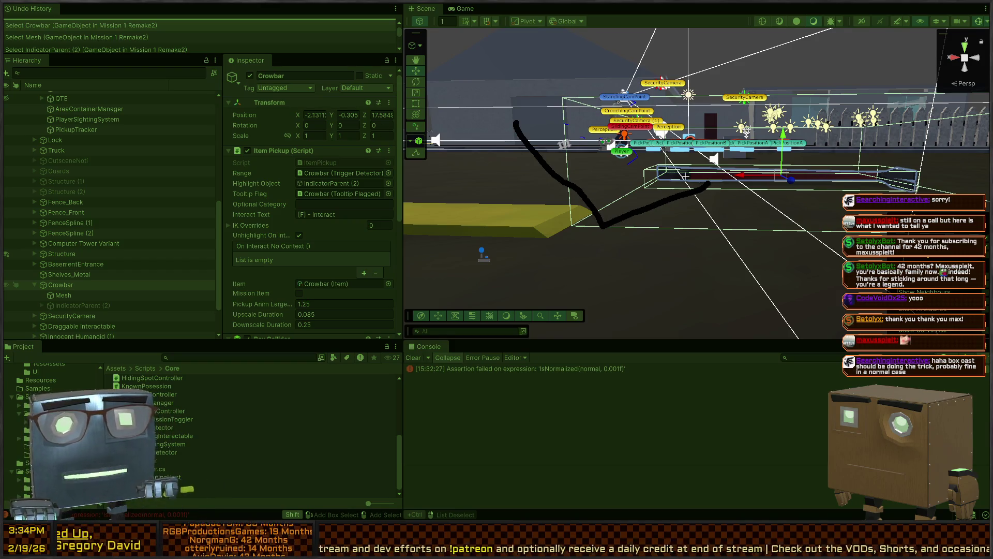
{"action": "left_click_drag", "start_coordinate": [672, 134], "coordinate": [546, 219]}
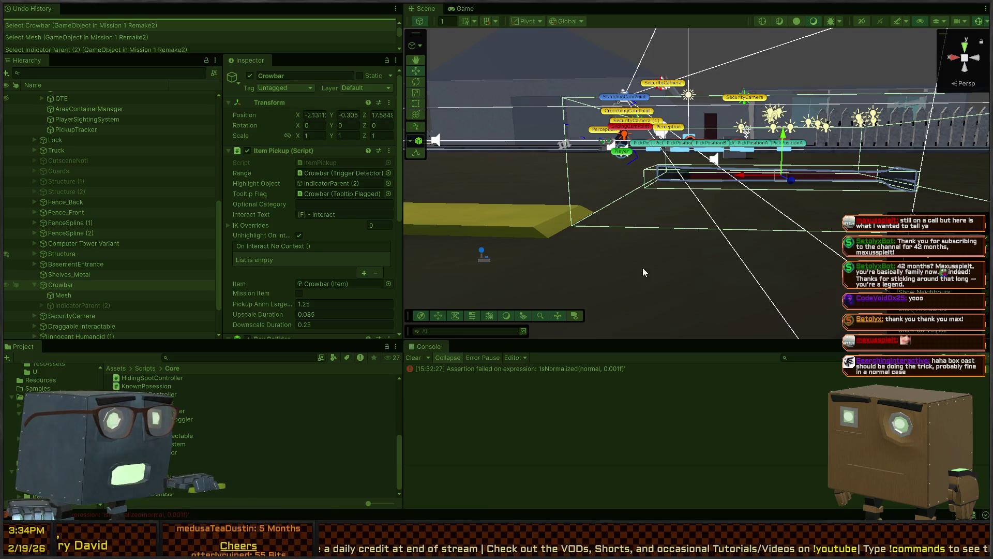
{"action": "mouse_move", "coordinate": [748, 213]}
{"action": "left_mouse_down"}
{"action": "mouse_move", "coordinate": [799, 284]}
{"action": "mouse_move", "coordinate": [554, 209]}
{"action": "mouse_move", "coordinate": [669, 171]}
{"action": "left_mouse_up"}
{"action": "mouse_move", "coordinate": [576, 194]}
{"action": "left_mouse_down"}
{"action": "mouse_move", "coordinate": [572, 162]}
{"action": "mouse_move", "coordinate": [553, 196]}
{"action": "left_mouse_up"}
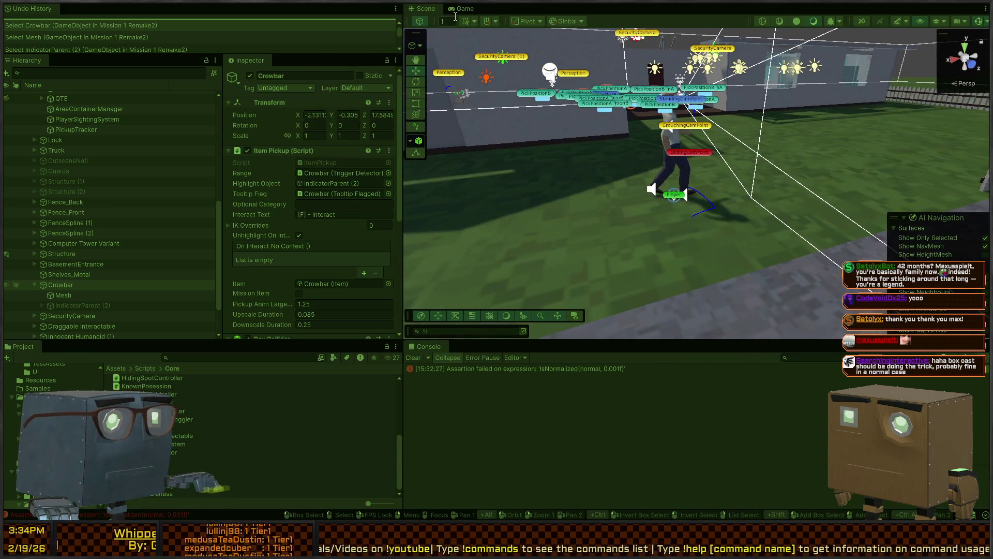
Step: In the running Game view, switch the Guards group active with Alt+Shift+A
{"action": "left_click", "coordinate": [460, 9]}
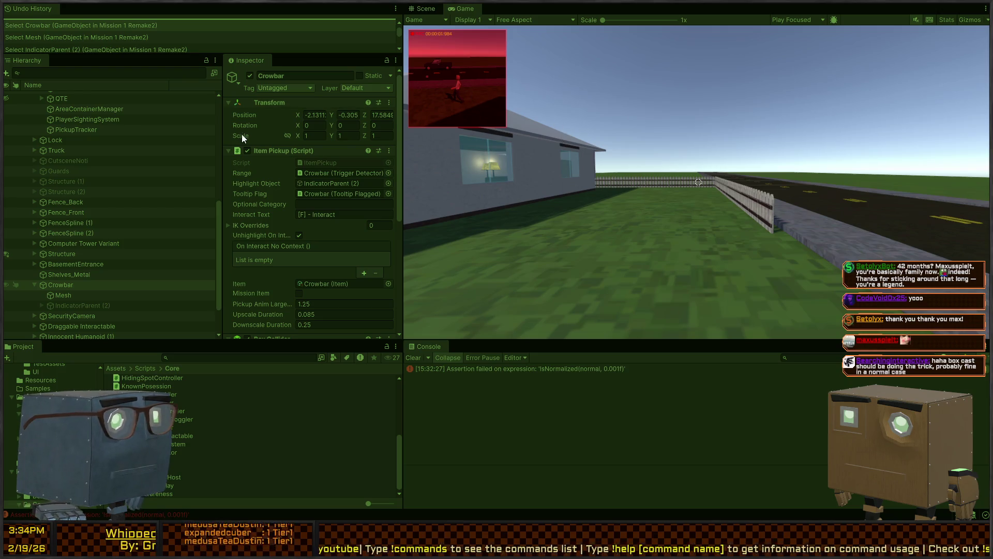
{"action": "scroll", "coordinate": [64, 225], "scroll_direction": "up", "scroll_amount": 3}
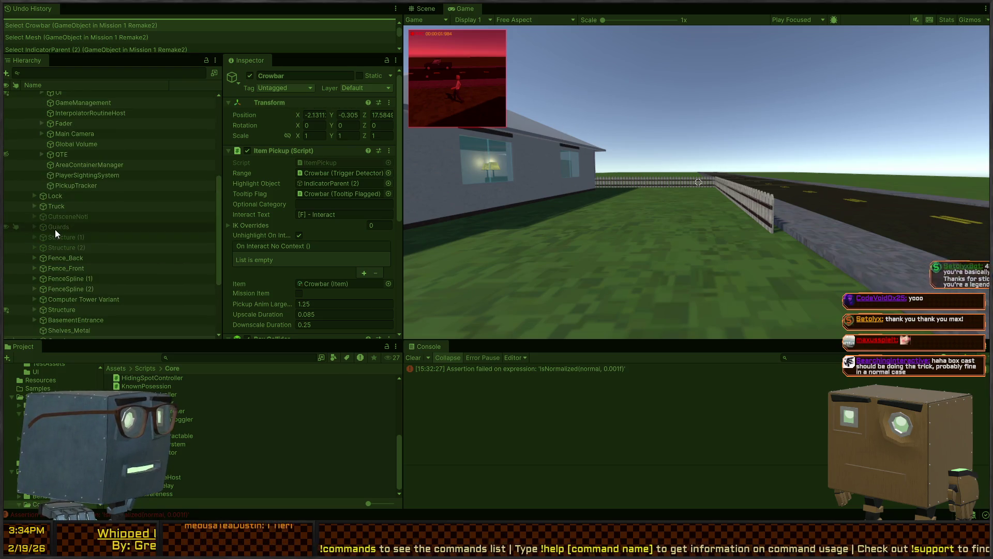
{"action": "left_click", "coordinate": [55, 228]}
{"action": "key", "text": "alt+shift+a"}
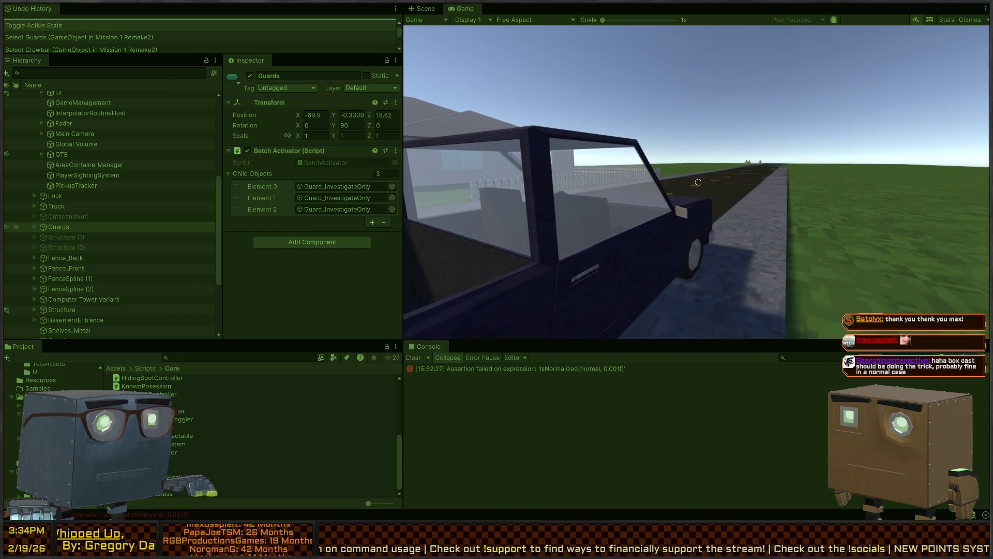
Step: Back in the Scene view, fly to a running guard and select it
{"action": "key", "text": "Escape"}
{"action": "left_click", "coordinate": [424, 11]}
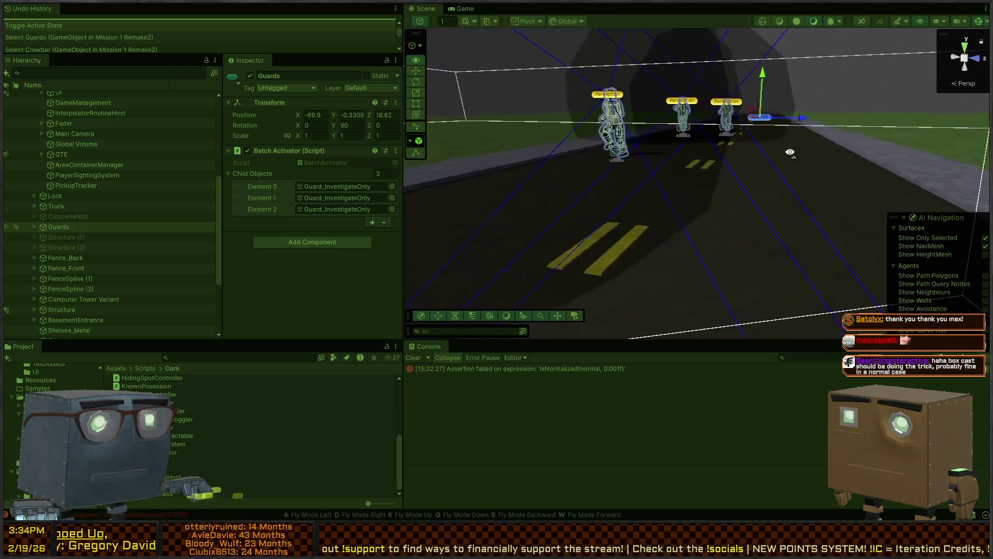
{"action": "key", "text": "w"}
{"action": "left_click", "coordinate": [616, 202]}
{"action": "scroll", "coordinate": [325, 242], "scroll_direction": "down", "scroll_amount": 5}
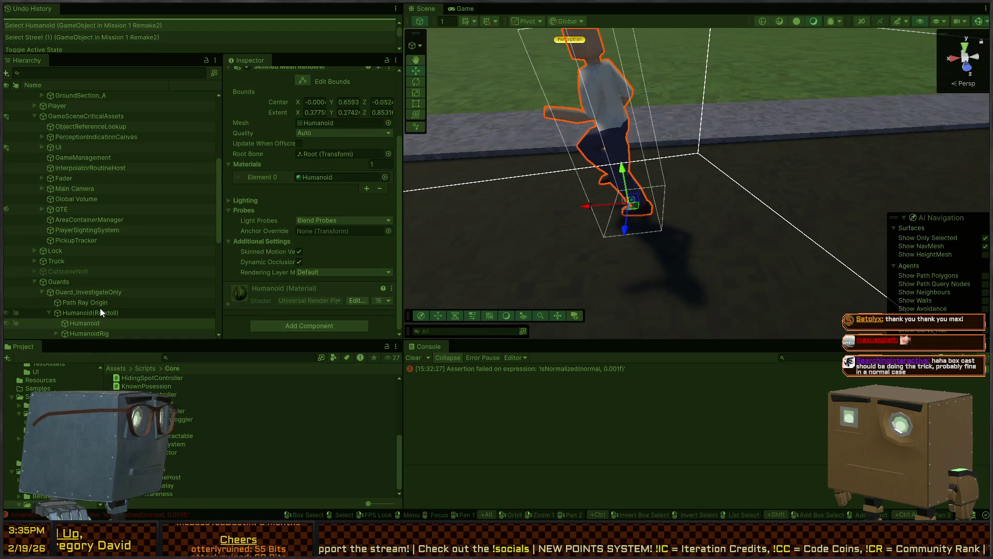
Step: Select Guard_InvestigateOnly and expand its Behavior Agent's InvestigatePoint blackboard values
{"action": "left_click", "coordinate": [88, 291]}
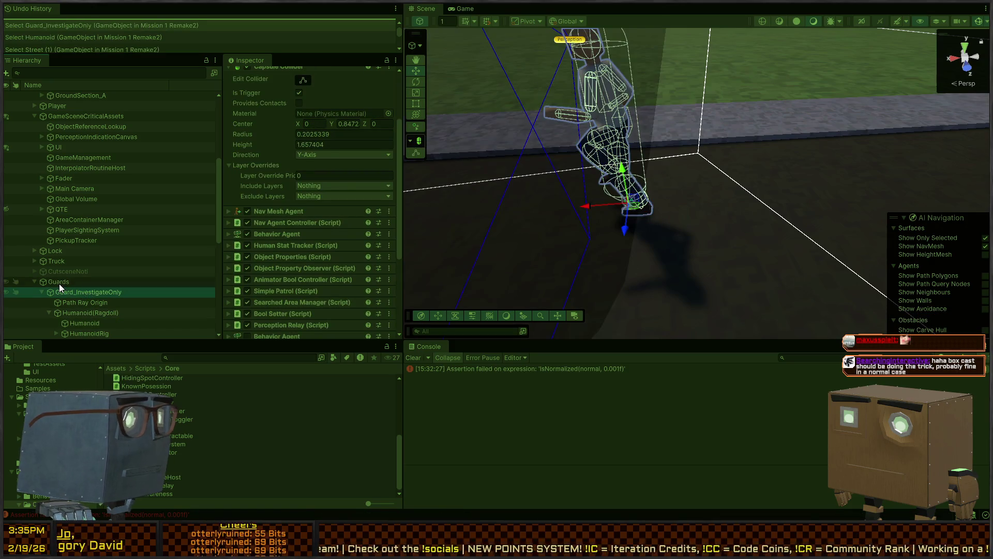
{"action": "scroll", "coordinate": [333, 185], "scroll_direction": "down", "scroll_amount": 6}
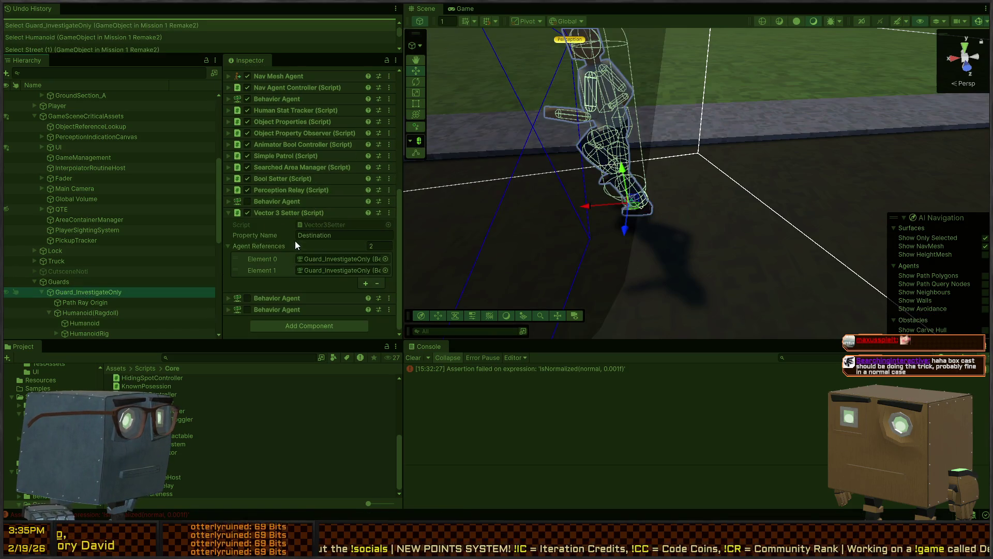
{"action": "scroll", "coordinate": [277, 220], "scroll_direction": "up", "scroll_amount": 4}
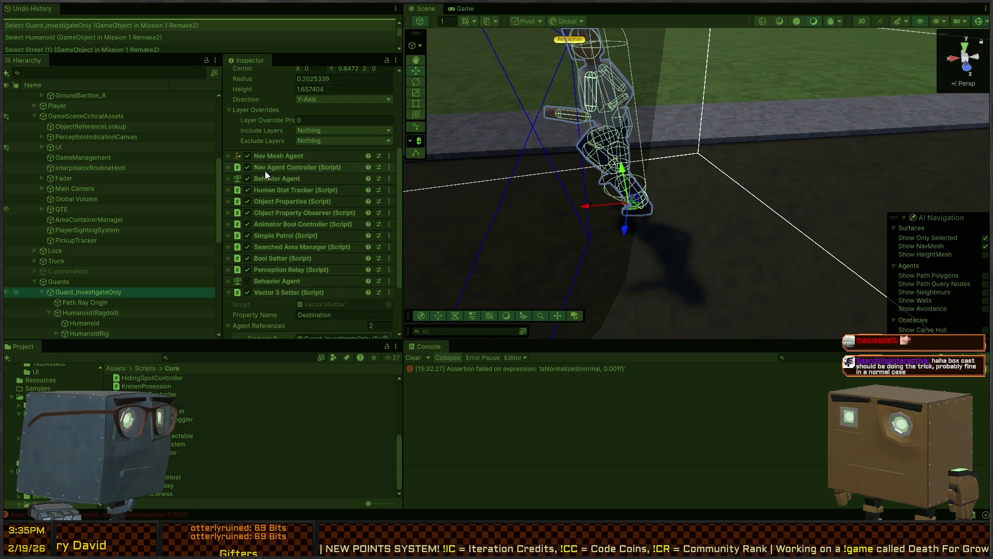
{"action": "left_click", "coordinate": [268, 179]}
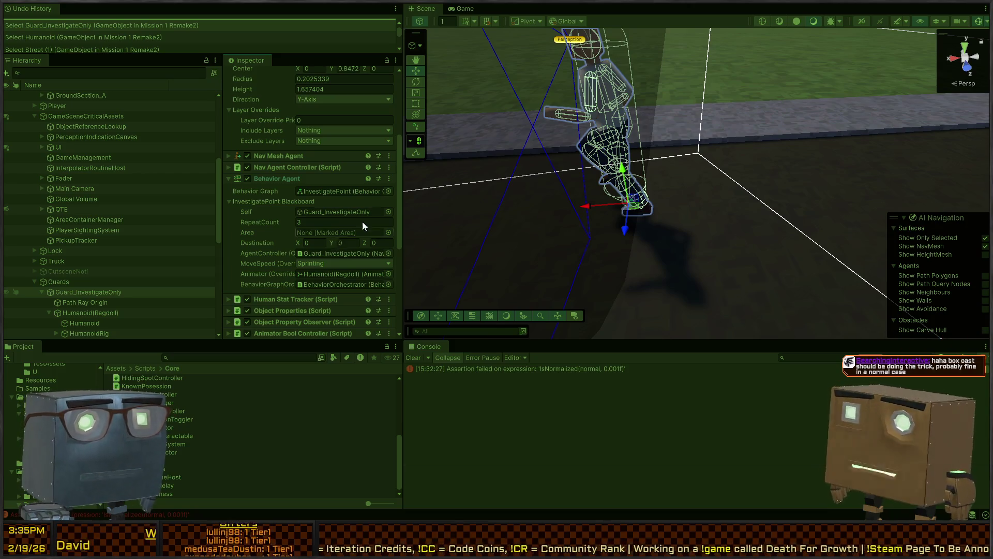
Step: Glance at GlobalAlertingSystem.cs in Visual Studio and return to Unity
{"action": "left_click", "coordinate": [557, 110]}
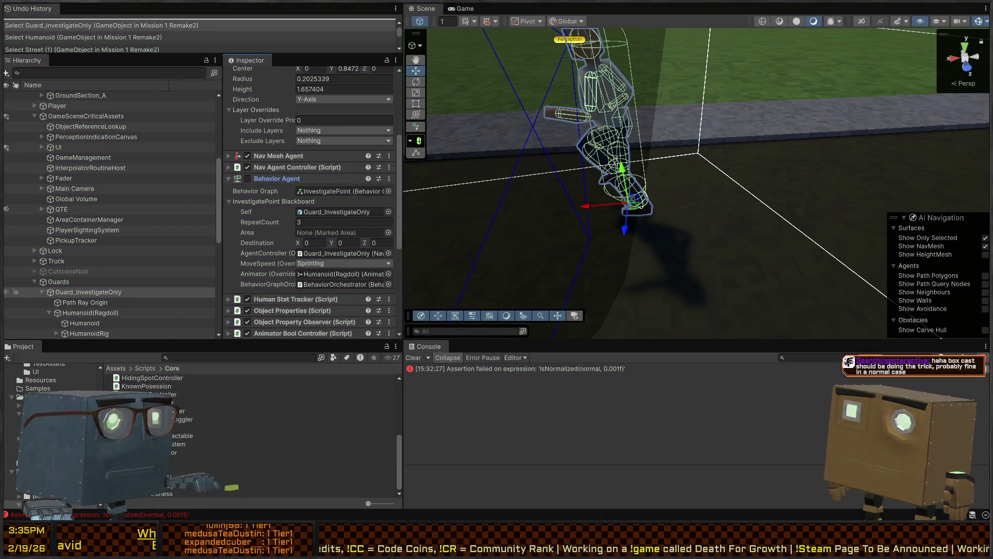
{"action": "key", "text": "alt+Tab"}
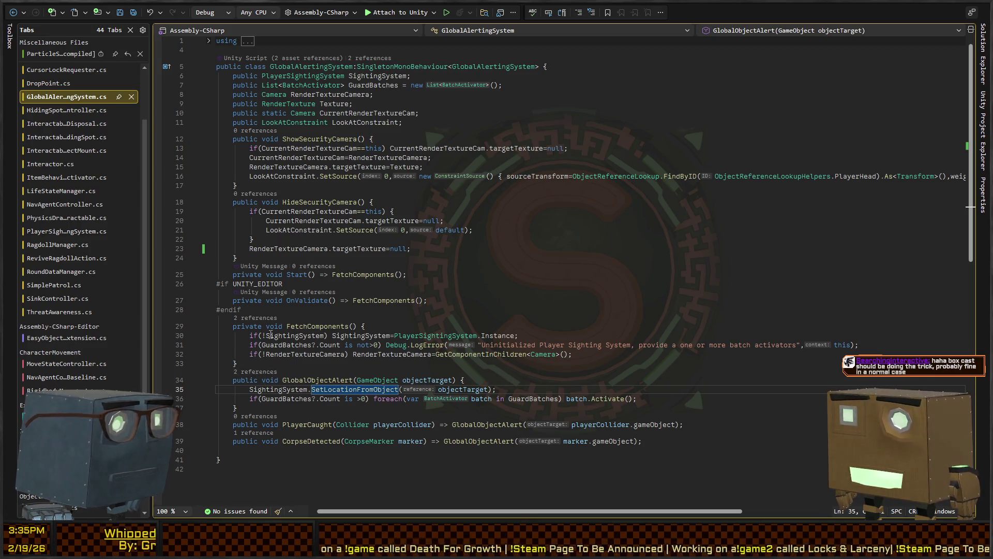
{"action": "key", "text": "alt+Tab"}
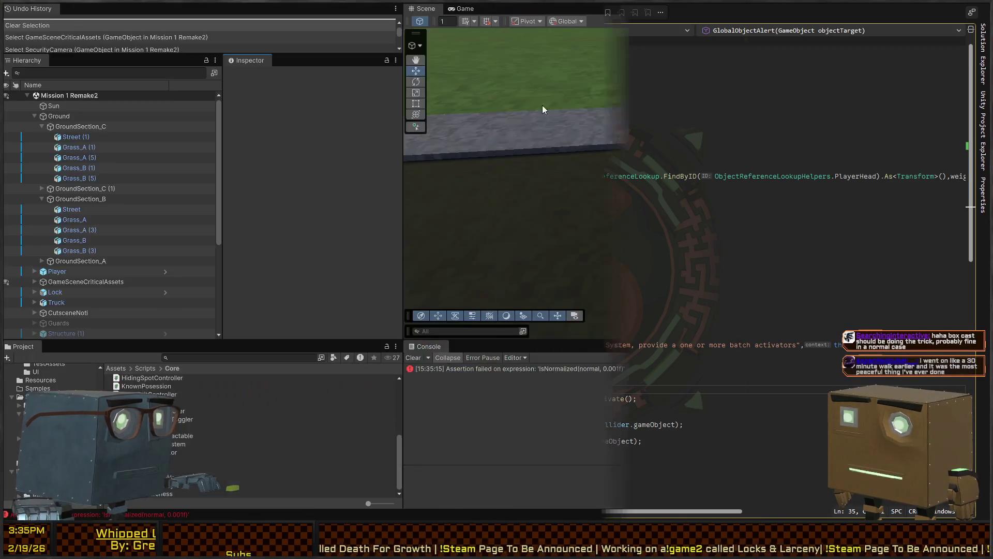
Step: Select SecurityCamera and expand its Armature.001 hierarchy through Bone and Bone.002 to Bone.001
{"action": "mouse_move", "coordinate": [487, 121]}
{"action": "left_mouse_down"}
{"action": "mouse_move", "coordinate": [641, 140]}
{"action": "mouse_move", "coordinate": [649, 168]}
{"action": "left_mouse_up"}
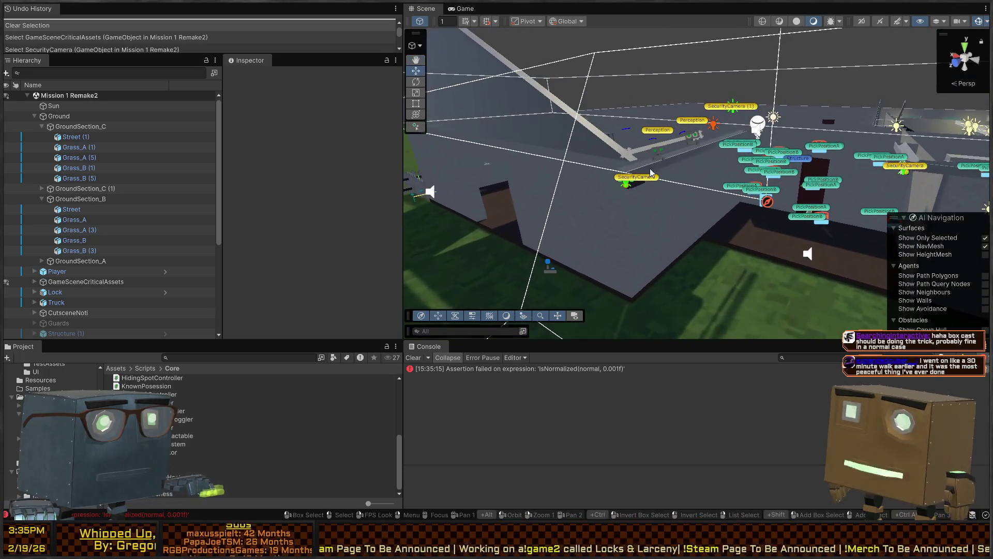
{"action": "left_click", "coordinate": [649, 177]}
{"action": "scroll", "coordinate": [310, 206], "scroll_direction": "down", "scroll_amount": 5}
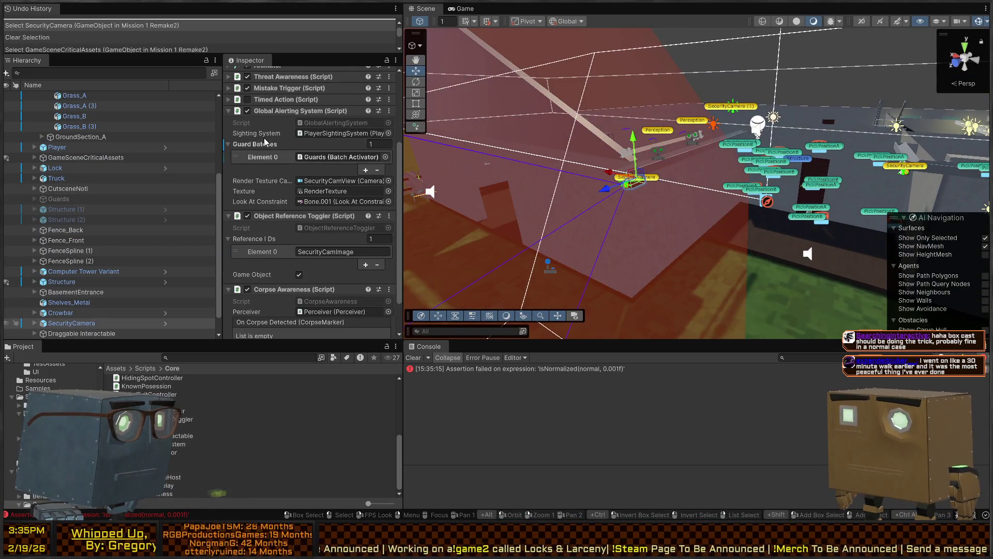
{"action": "scroll", "coordinate": [68, 255], "scroll_direction": "down", "scroll_amount": 2}
{"action": "left_click", "coordinate": [36, 302]}
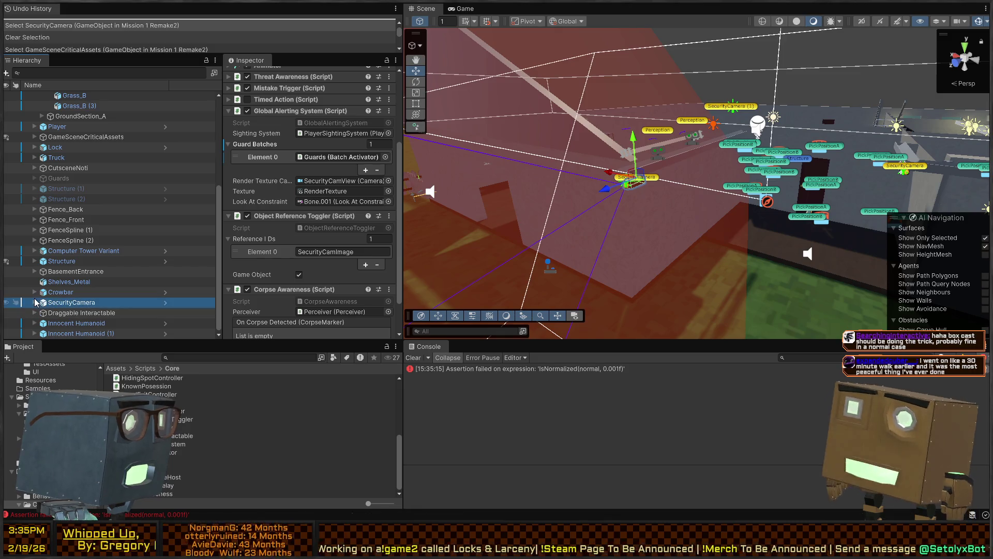
{"action": "left_click", "coordinate": [35, 302]}
{"action": "scroll", "coordinate": [50, 300], "scroll_direction": "down", "scroll_amount": 2}
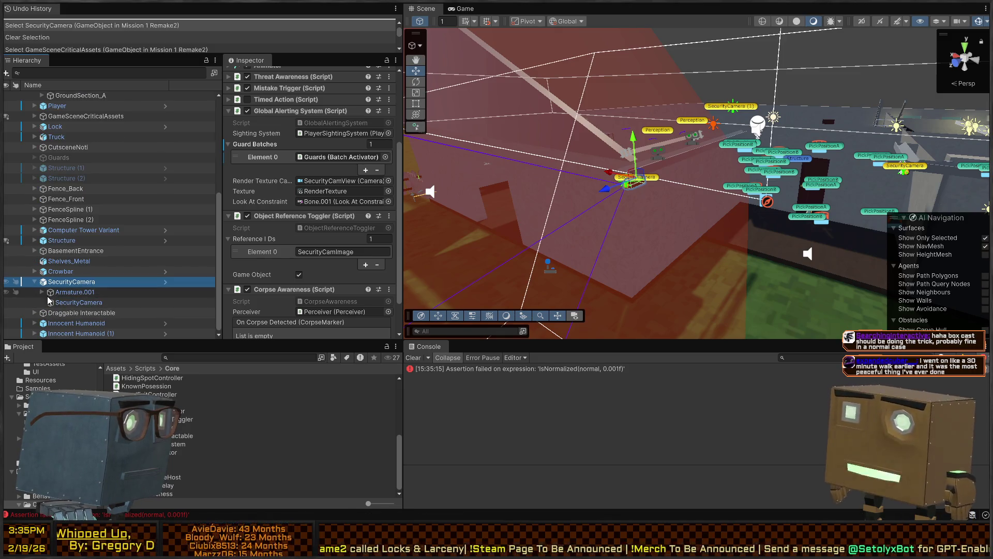
{"action": "left_click", "coordinate": [66, 302]}
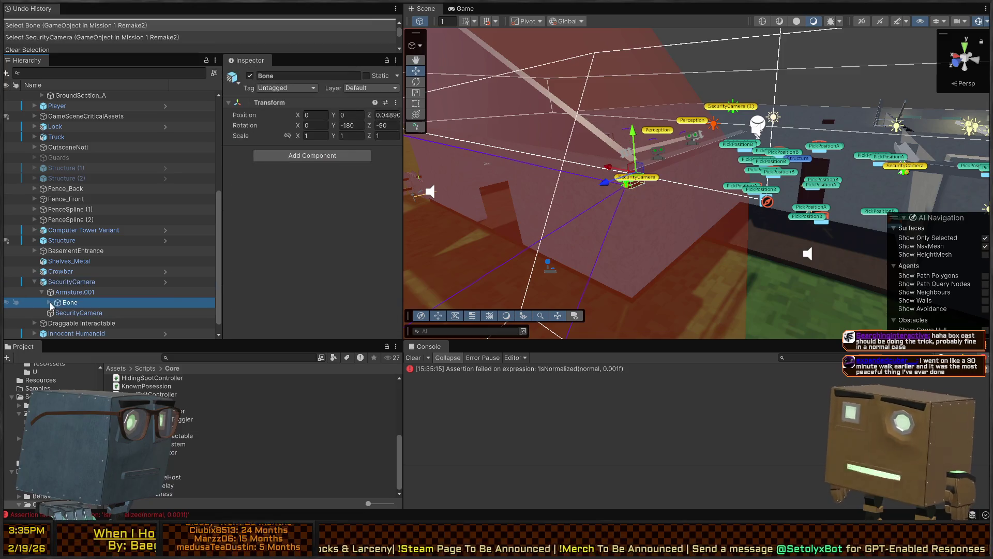
{"action": "left_click", "coordinate": [66, 312]}
{"action": "scroll", "coordinate": [59, 314], "scroll_direction": "down", "scroll_amount": 3}
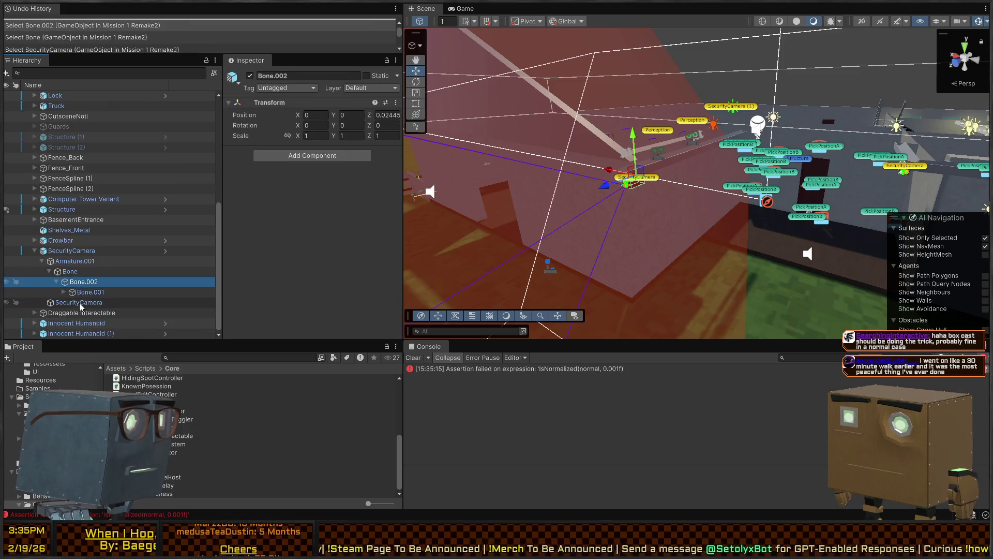
{"action": "left_click", "coordinate": [89, 293]}
Step: Collapse Line Of Sight Break Detector, reselect SecurityCamera, and scroll to Global Alerting System
{"action": "scroll", "coordinate": [267, 235], "scroll_direction": "down", "scroll_amount": 3}
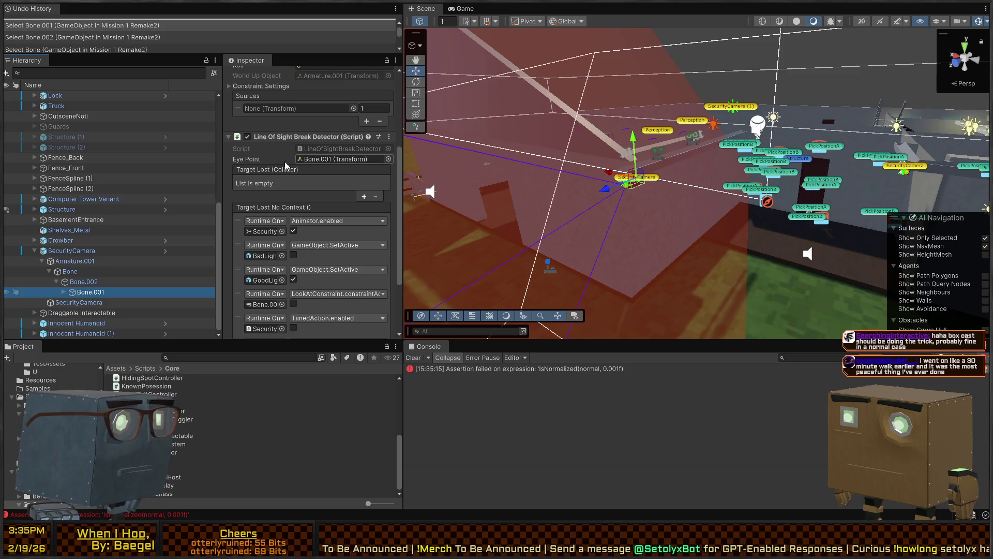
{"action": "left_click", "coordinate": [284, 135]}
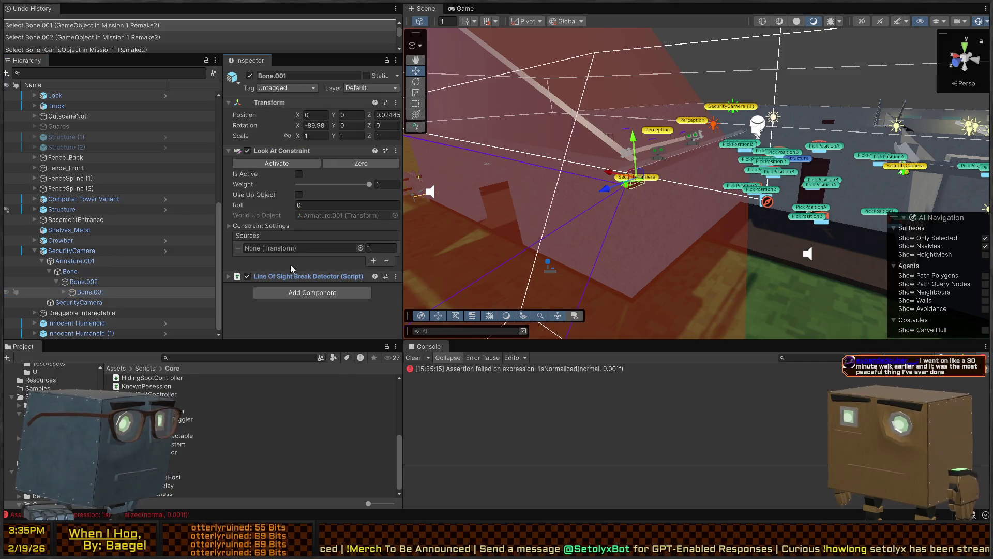
{"action": "left_click", "coordinate": [69, 251]}
{"action": "scroll", "coordinate": [259, 207], "scroll_direction": "down", "scroll_amount": 2}
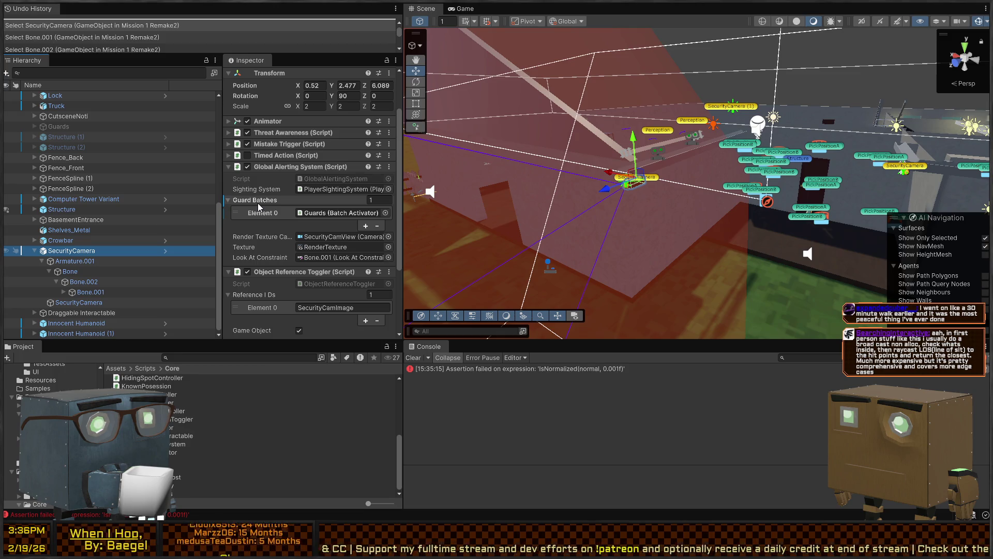
Step: Fly over the level to a close view of the roof security camera, then enter Play mode
{"action": "mouse_move", "coordinate": [677, 178]}
{"action": "left_mouse_down"}
{"action": "mouse_move", "coordinate": [598, 181]}
{"action": "mouse_move", "coordinate": [673, 183]}
{"action": "left_mouse_up"}
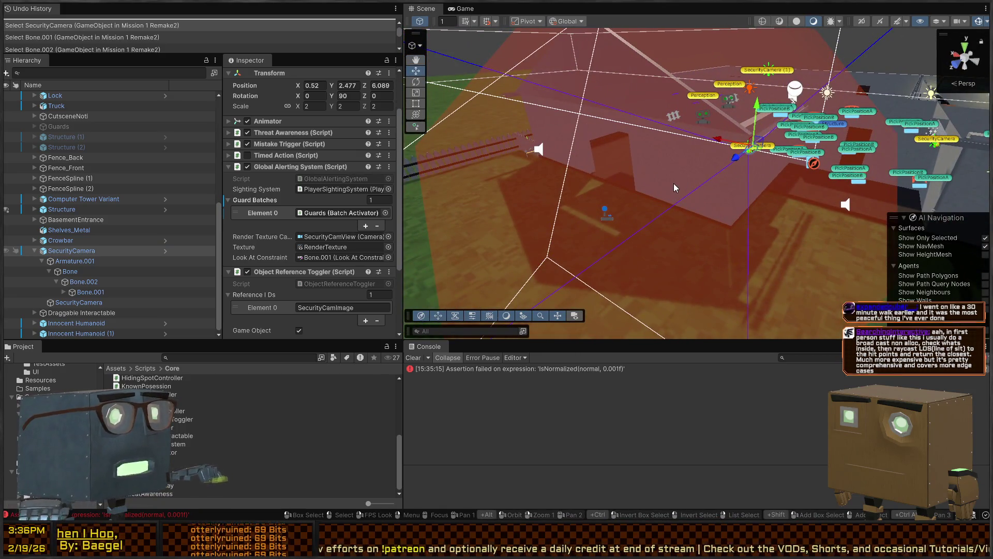
{"action": "mouse_move", "coordinate": [674, 183]}
{"action": "left_mouse_down"}
{"action": "mouse_move", "coordinate": [721, 199]}
{"action": "mouse_move", "coordinate": [713, 166]}
{"action": "mouse_move", "coordinate": [671, 156]}
{"action": "left_mouse_up"}
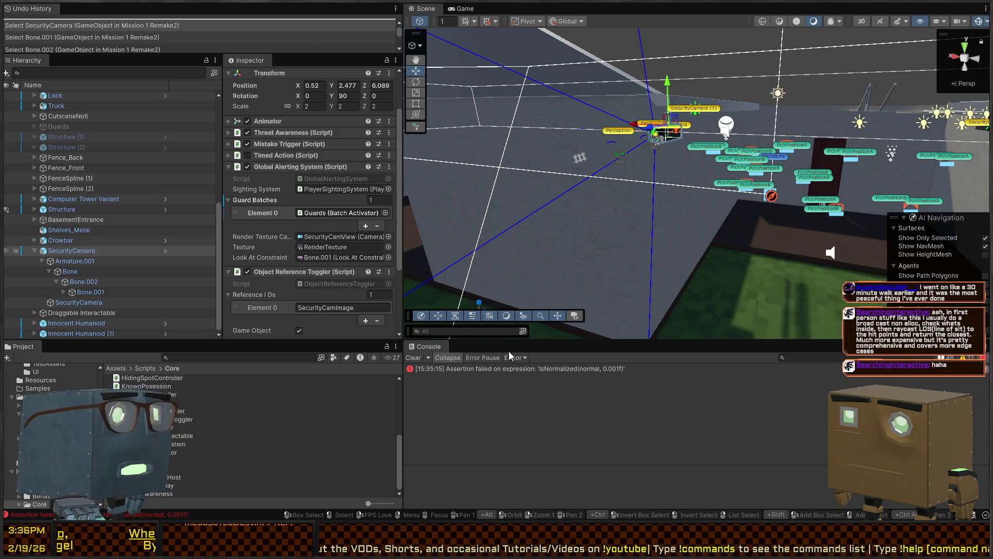
{"action": "mouse_move", "coordinate": [721, 189]}
{"action": "left_mouse_down"}
{"action": "mouse_move", "coordinate": [610, 275]}
{"action": "mouse_move", "coordinate": [677, 250]}
{"action": "left_mouse_up"}
{"action": "mouse_move", "coordinate": [622, 340]}
{"action": "left_mouse_down"}
{"action": "mouse_move", "coordinate": [566, 258]}
{"action": "mouse_move", "coordinate": [778, 256]}
{"action": "left_mouse_up"}
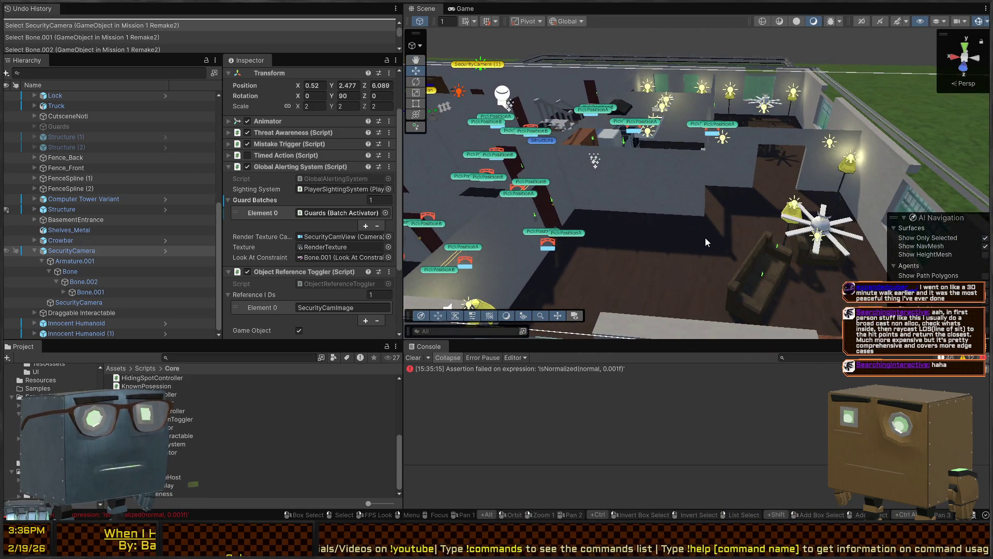
{"action": "mouse_move", "coordinate": [752, 237]}
{"action": "left_mouse_down"}
{"action": "mouse_move", "coordinate": [606, 238]}
{"action": "mouse_move", "coordinate": [722, 204]}
{"action": "mouse_move", "coordinate": [644, 234]}
{"action": "left_mouse_up"}
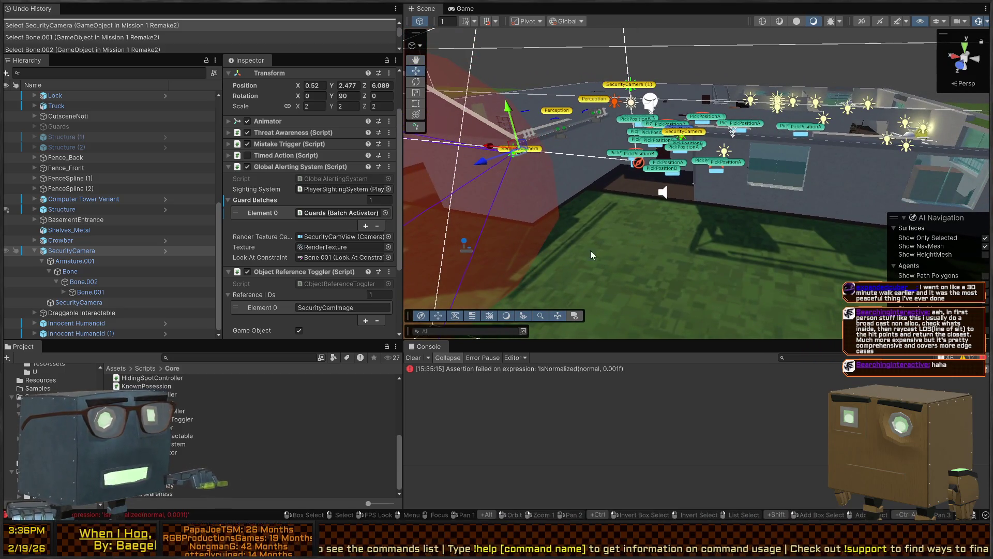
{"action": "key", "text": "ctrl+p"}
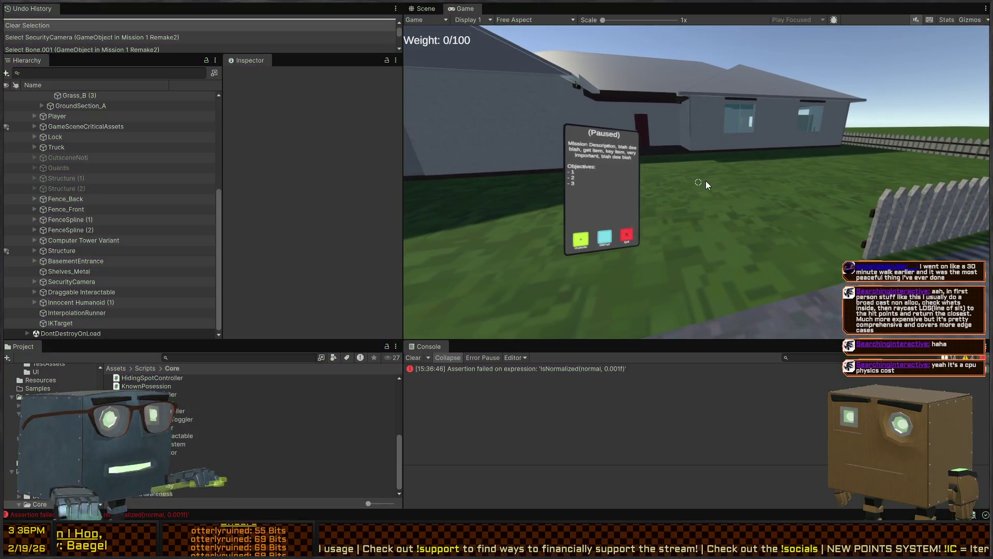
Step: Exit Play mode, fly past the fence, street and truck back to the house, and select SecurityCamera
{"action": "key", "text": "ctrl+p"}
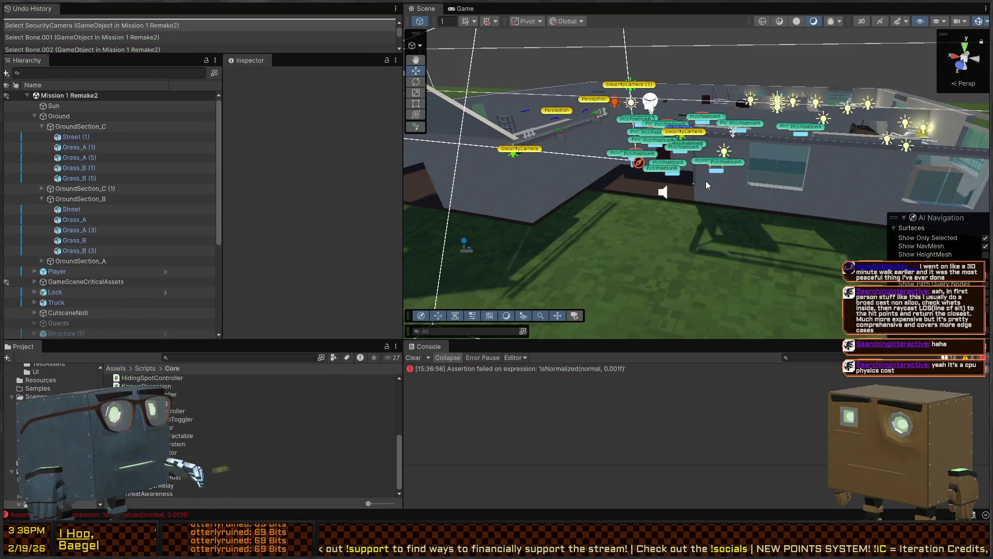
{"action": "mouse_move", "coordinate": [705, 181]}
{"action": "left_mouse_down"}
{"action": "mouse_move", "coordinate": [807, 156]}
{"action": "mouse_move", "coordinate": [705, 151]}
{"action": "mouse_move", "coordinate": [672, 208]}
{"action": "mouse_move", "coordinate": [746, 191]}
{"action": "mouse_move", "coordinate": [477, 320]}
{"action": "mouse_move", "coordinate": [547, 163]}
{"action": "left_mouse_up"}
{"action": "mouse_move", "coordinate": [559, 201]}
{"action": "left_mouse_down"}
{"action": "mouse_move", "coordinate": [657, 215]}
{"action": "mouse_move", "coordinate": [595, 279]}
{"action": "mouse_move", "coordinate": [647, 202]}
{"action": "mouse_move", "coordinate": [726, 208]}
{"action": "left_mouse_up"}
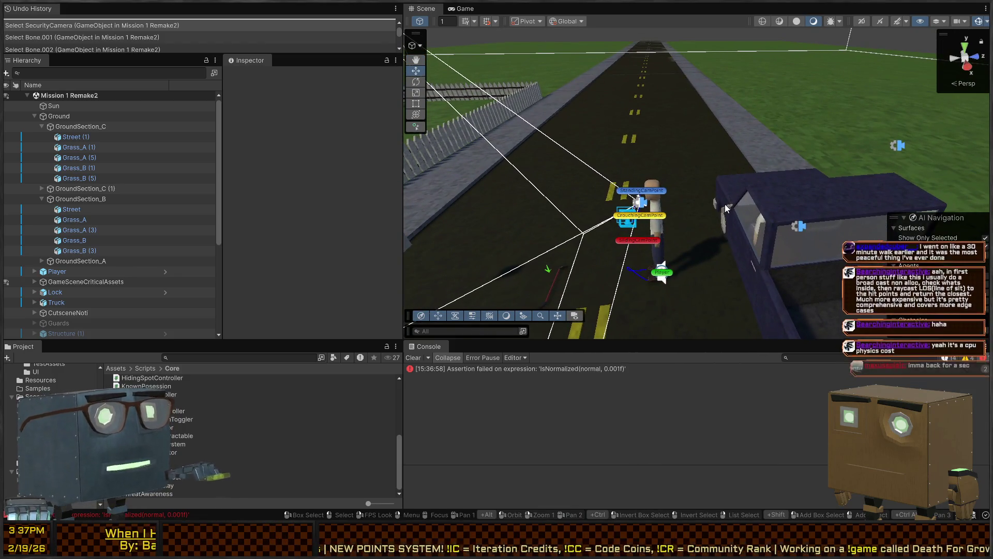
{"action": "mouse_move", "coordinate": [824, 203]}
{"action": "left_mouse_down"}
{"action": "mouse_move", "coordinate": [658, 209]}
{"action": "mouse_move", "coordinate": [591, 194]}
{"action": "mouse_move", "coordinate": [660, 159]}
{"action": "mouse_move", "coordinate": [717, 175]}
{"action": "mouse_move", "coordinate": [771, 226]}
{"action": "left_mouse_up"}
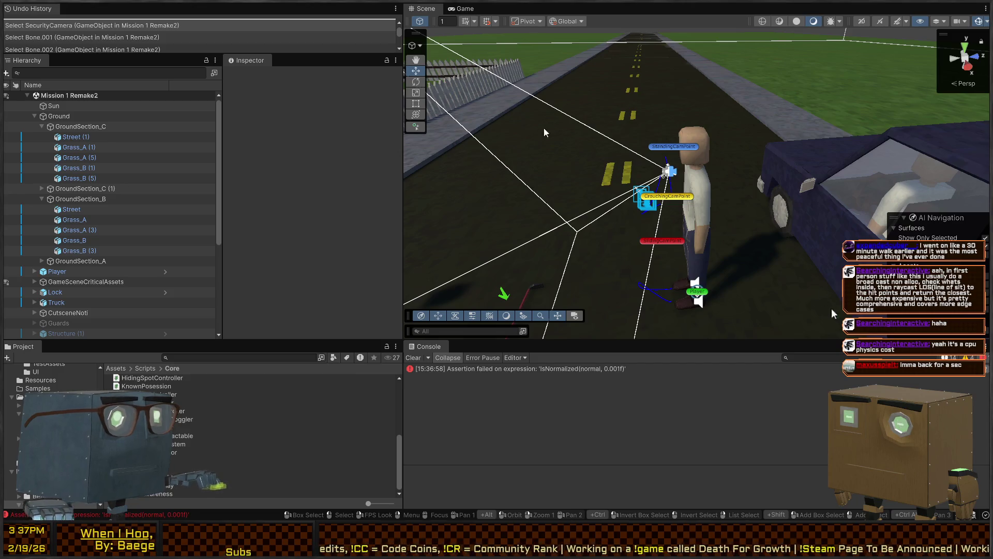
{"action": "mouse_move", "coordinate": [664, 175]}
{"action": "left_mouse_down"}
{"action": "mouse_move", "coordinate": [477, 131]}
{"action": "mouse_move", "coordinate": [348, 131]}
{"action": "mouse_move", "coordinate": [358, 125]}
{"action": "mouse_move", "coordinate": [363, 153]}
{"action": "mouse_move", "coordinate": [338, 166]}
{"action": "mouse_move", "coordinate": [817, 269]}
{"action": "mouse_move", "coordinate": [135, 169]}
{"action": "mouse_move", "coordinate": [722, 193]}
{"action": "mouse_move", "coordinate": [200, 108]}
{"action": "mouse_move", "coordinate": [213, 137]}
{"action": "mouse_move", "coordinate": [600, 113]}
{"action": "left_mouse_up"}
{"action": "left_click", "coordinate": [600, 114]}
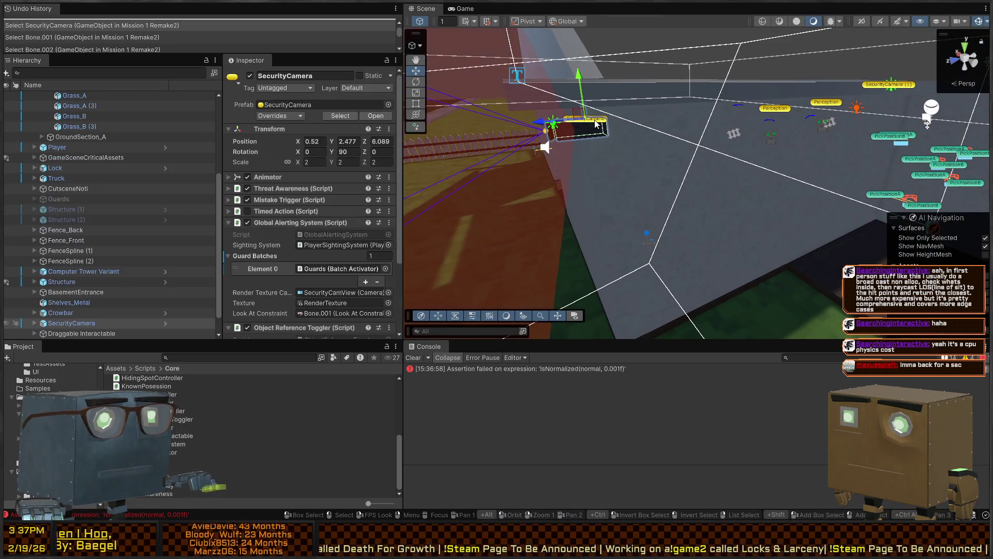
Step: Expand Threat Awareness events and open the Player Object Detected handler, GlobalObjectAlert, in Visual Studio
{"action": "left_click", "coordinate": [277, 190]}
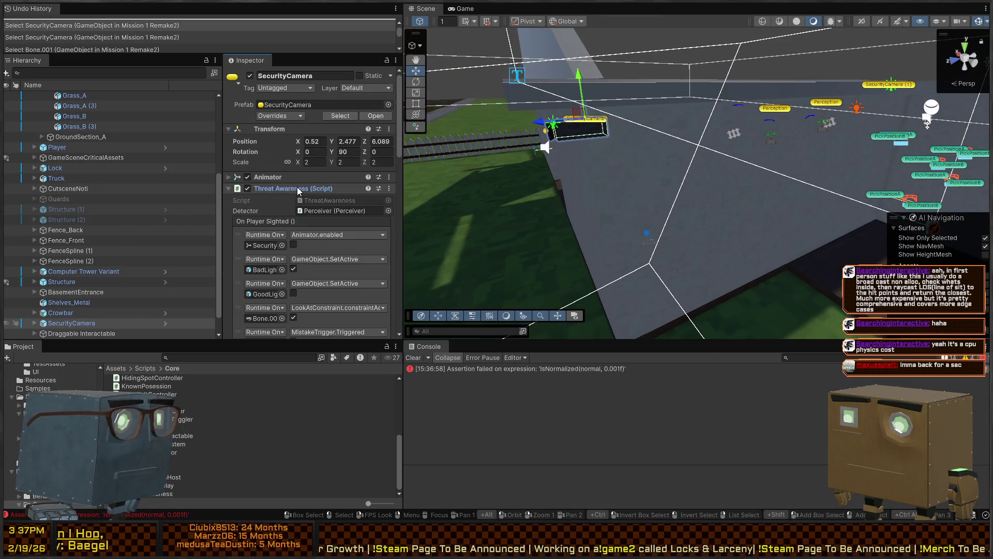
{"action": "scroll", "coordinate": [277, 191], "scroll_direction": "down", "scroll_amount": 5}
{"action": "scroll", "coordinate": [258, 169], "scroll_direction": "down", "scroll_amount": 3}
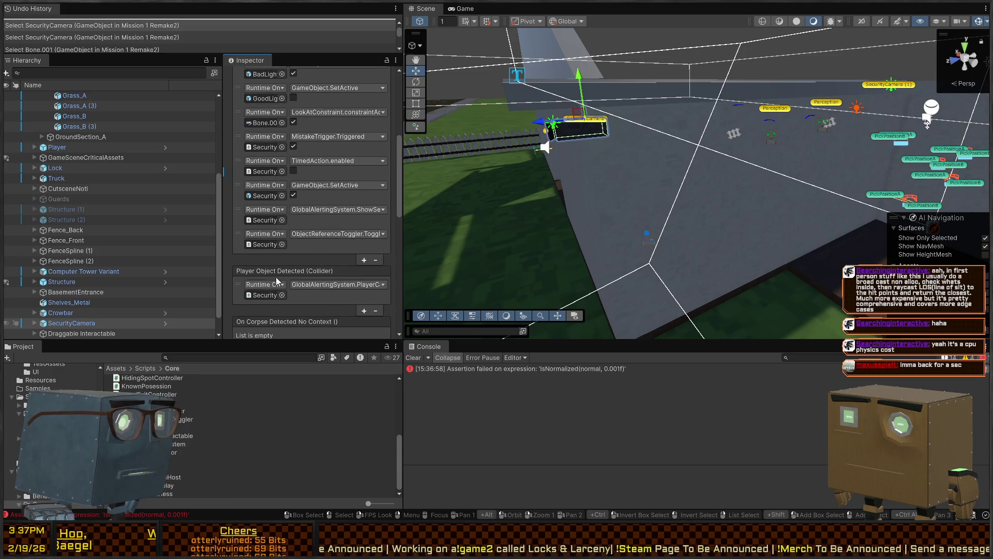
{"action": "scroll", "coordinate": [315, 270], "scroll_direction": "down", "scroll_amount": 1}
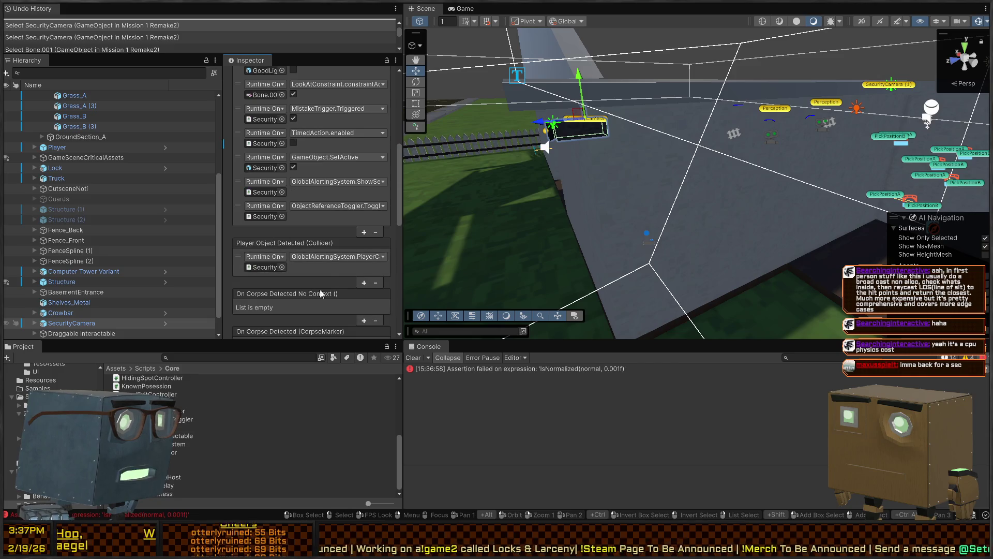
{"action": "left_click", "coordinate": [269, 268]}
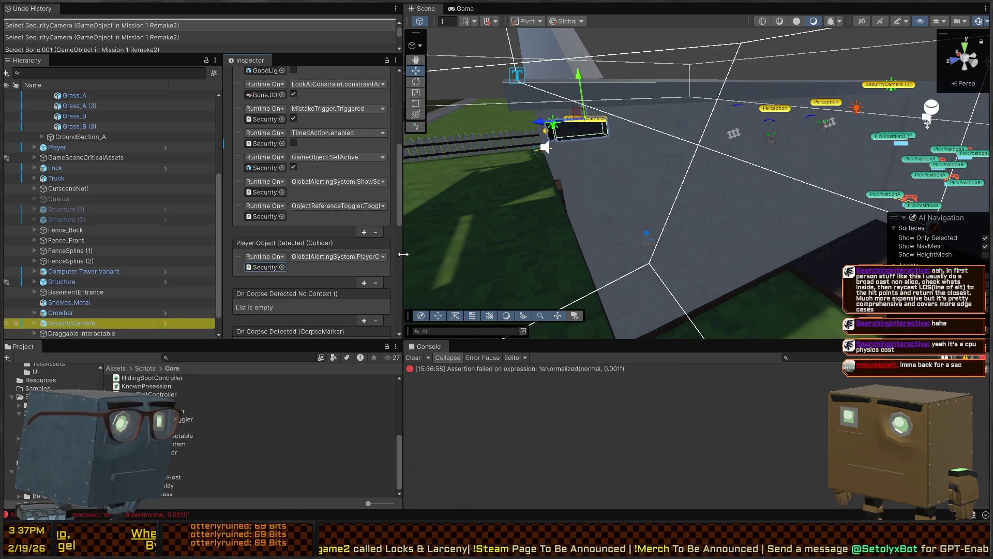
{"action": "mouse_move", "coordinate": [402, 255]}
{"action": "left_mouse_down"}
{"action": "mouse_move", "coordinate": [514, 256]}
{"action": "mouse_move", "coordinate": [388, 256]}
{"action": "left_mouse_up"}
{"action": "left_click", "coordinate": [270, 268]}
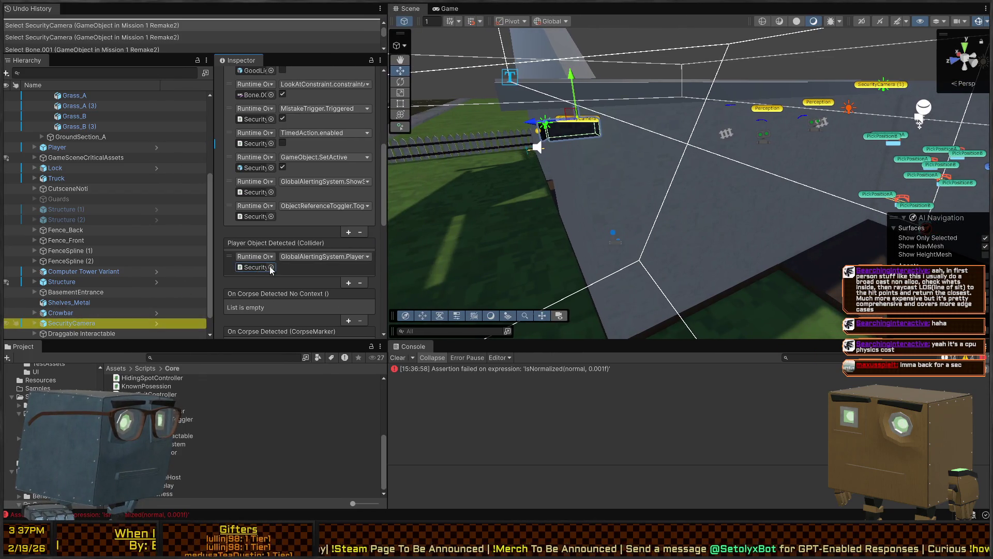
{"action": "double_click", "coordinate": [280, 268]}
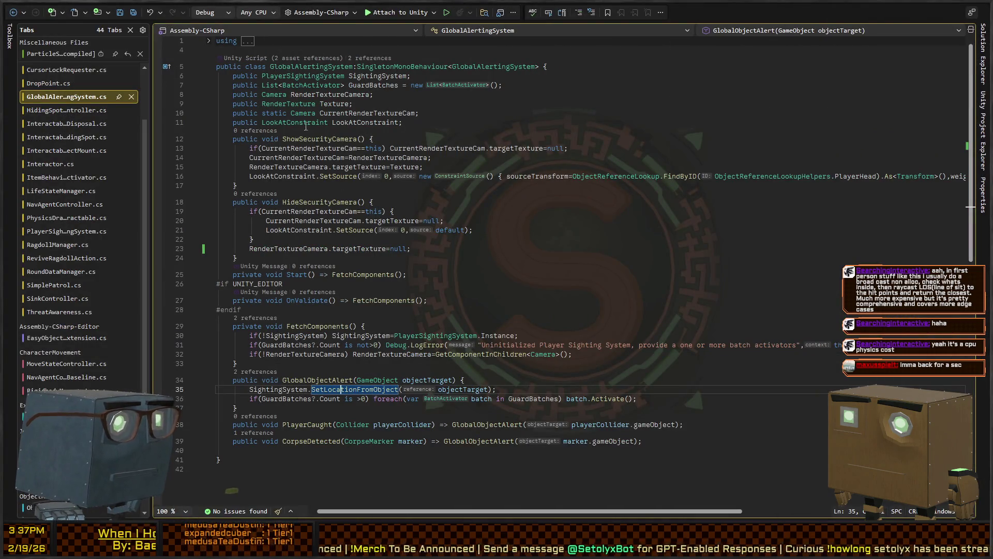
Step: Find the guard batch activation loop in GlobalObjectAlert and check its GuardBatches references
{"action": "left_click", "coordinate": [486, 425]}
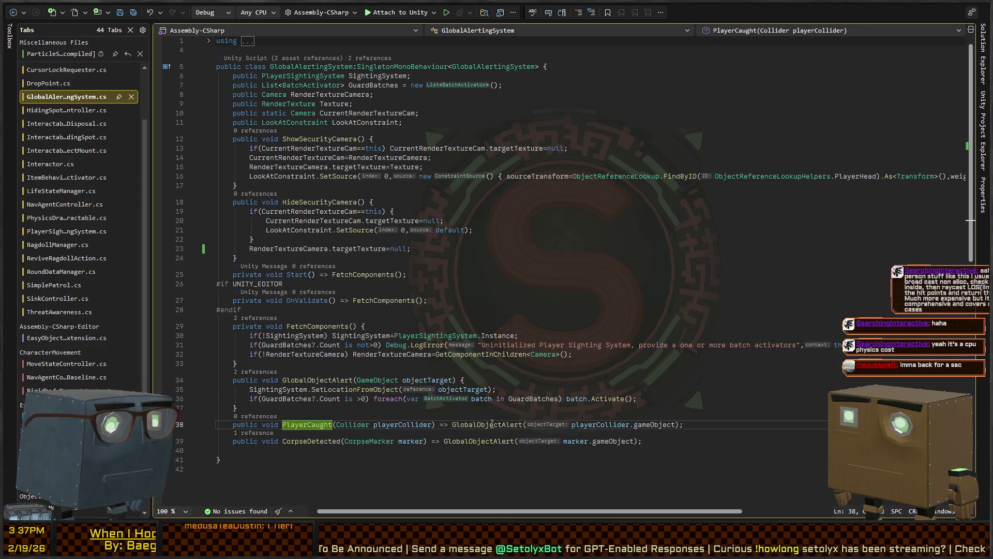
{"action": "scroll", "coordinate": [554, 405], "scroll_direction": "down", "scroll_amount": 3}
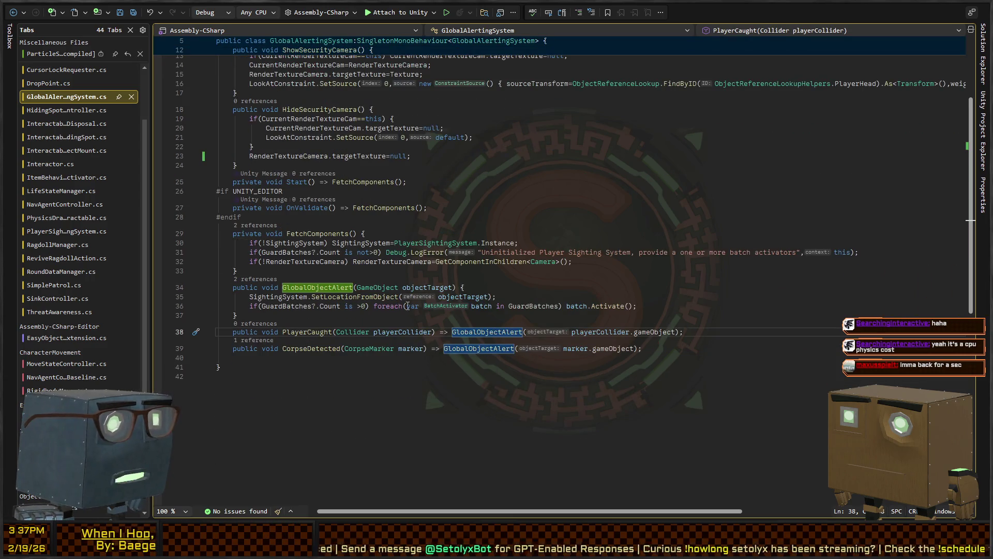
{"action": "left_click", "coordinate": [381, 306]}
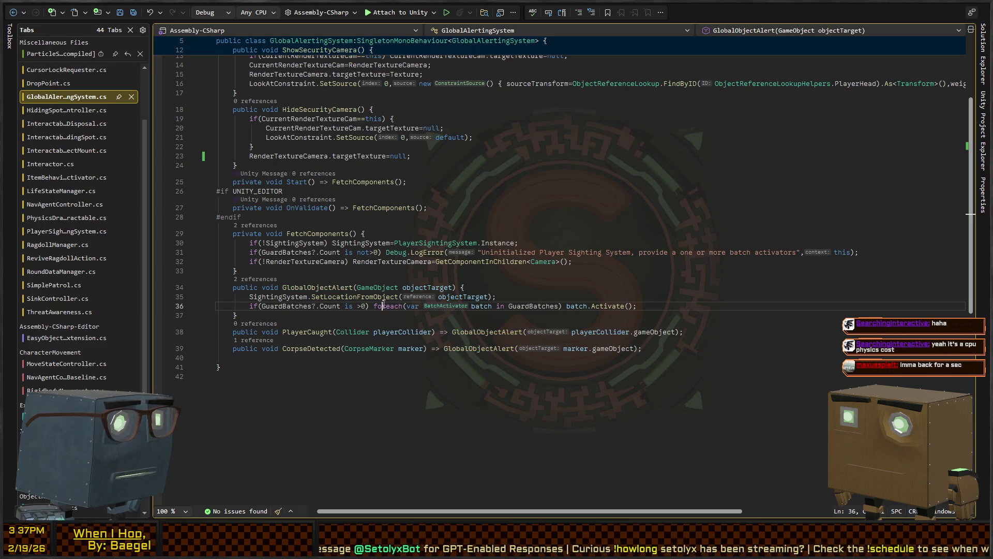
{"action": "left_click", "coordinate": [587, 307]}
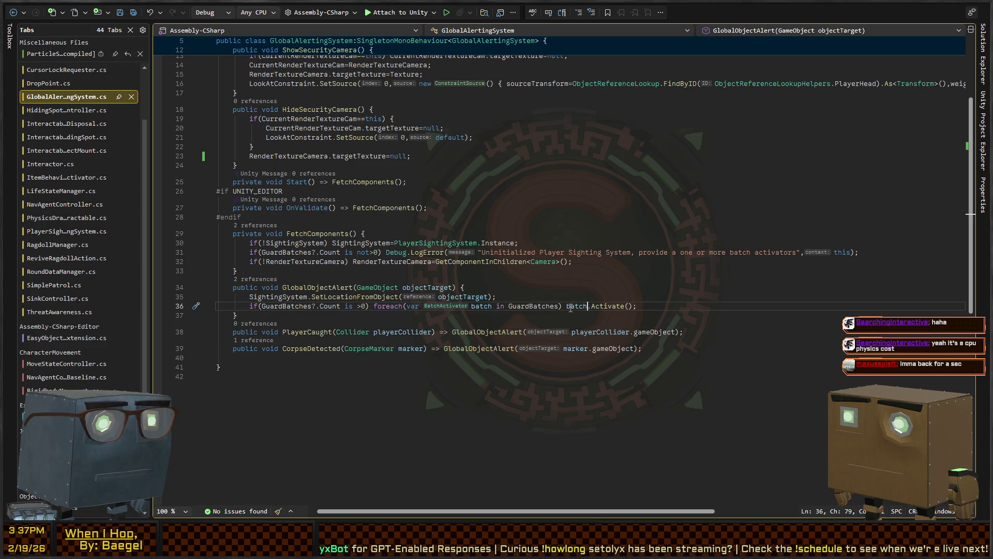
{"action": "left_click", "coordinate": [303, 306]}
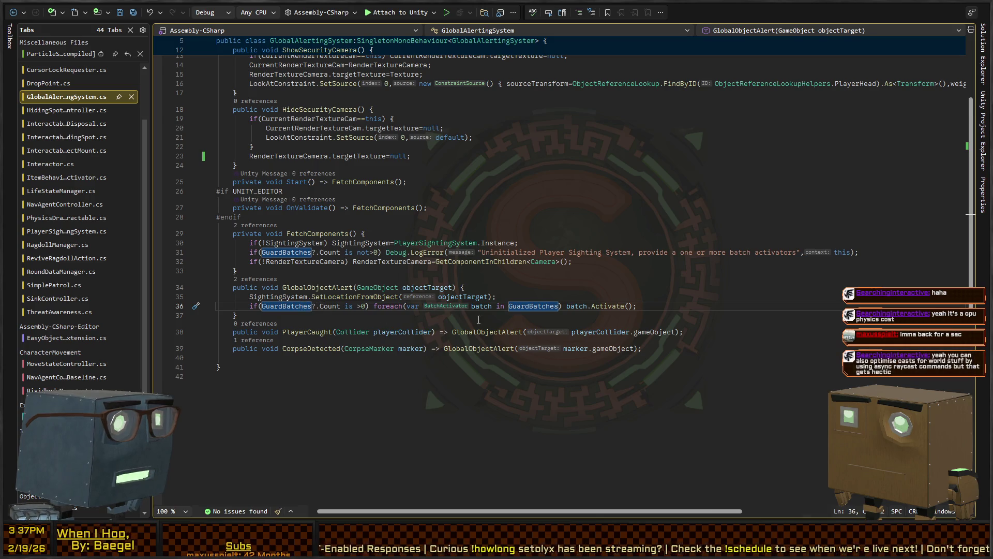
{"action": "left_click", "coordinate": [379, 307]}
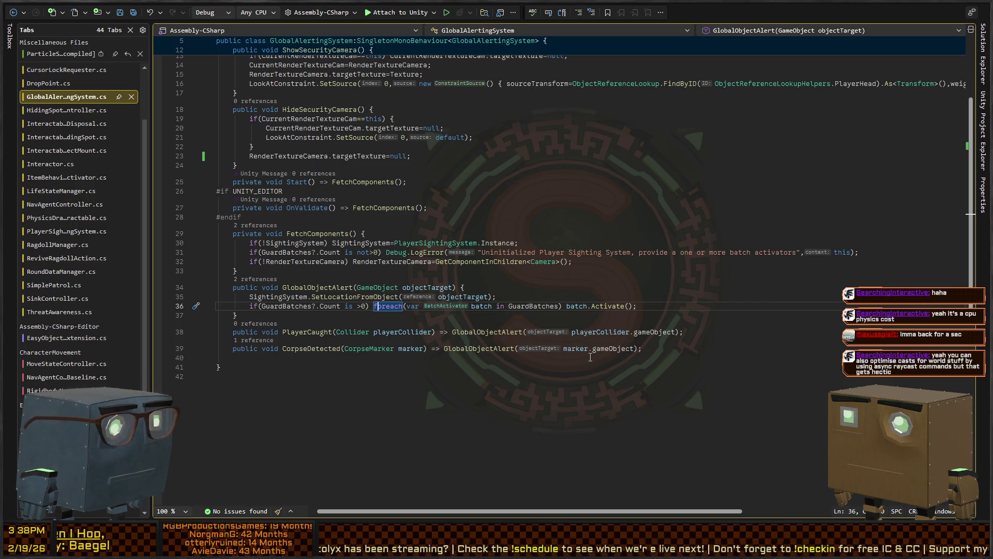
Step: Move the guard batch foreach above SetLocationFromObject, then switch to PlayerSightingSystem.cs
{"action": "key", "text": "Up"}
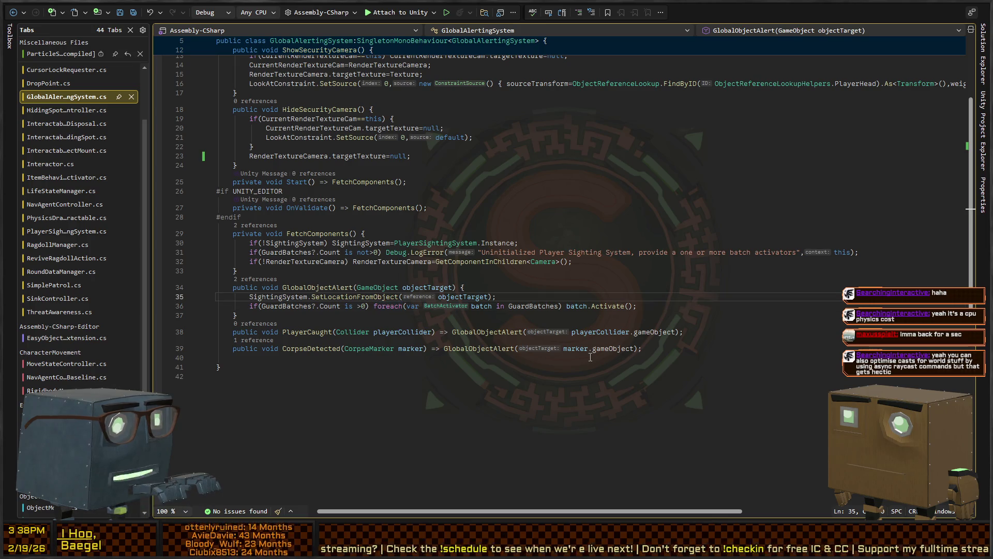
{"action": "key", "text": "Down"}
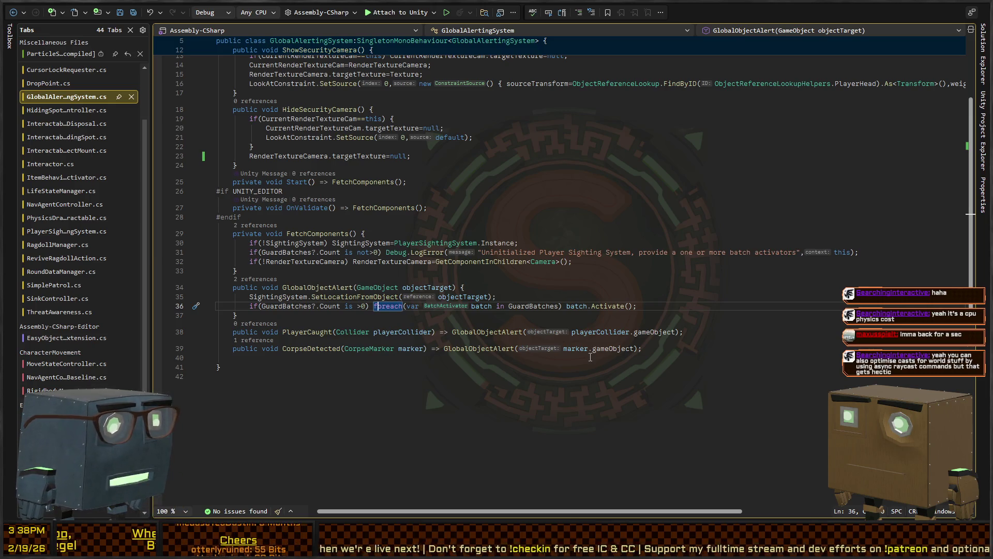
{"action": "key", "text": "alt+Up"}
{"action": "key", "text": "Down"}
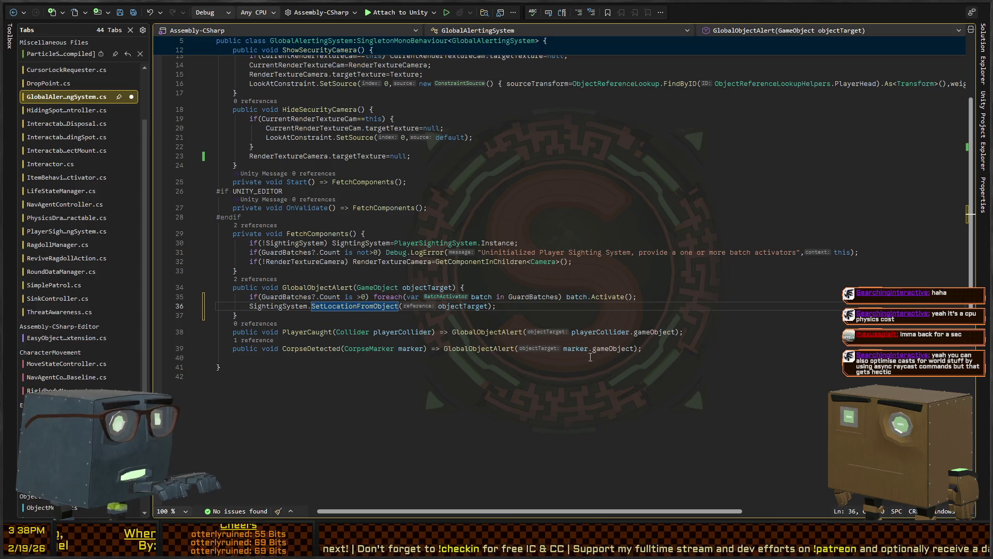
{"action": "scroll", "coordinate": [518, 230], "scroll_direction": "up", "scroll_amount": 3}
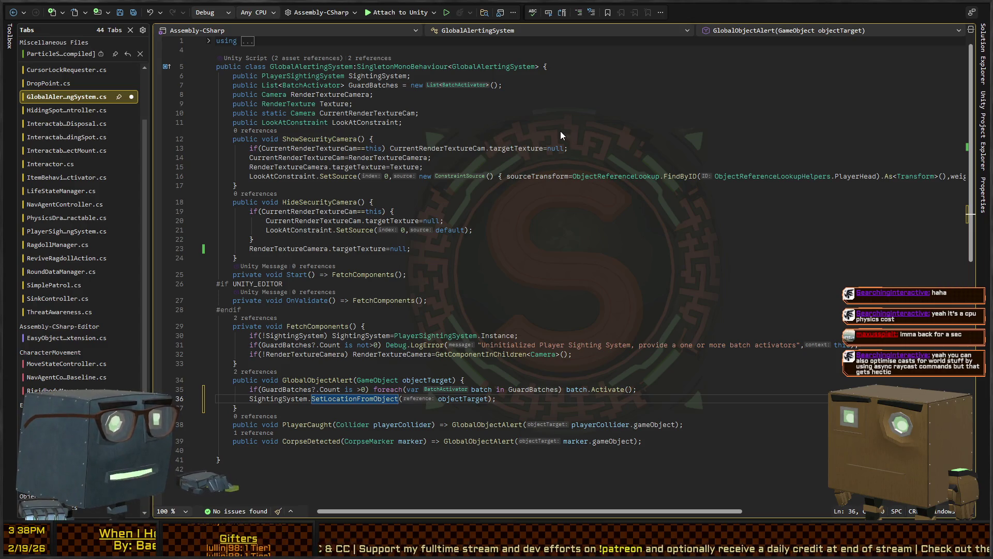
{"action": "key", "text": "ctrl+Tab"}
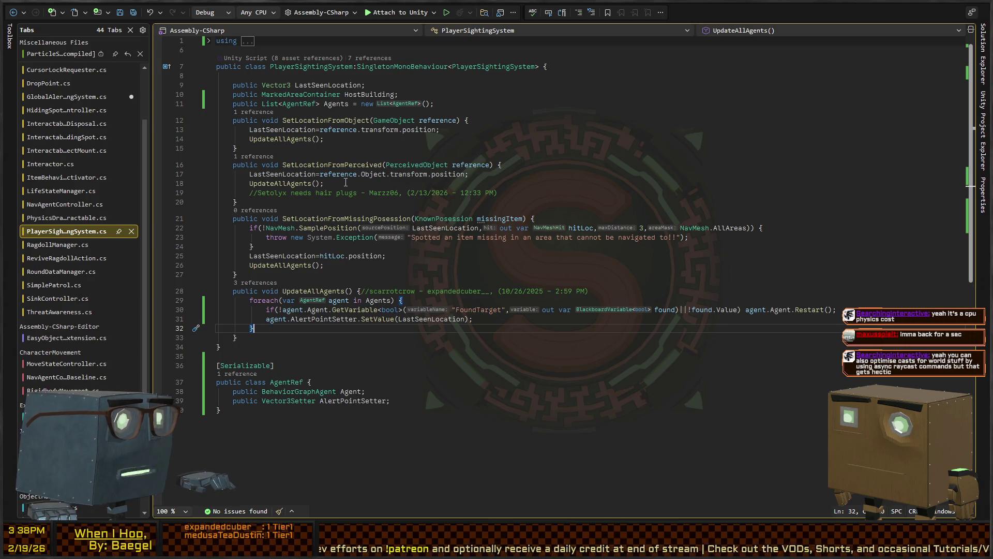
Step: In GlobalAlertingSystem.cs, jump from the SightingSystem call to the SetLocationFromObject definition
{"action": "key", "text": "ctrl+Tab"}
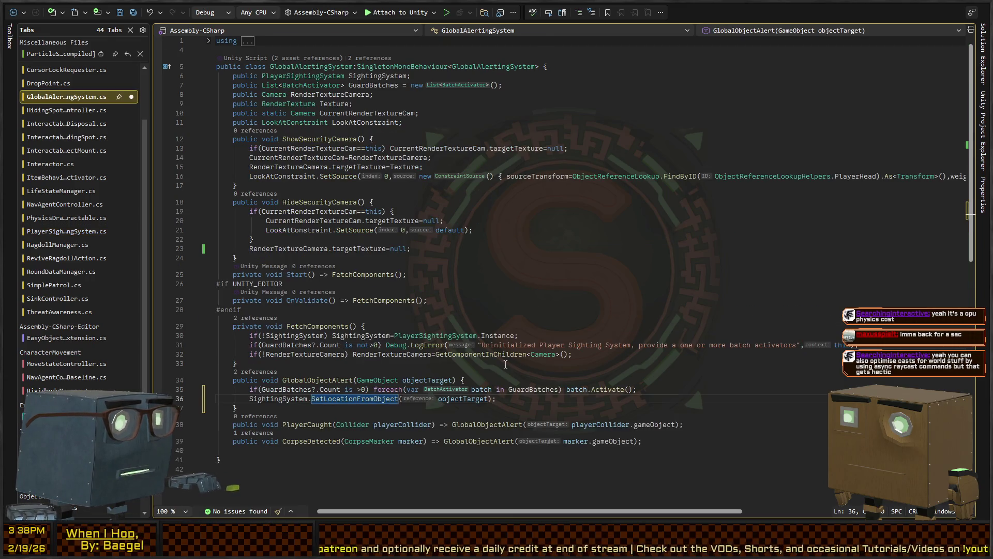
{"action": "scroll", "coordinate": [506, 364], "scroll_direction": "down", "scroll_amount": 2}
{"action": "left_click", "coordinate": [276, 352]}
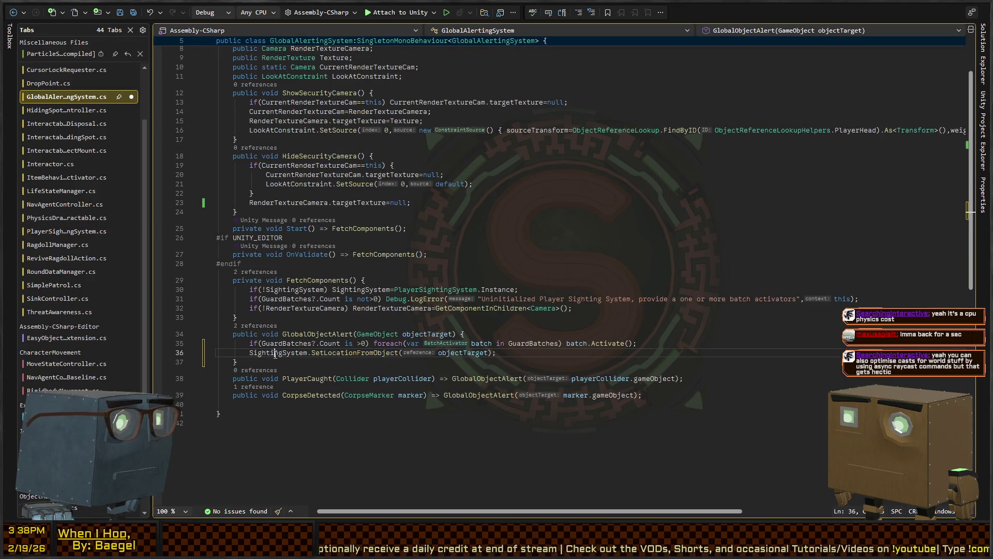
{"action": "left_click", "coordinate": [343, 353], "text": "ctrl"}
Step: Follow UpdateAllAgents to its definition, inspect the agent alert point line, and return to Unity
{"action": "left_click", "coordinate": [287, 131]}
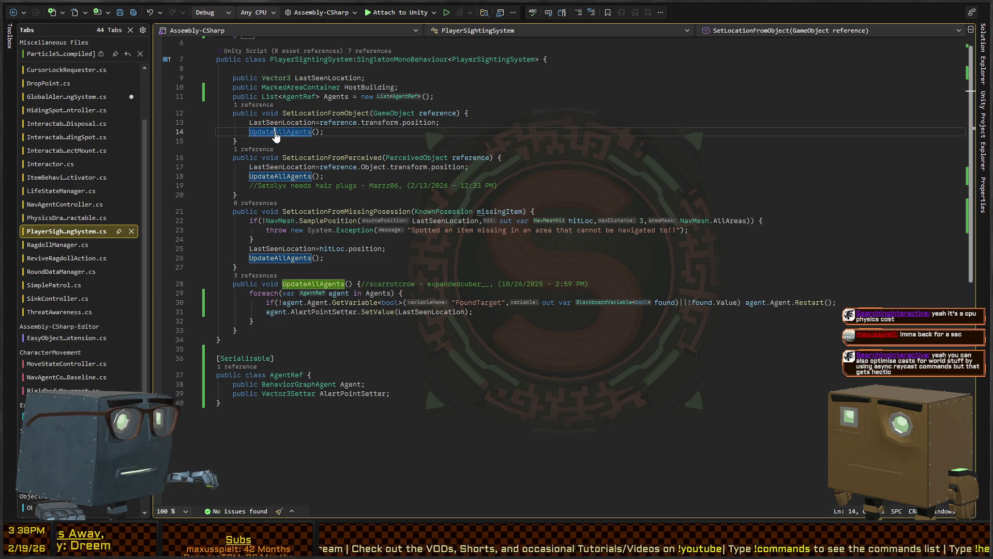
{"action": "key", "text": "F12"}
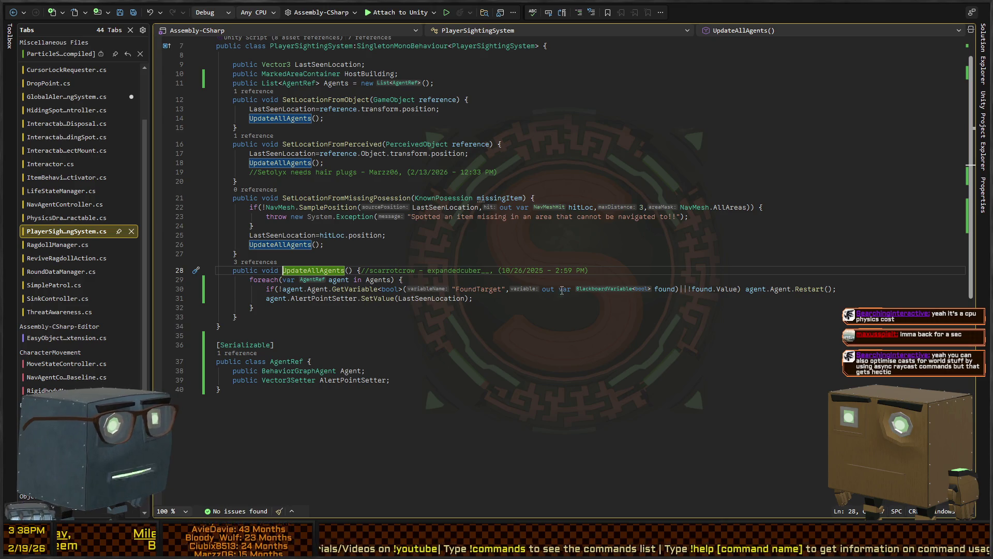
{"action": "left_click", "coordinate": [809, 288]}
{"action": "left_click", "coordinate": [430, 298]}
{"action": "left_click", "coordinate": [361, 298]}
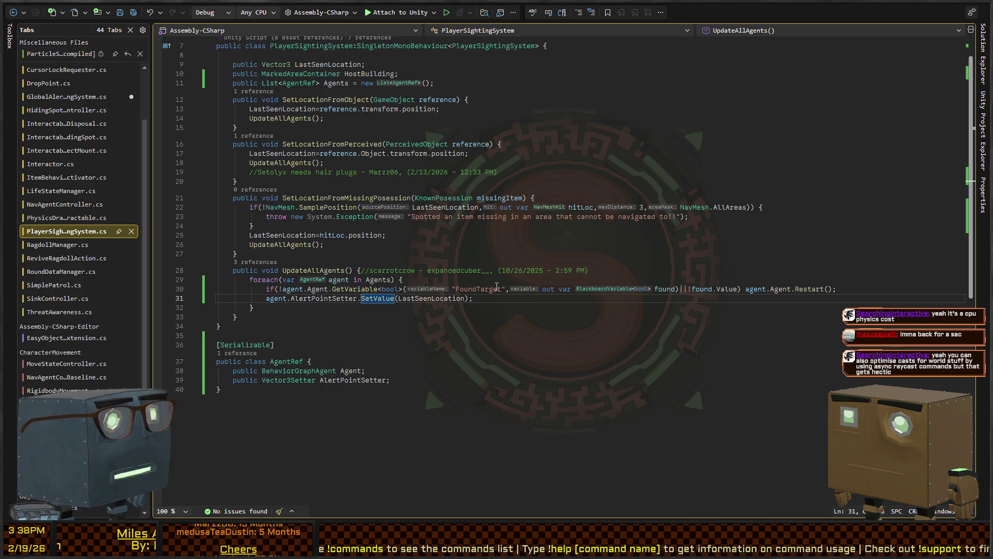
{"action": "key", "text": "alt+Tab"}
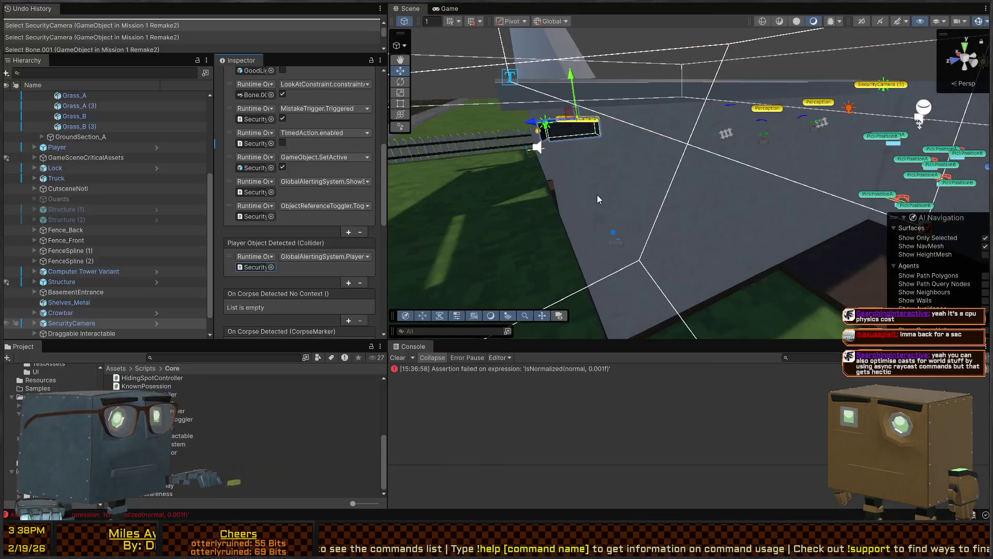
Step: Fly the Scene view over the street with the truck and guard, then return to Visual Studio
{"action": "mouse_move", "coordinate": [544, 143]}
{"action": "left_mouse_down"}
{"action": "mouse_move", "coordinate": [741, 155]}
{"action": "mouse_move", "coordinate": [690, 169]}
{"action": "mouse_move", "coordinate": [765, 164]}
{"action": "mouse_move", "coordinate": [773, 151]}
{"action": "mouse_move", "coordinate": [737, 171]}
{"action": "mouse_move", "coordinate": [801, 177]}
{"action": "left_mouse_up"}
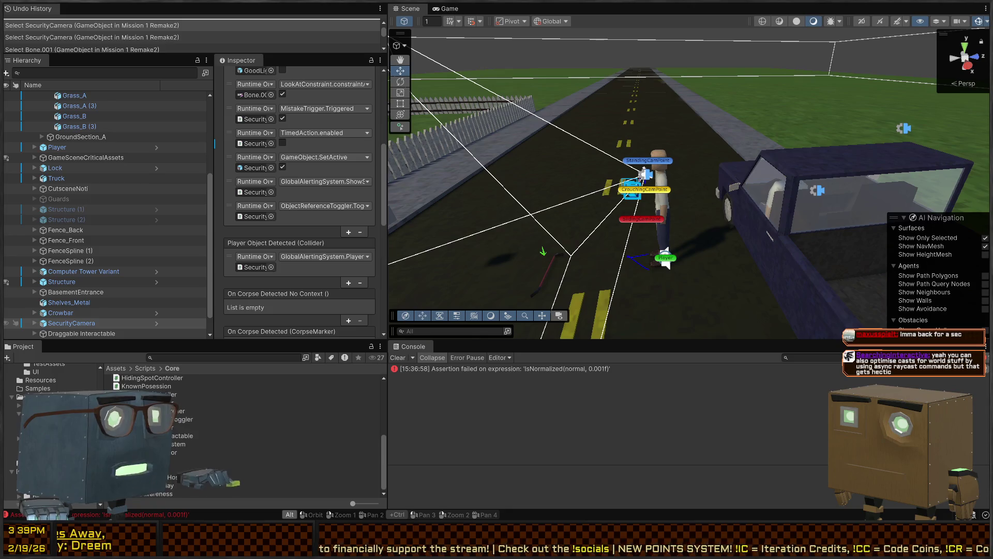
{"action": "key", "text": "alt+Tab"}
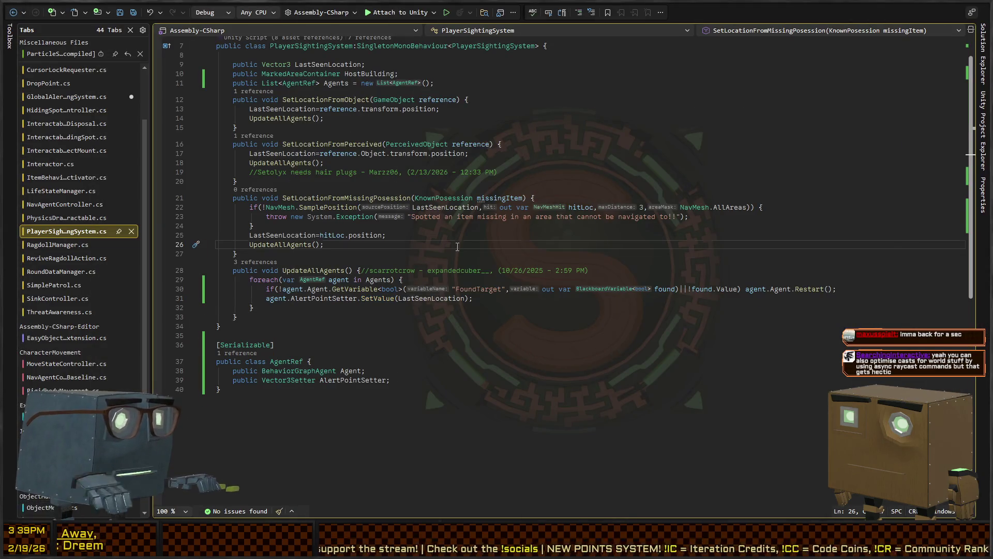
{"action": "type", "text": "Unity."}
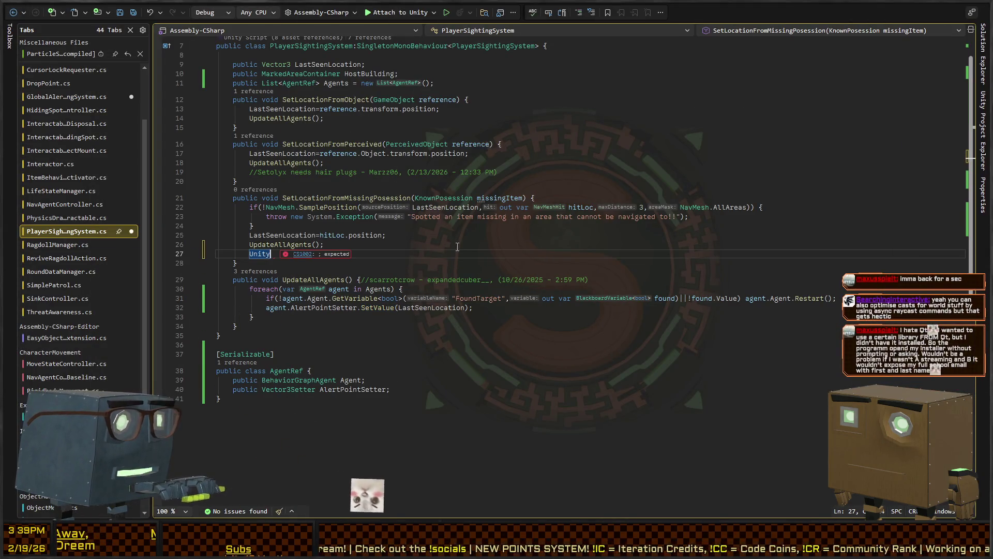
{"action": "key", "text": "BackSpace"}
{"action": "key", "text": "BackSpace"}
{"action": "key", "text": "BackSpace"}
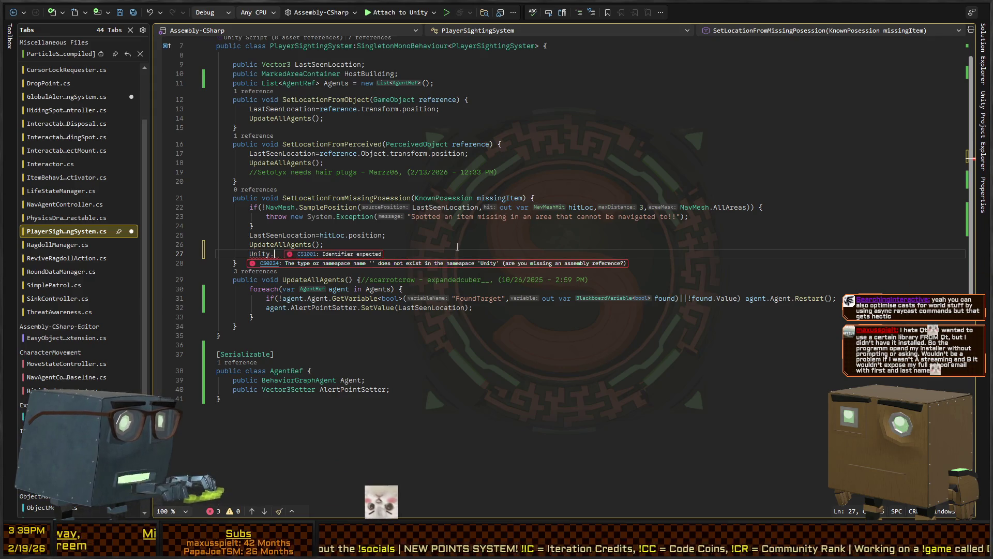
{"action": "type", "text": "Thread."}
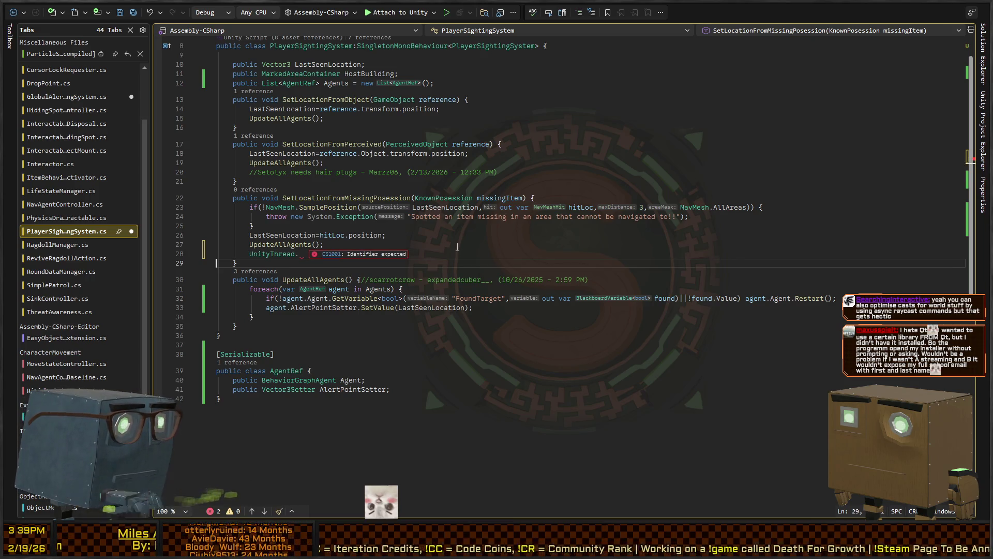
{"action": "key", "text": "BackSpace"}
{"action": "type", "text": ".queue"}
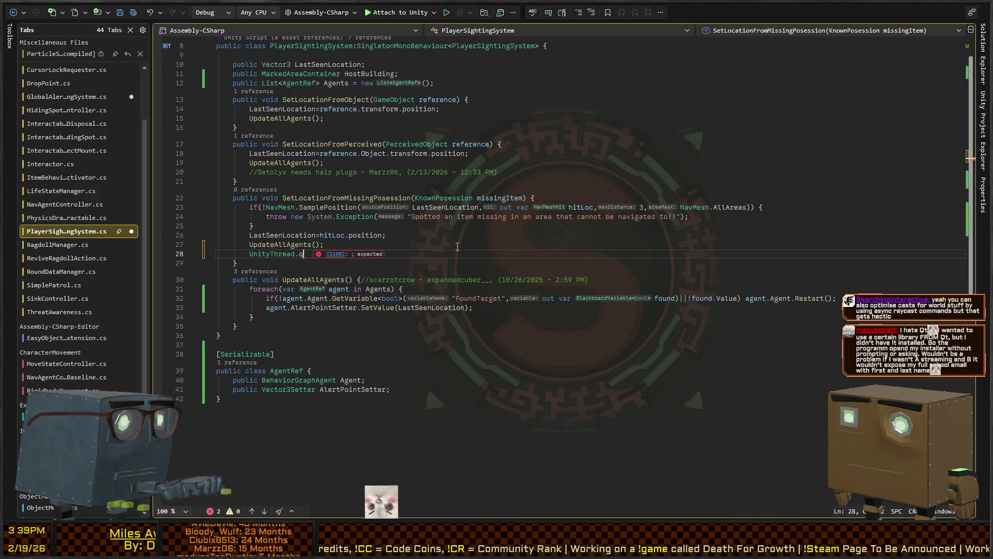
{"action": "key", "text": "Tab"}
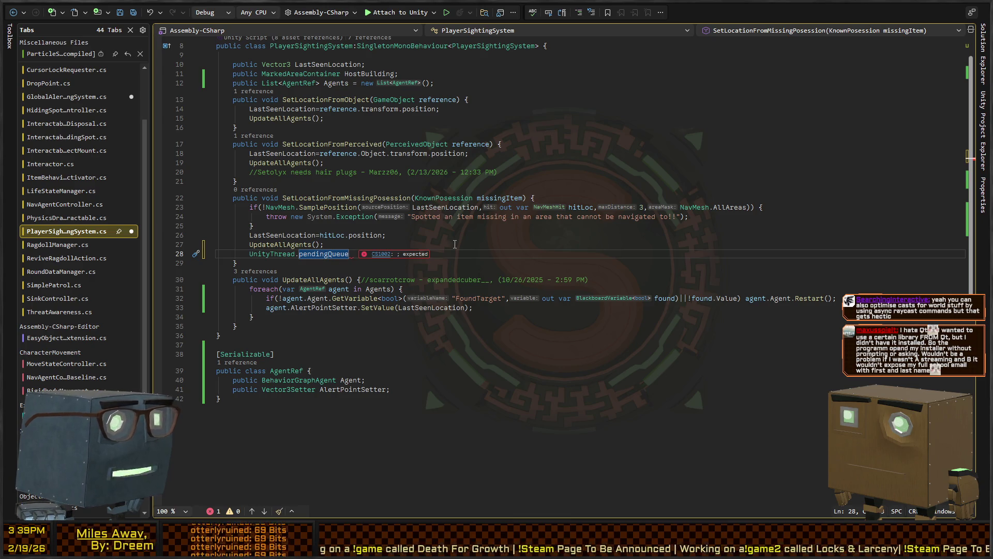
{"action": "key", "text": "shift+Home"}
{"action": "key", "text": "BackSpace"}
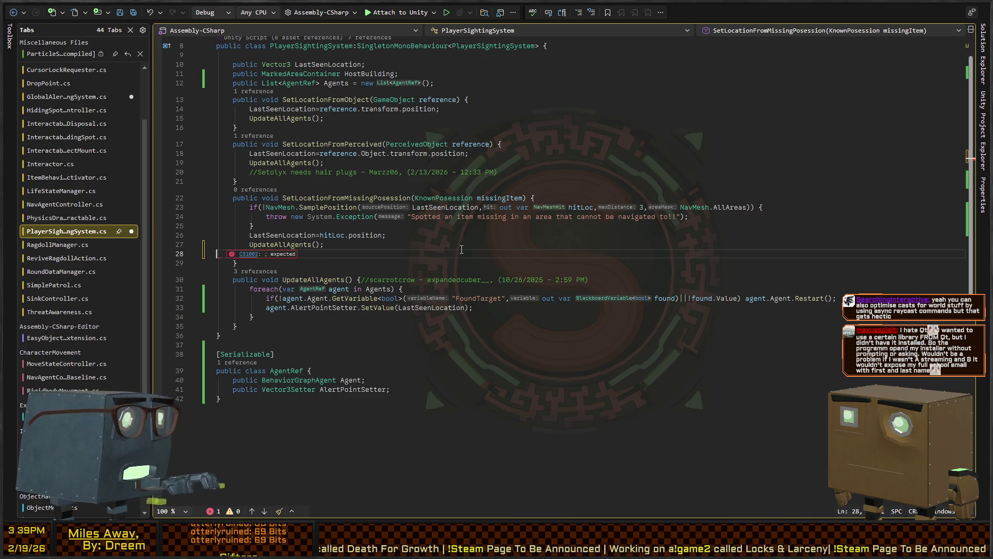
{"action": "key", "text": "BackSpace"}
{"action": "key", "text": "BackSpace"}
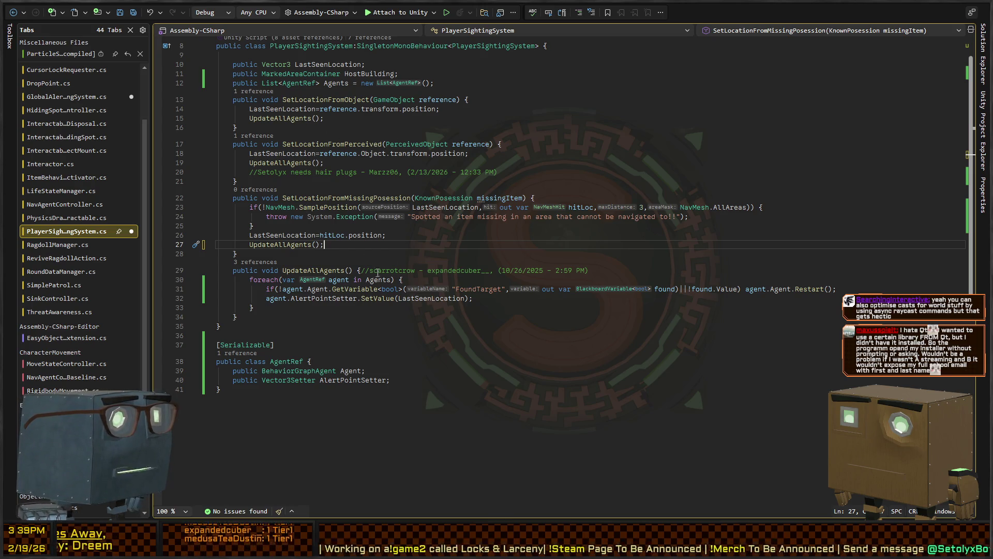
{"action": "left_click", "coordinate": [494, 238]}
{"action": "left_click", "coordinate": [498, 227]}
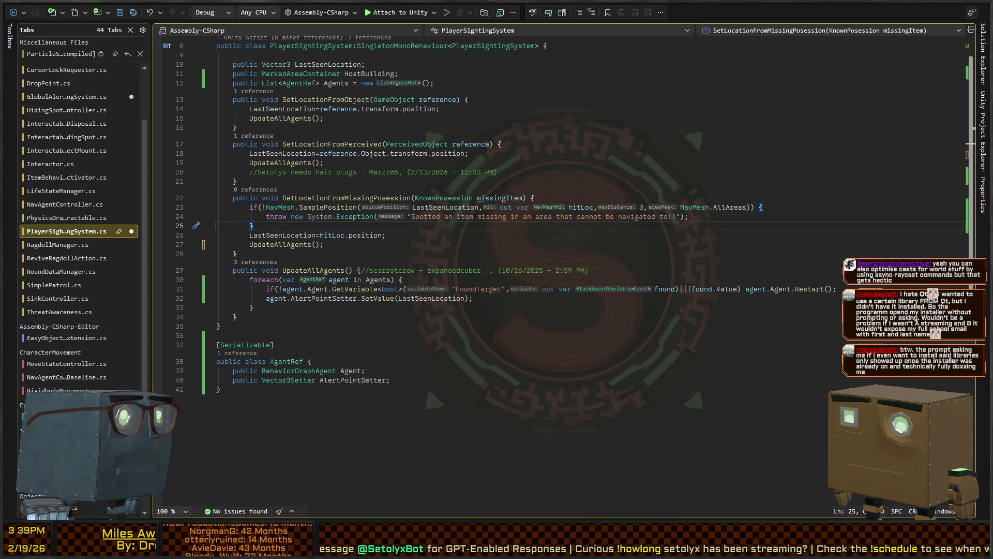
{"action": "left_click", "coordinate": [237, 128]}
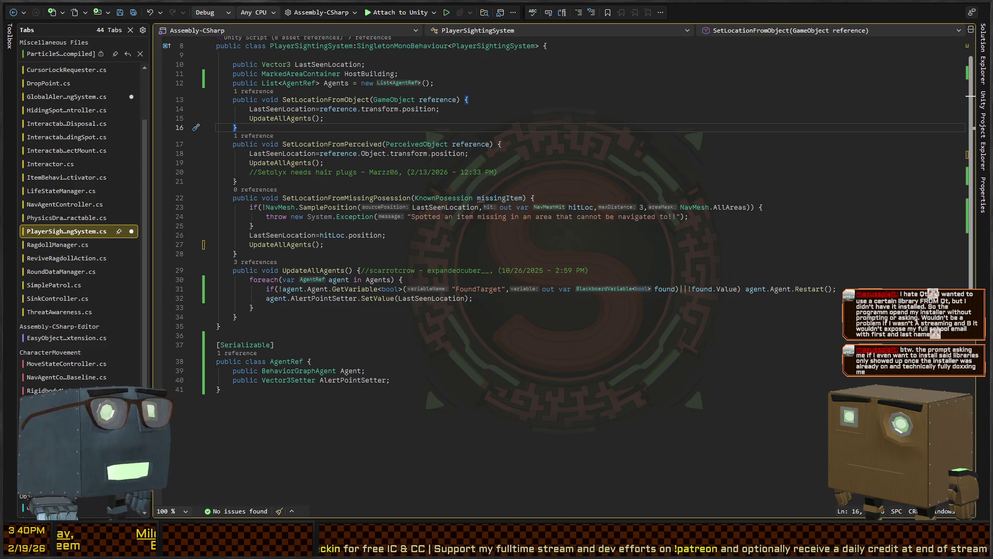
{"action": "left_click_drag", "start_coordinate": [519, 270], "coordinate": [523, 270]}
{"action": "left_click", "coordinate": [520, 232]}
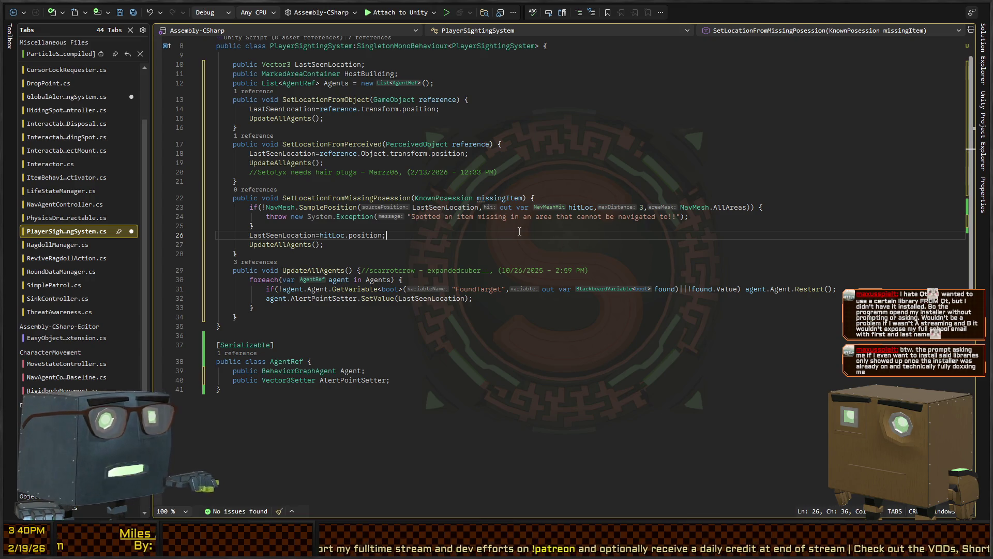
{"action": "scroll", "coordinate": [339, 294], "scroll_direction": "up", "scroll_amount": 1}
{"action": "left_click", "coordinate": [342, 291]}
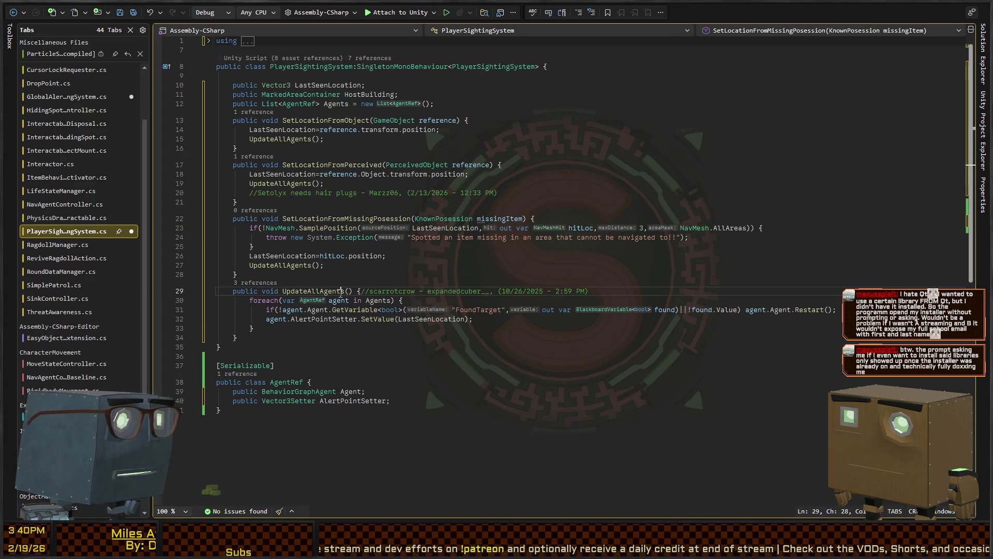
Step: After the AlertPointSetter line, add Debug.Log("Should have set position and activated bool on behavior graph agent", agent.game…)
{"action": "left_click", "coordinate": [266, 300]}
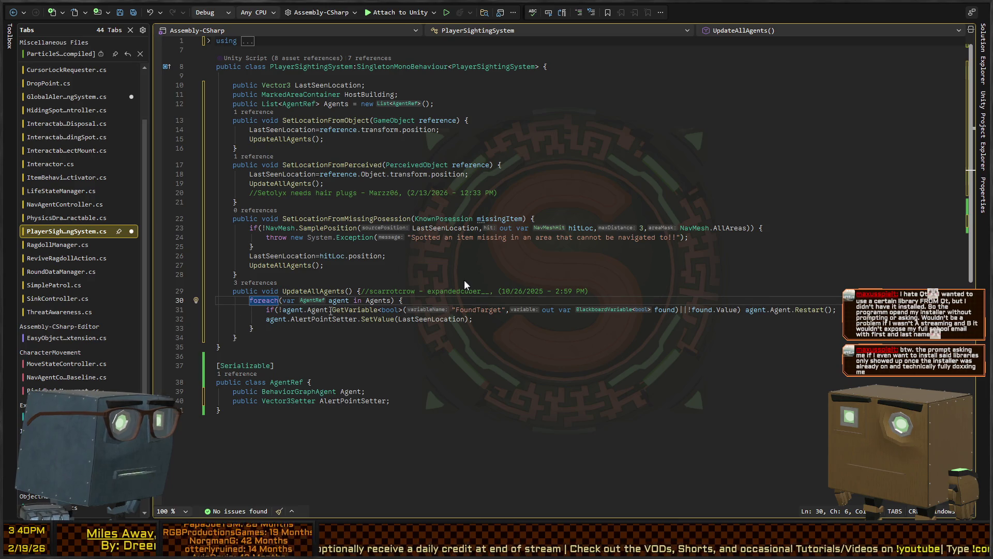
{"action": "left_click", "coordinate": [533, 322]}
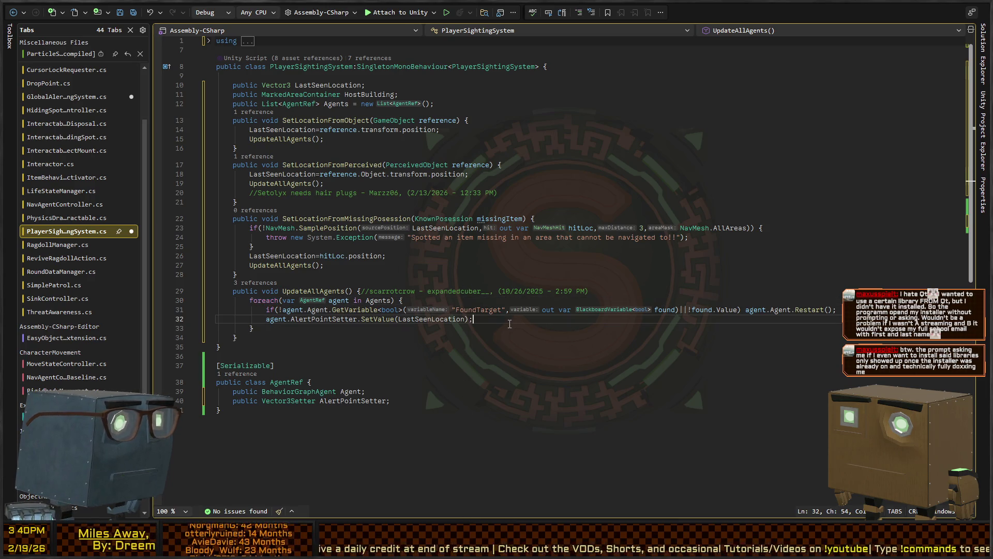
{"action": "key", "text": "Return"}
{"action": "type", "text": "Debug.Log(\"Should have "}
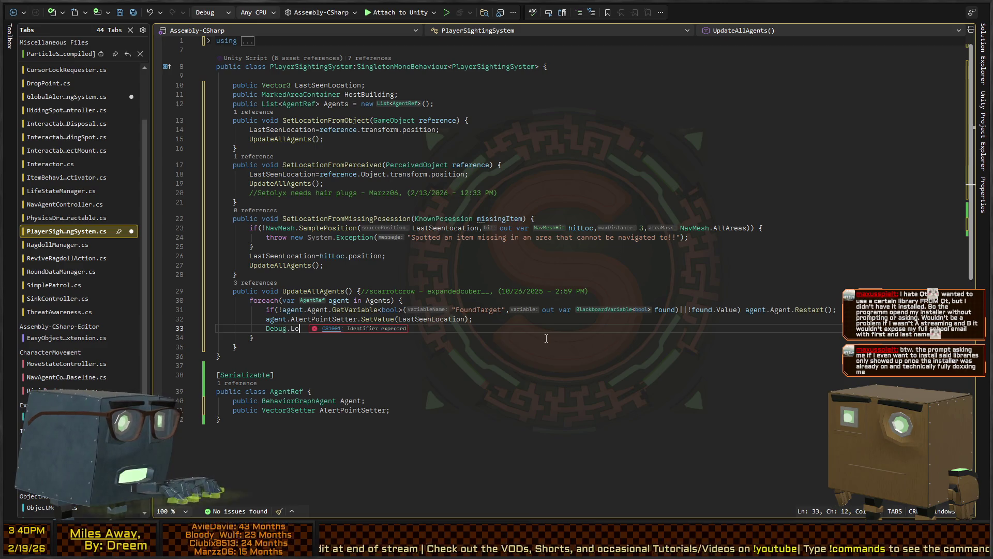
{"action": "type", "text": "set position a"}
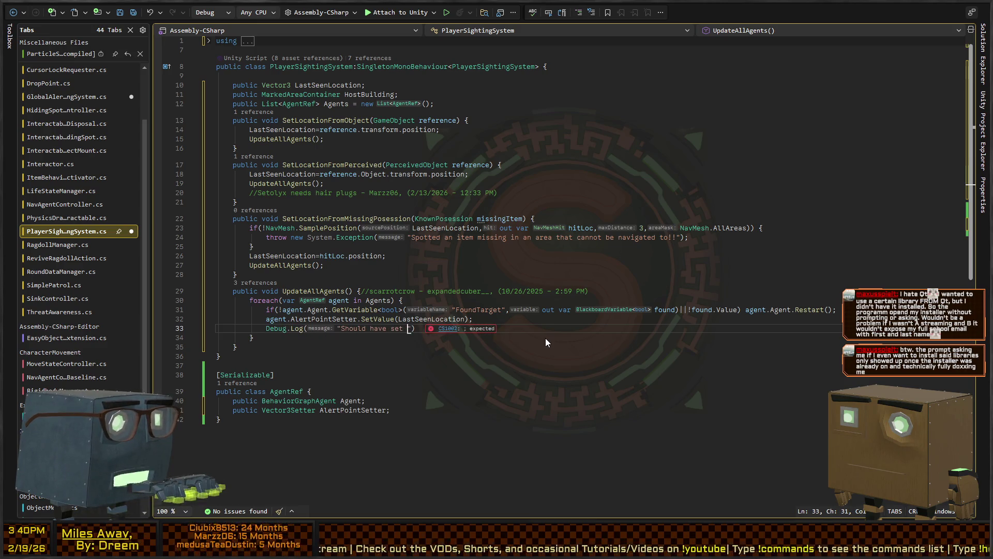
{"action": "type", "text": "nd activate"}
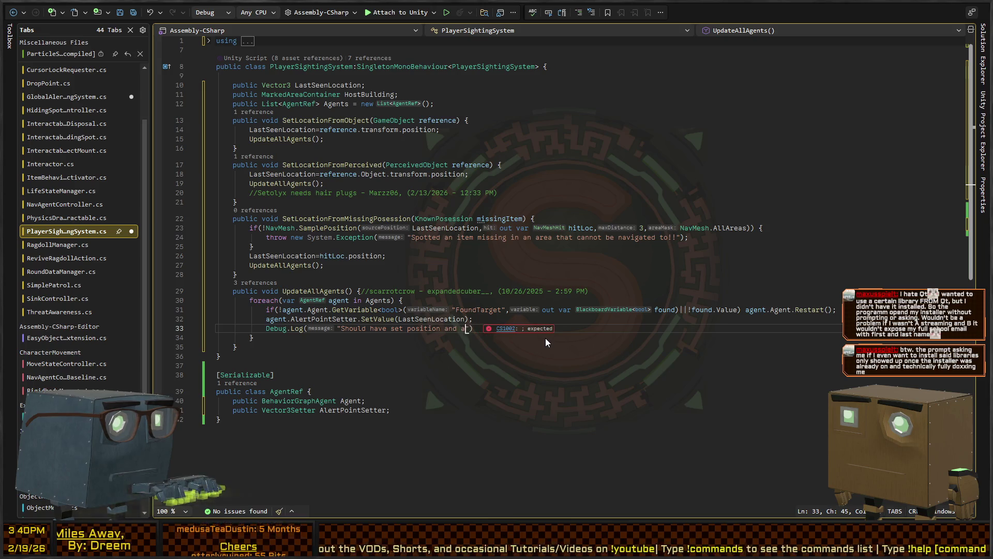
{"action": "type", "text": "d bool on "}
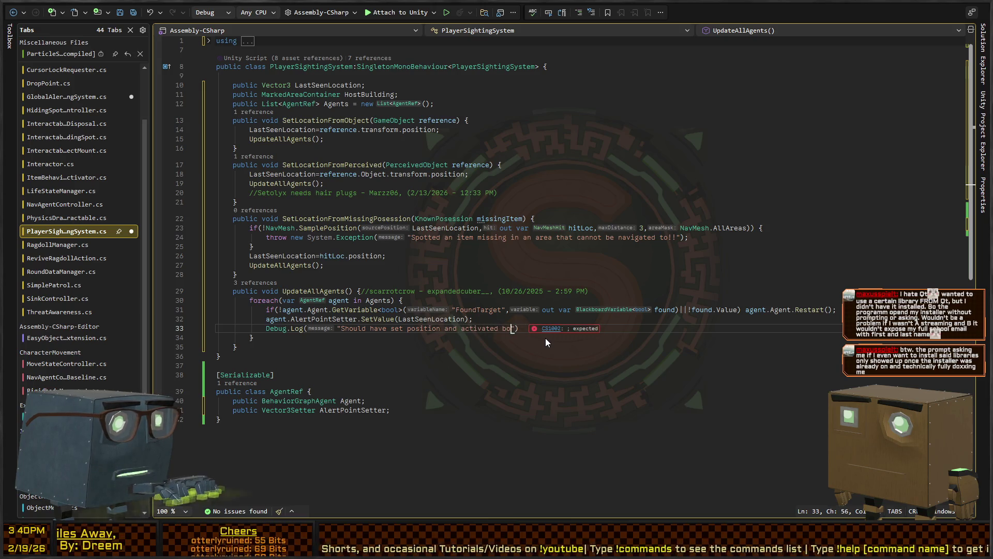
{"action": "type", "text": "beh"}
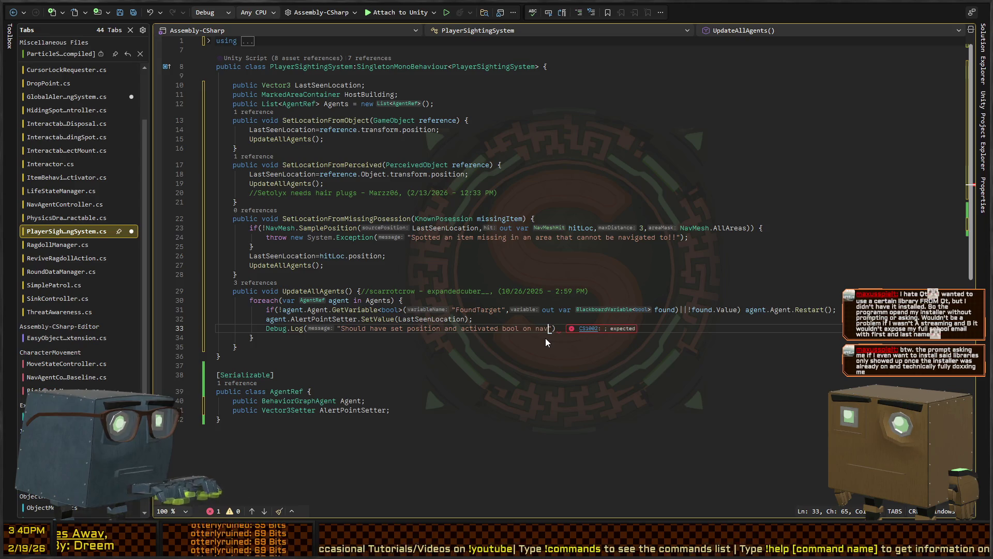
{"action": "type", "text": "avior g"}
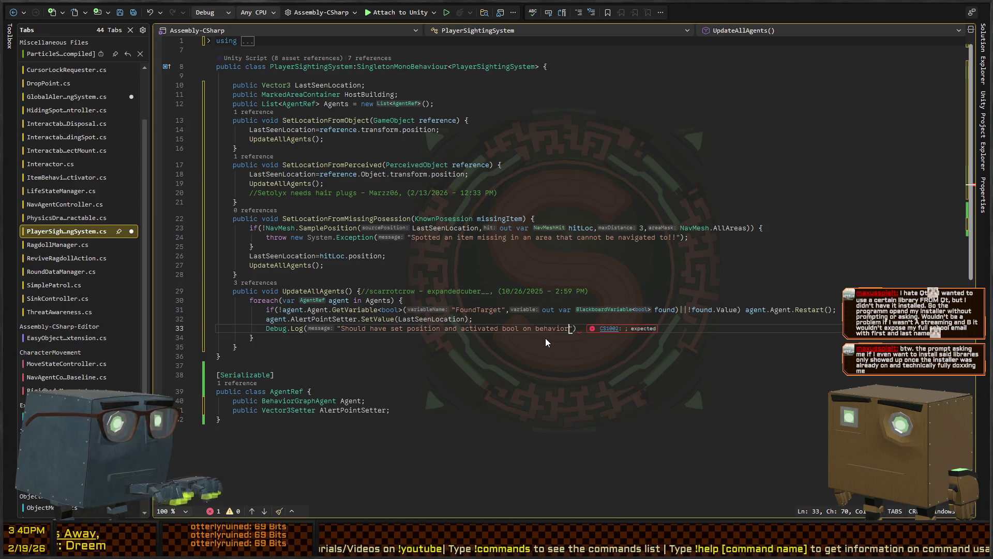
{"action": "type", "text": "raph agent\""}
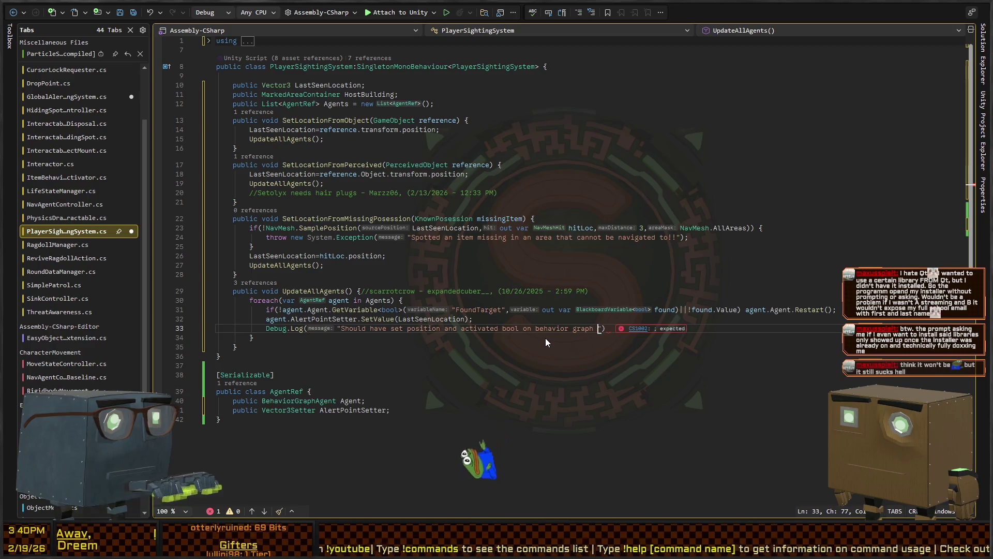
{"action": "type", "text": ",g"}
{"action": "key", "text": "BackSpace"}
{"action": "type", "text": "agent);"}
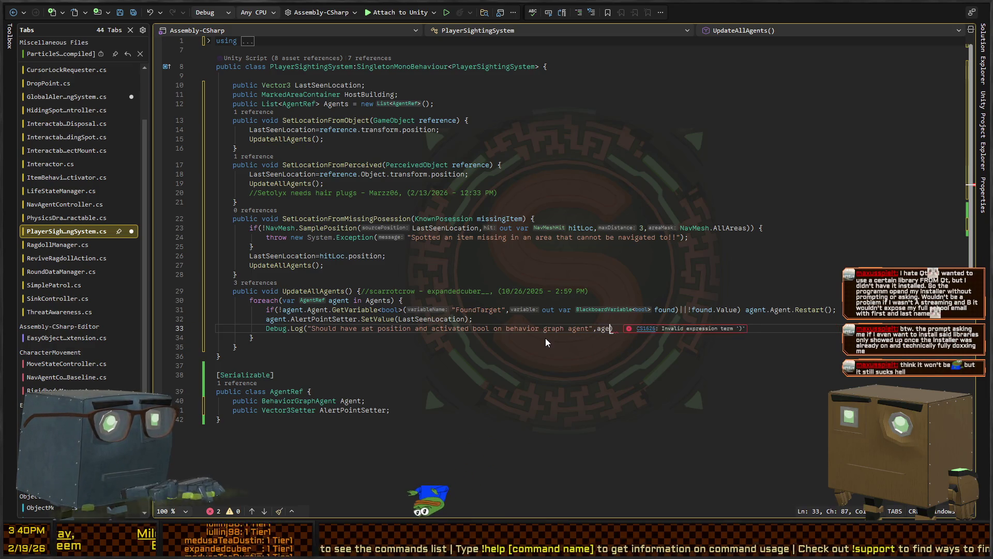
{"action": "key", "text": "Down"}
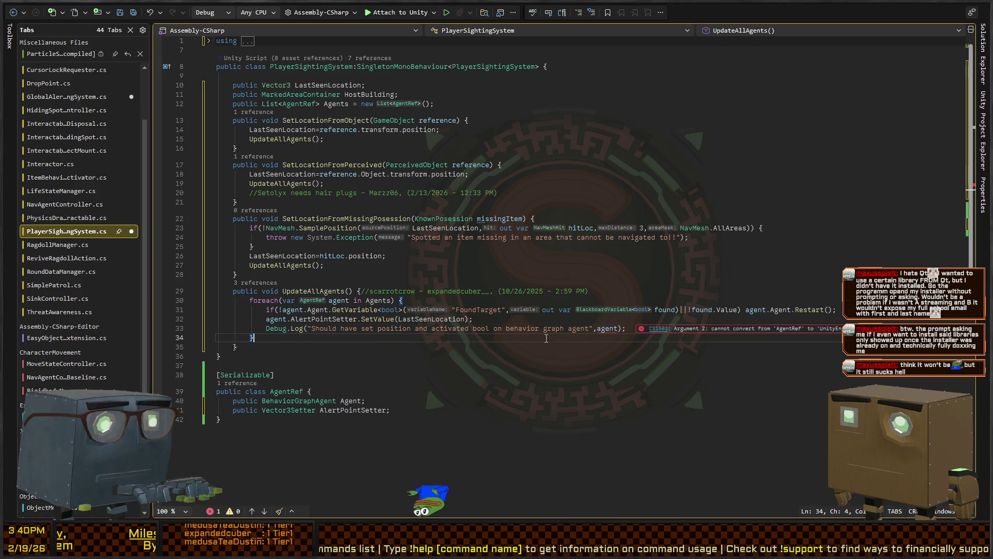
{"action": "key", "text": "Up"}
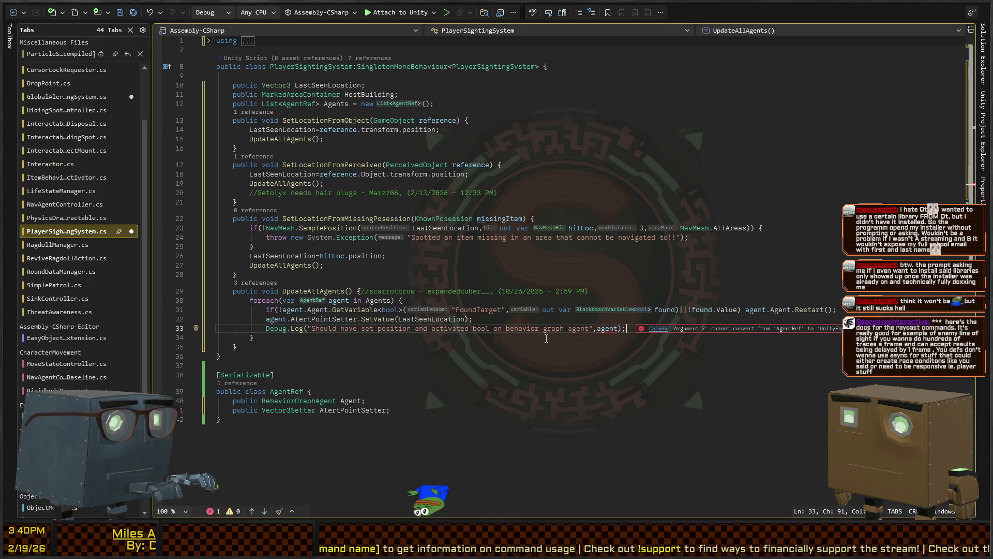
{"action": "key", "text": "Left"}
{"action": "type", "text": ".game"}
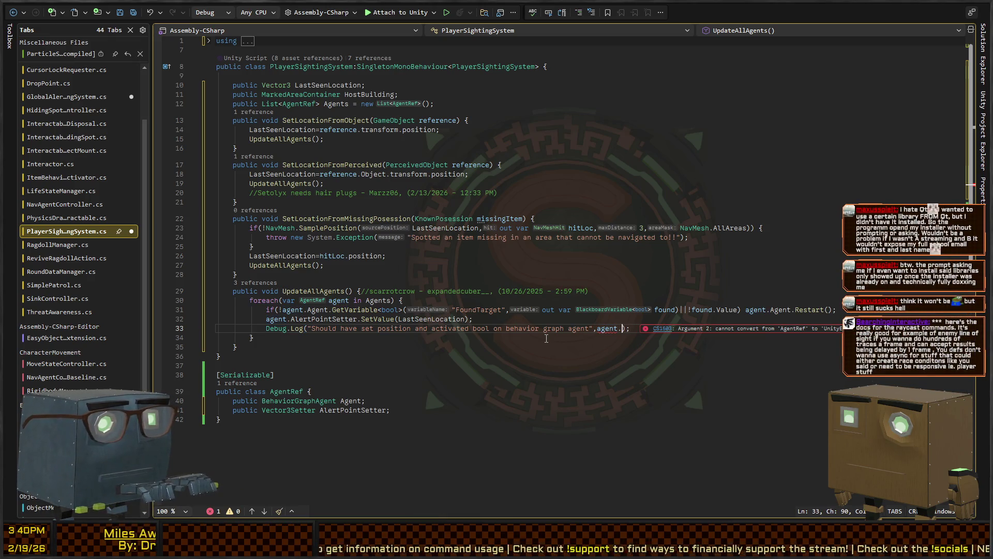